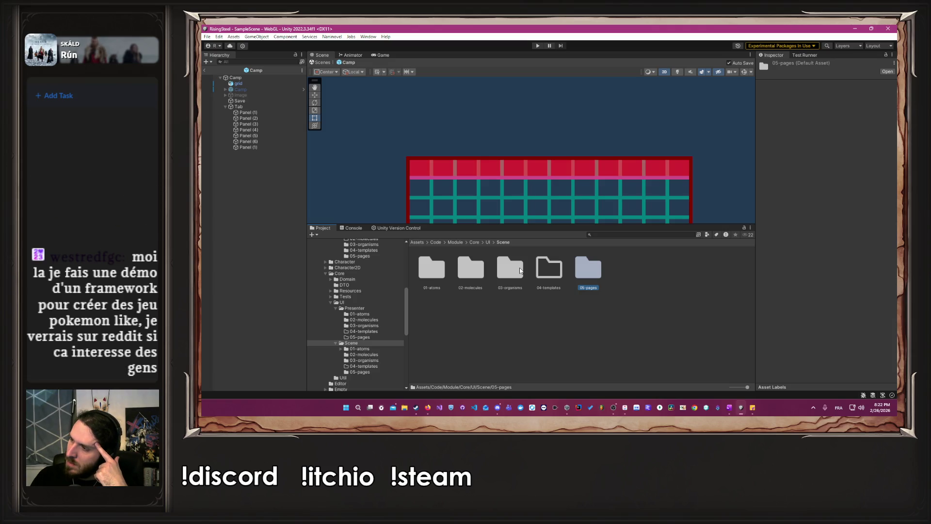
# Save the Tab bar as a prefab in 03-organisms and open it with the red tab bar centred
pyautogui.doubleClick(519, 271)
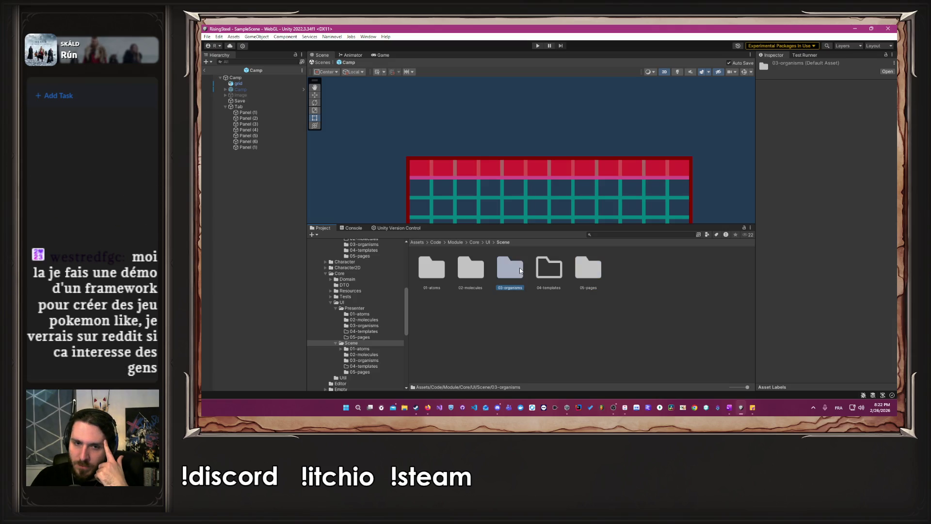
pyautogui.moveTo(257, 106)
pyautogui.mouseDown()
pyautogui.moveTo(393, 160)
pyautogui.moveTo(592, 317)
pyautogui.mouseUp()
pyautogui.doubleClick(551, 283)
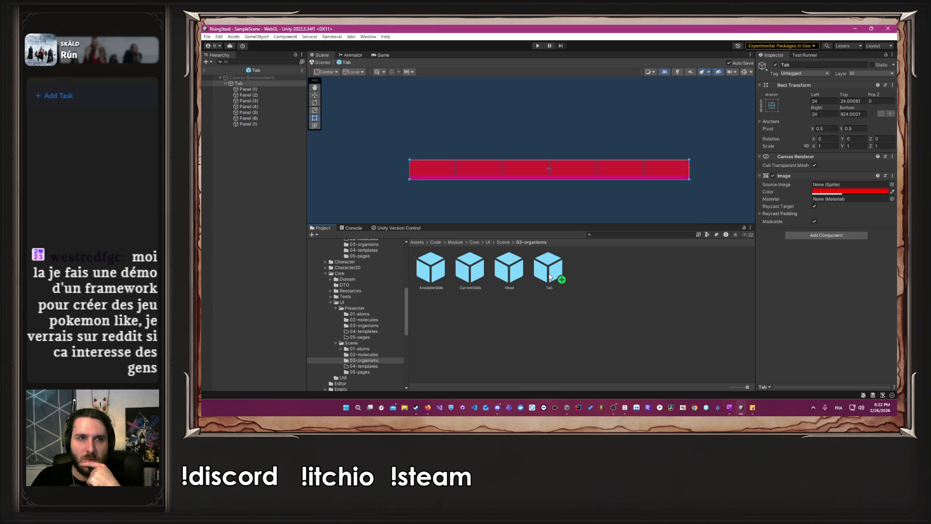
pyautogui.scroll(5, 528, 169)
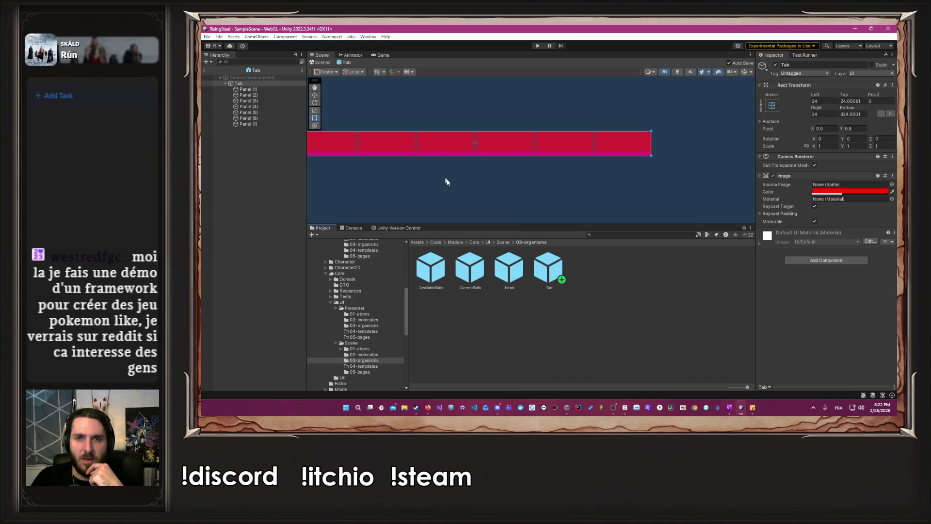
pyautogui.moveTo(446, 181); pyautogui.dragTo(540, 195)
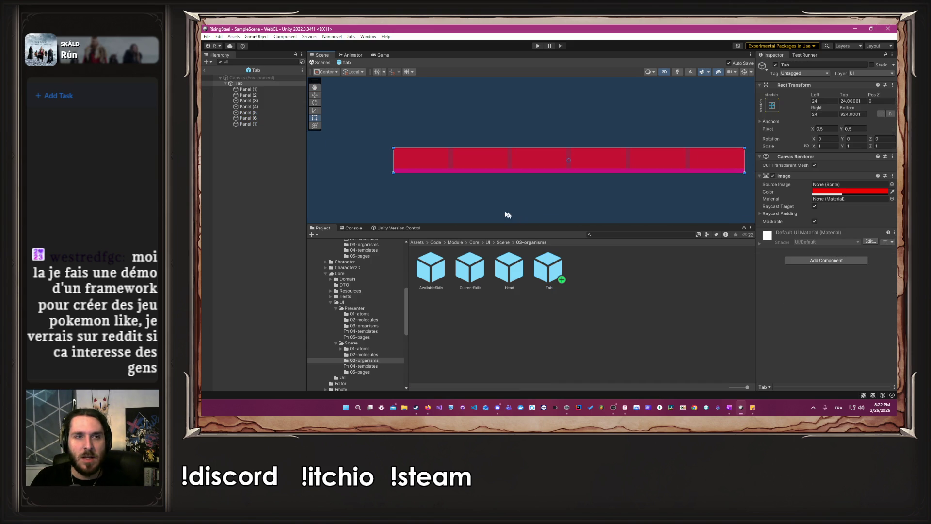
pyautogui.click(254, 91)
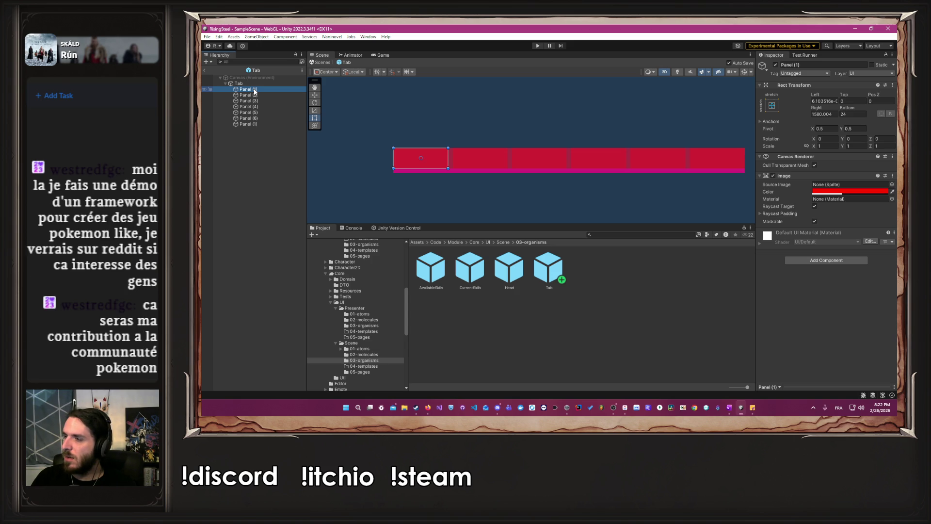
# Move the Tab prefab from 03-organisms into the 02-molecules folder
pyautogui.click(503, 242)
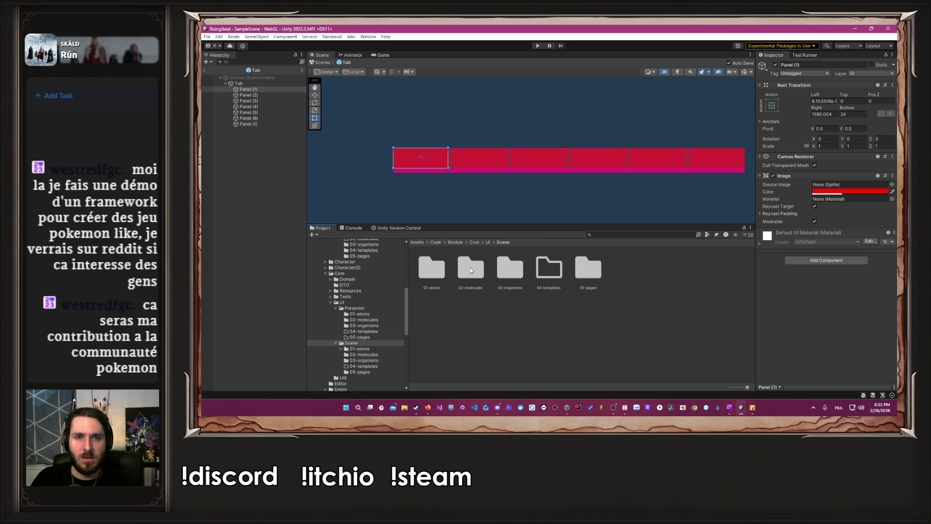
pyautogui.doubleClick(509, 267)
pyautogui.click(550, 271)
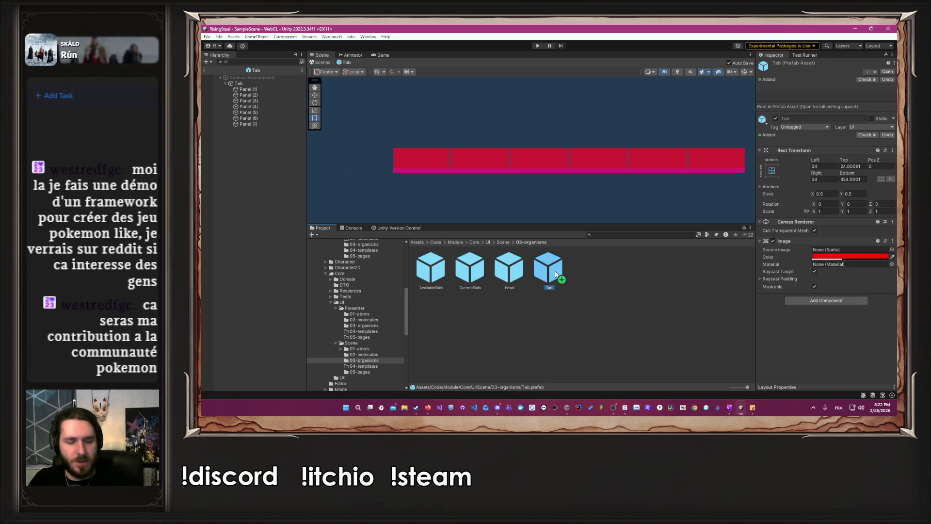
pyautogui.click(502, 242)
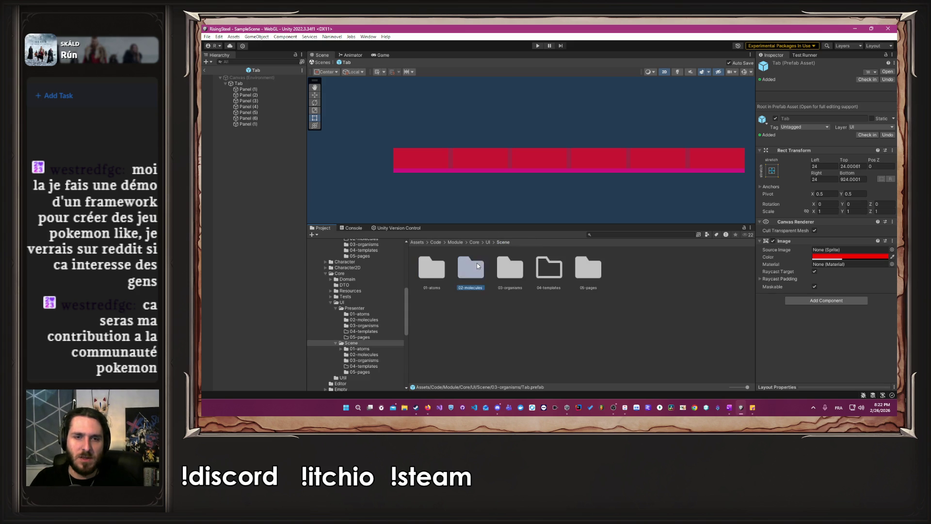
pyautogui.moveTo(478, 266); pyautogui.dragTo(478, 266)
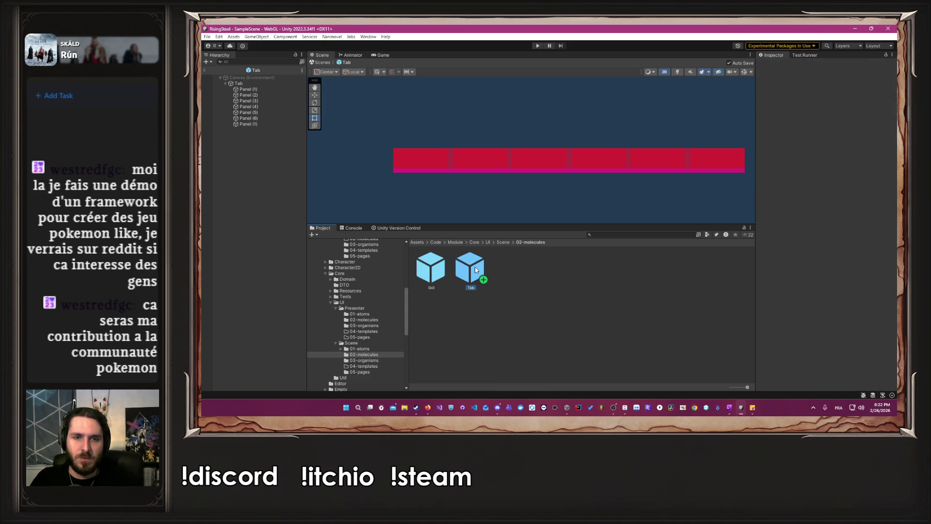
pyautogui.click(505, 243)
# Open the 01-atoms folder and select Panel (1) for renaming
pyautogui.doubleClick(438, 275)
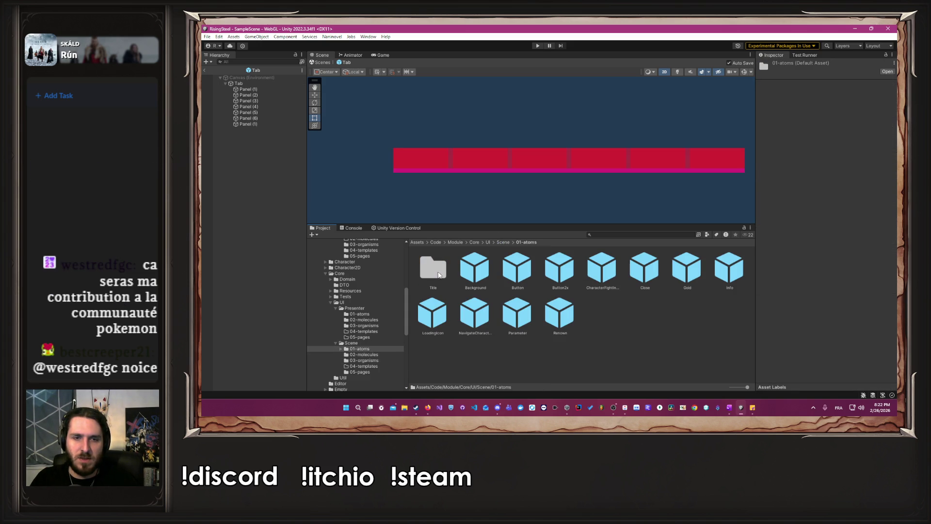
pyautogui.click(248, 89)
pyautogui.click(826, 65)
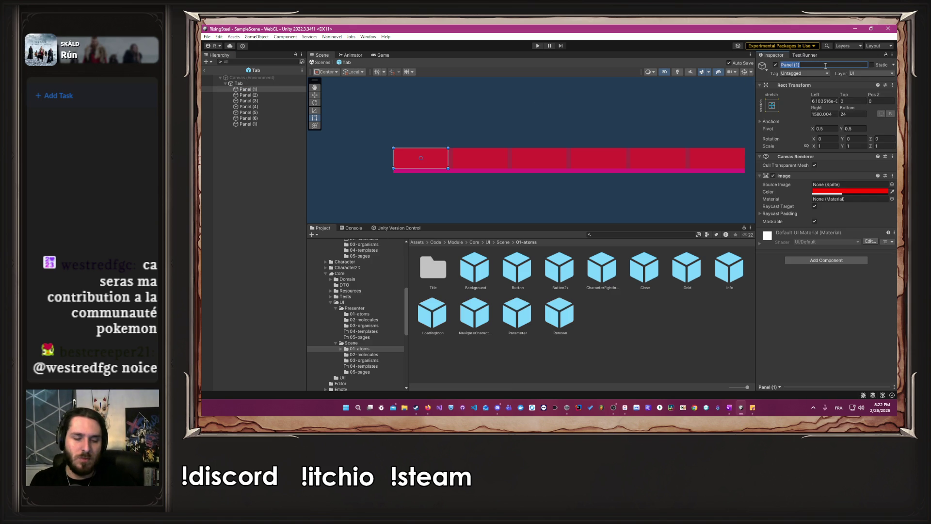
# Rename Panel (1) to TabOption and drag it into 01-atoms as a prefab
pyautogui.write('TabOption')
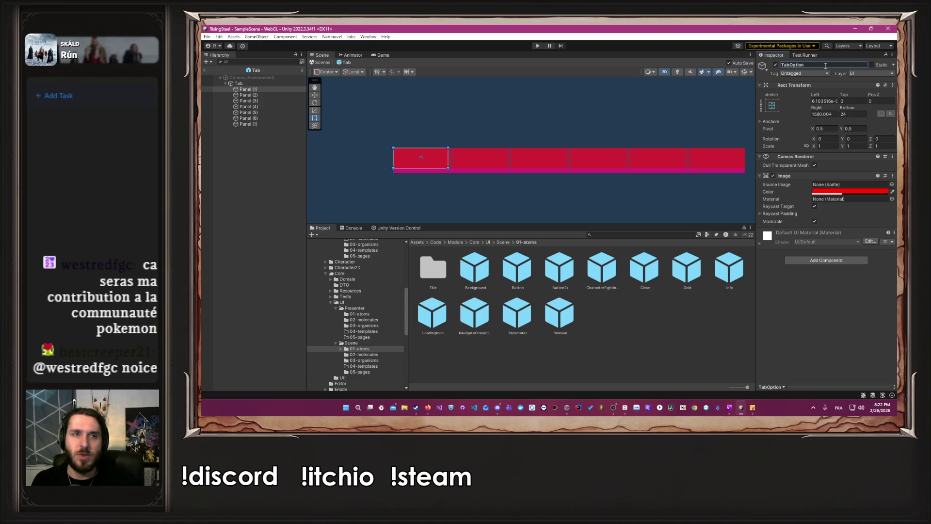
pyautogui.press('Return')
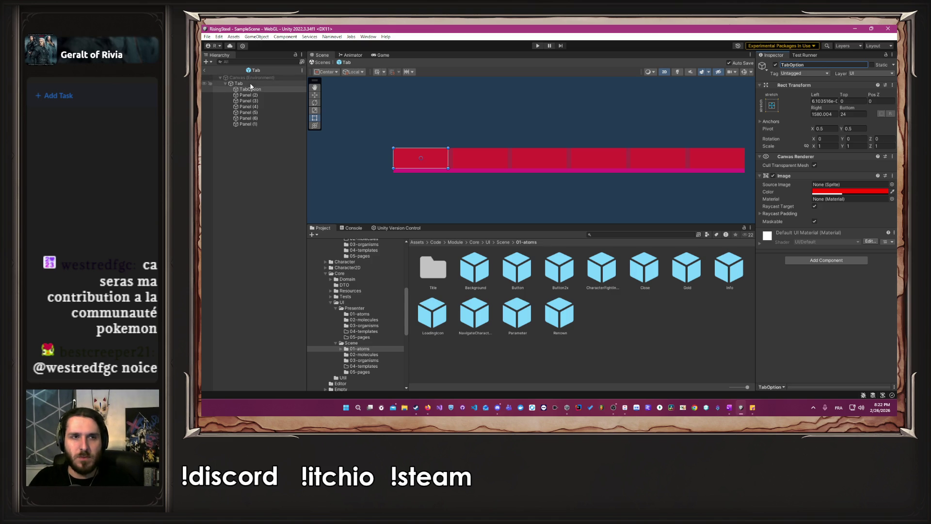
pyautogui.moveTo(675, 347); pyautogui.dragTo(666, 349)
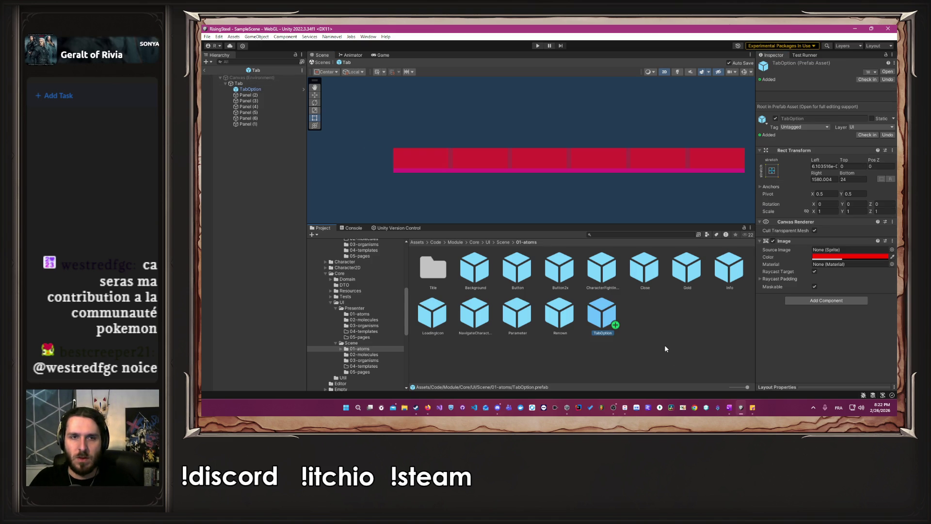
pyautogui.click(267, 95)
# Replace Panel (2) and Panel (3) with TabOption prefab instances via Prefab > Replace
pyautogui.rightClick(267, 95)
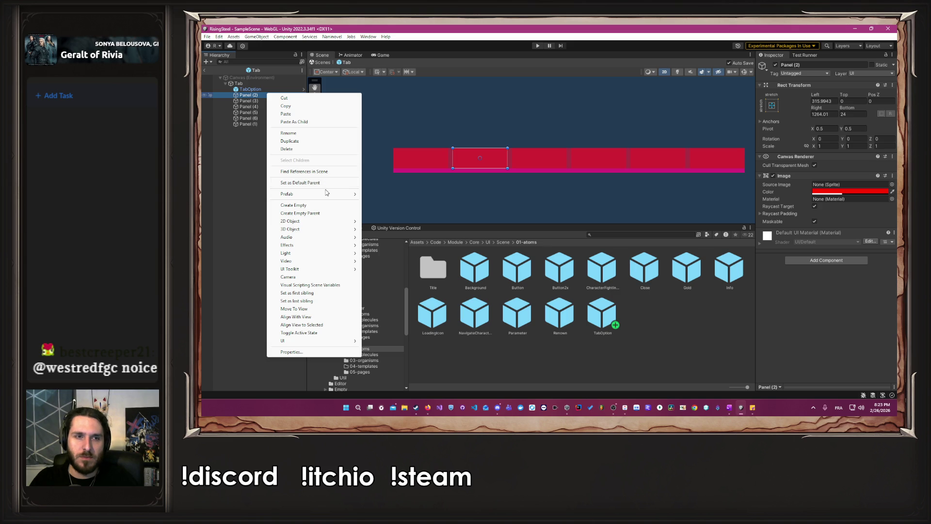
pyautogui.moveTo(329, 195)
pyautogui.click(382, 194)
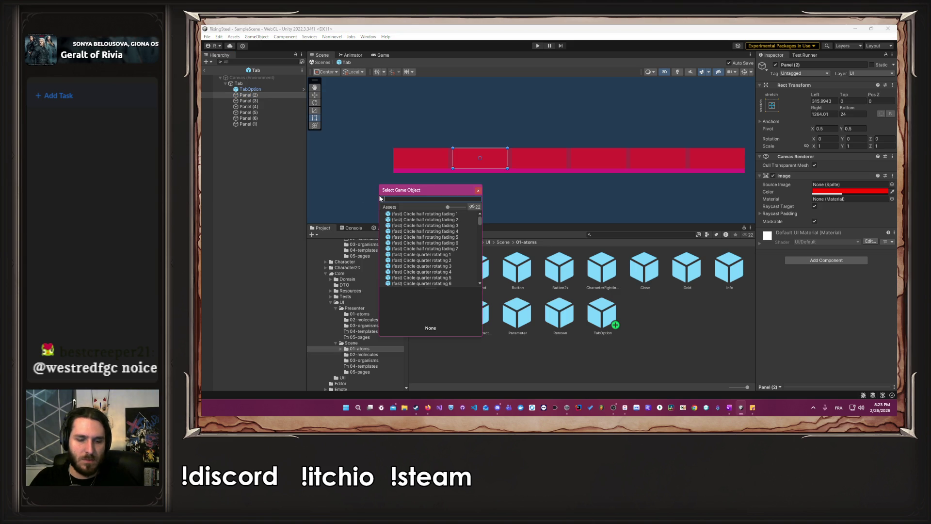
pyautogui.write('Tab')
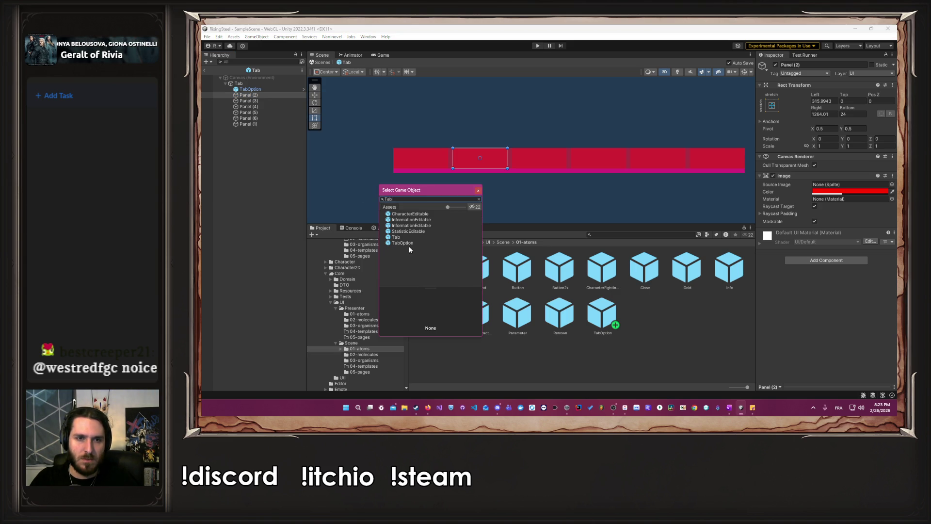
pyautogui.click(407, 244)
pyautogui.click(407, 245)
pyautogui.click(269, 100)
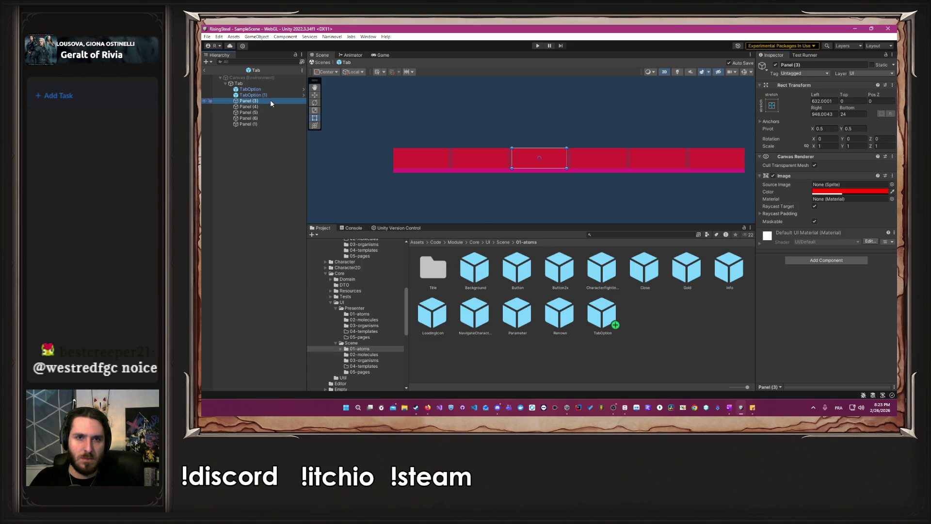
pyautogui.rightClick(270, 100)
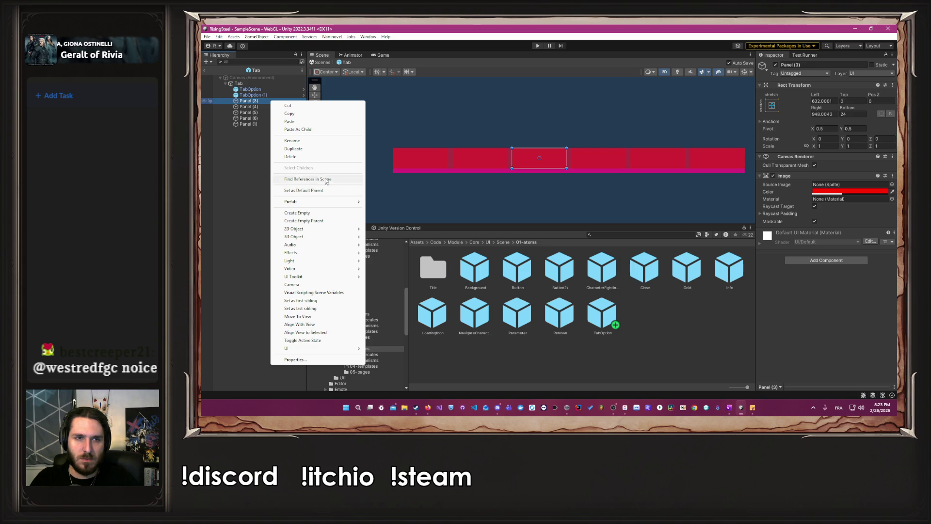
pyautogui.moveTo(330, 232)
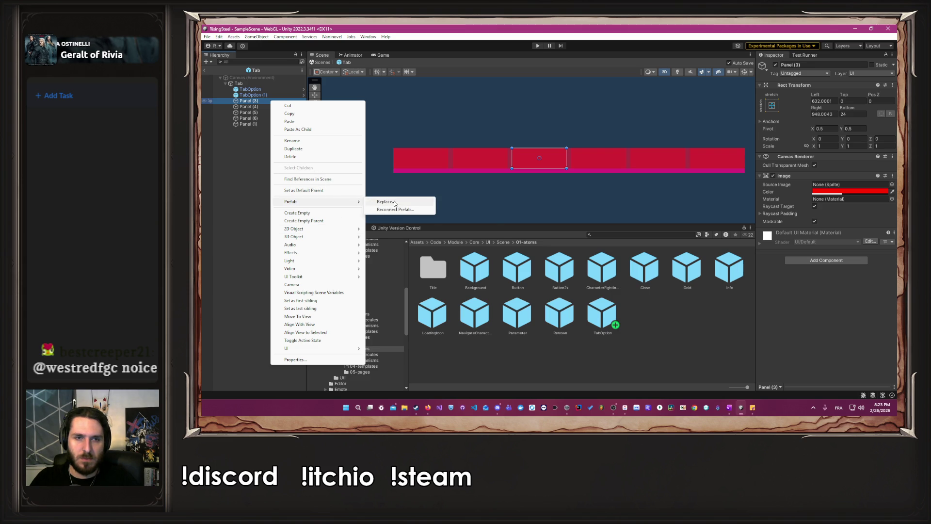
pyautogui.click(395, 204)
pyautogui.write('b')
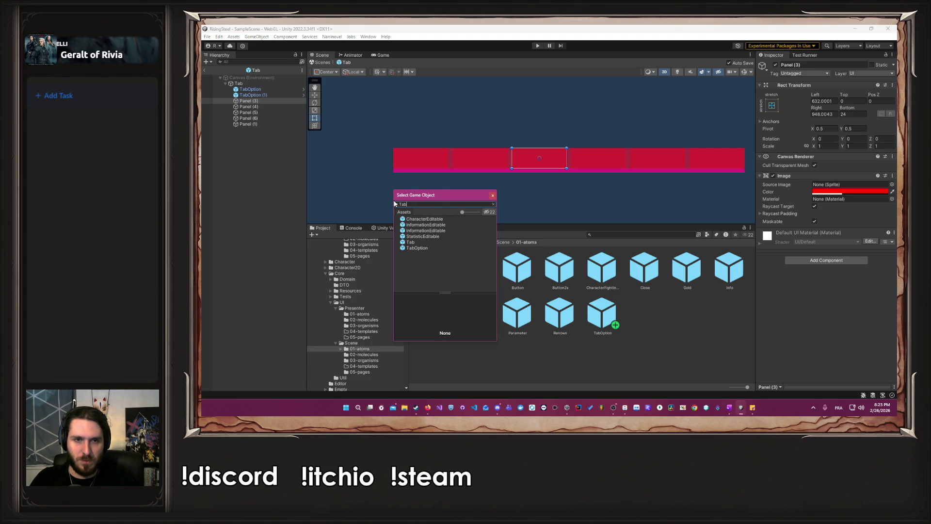
pyautogui.doubleClick(415, 247)
# Replace Panel (4) and Panel (5) with the TabOption prefab
pyautogui.click(264, 108)
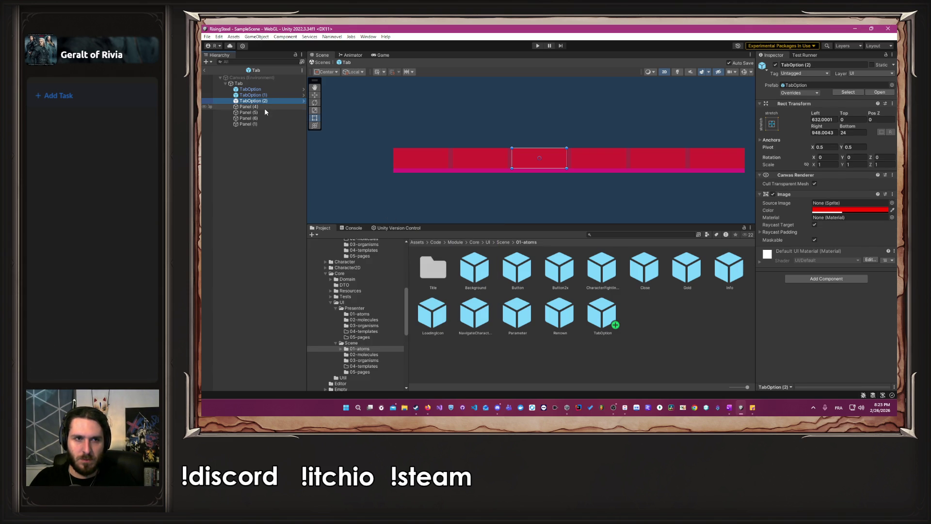
pyautogui.rightClick(264, 111)
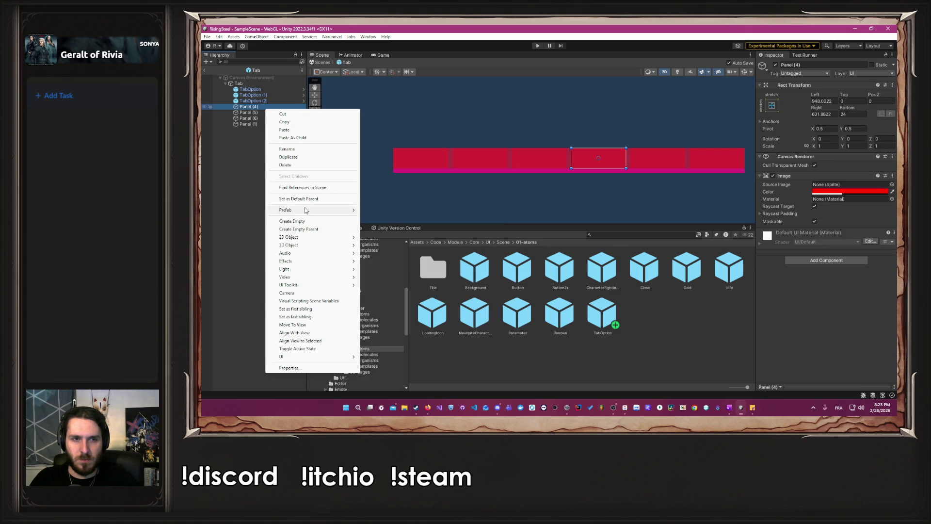
pyautogui.moveTo(308, 209)
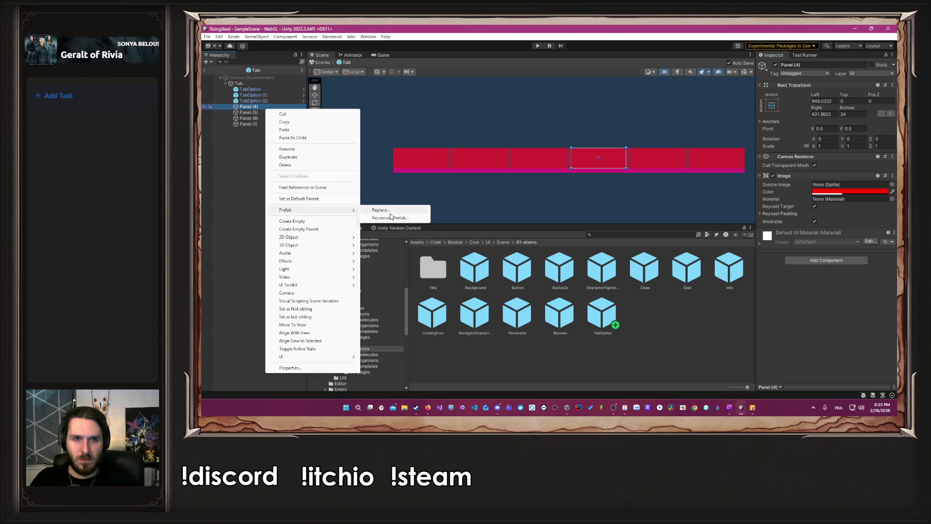
pyautogui.click(379, 210)
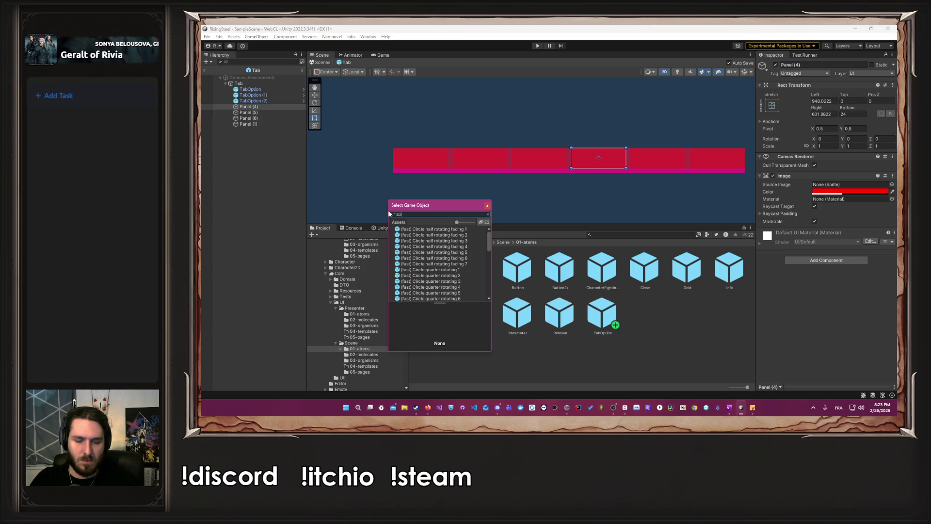
pyautogui.write('ab')
pyautogui.doubleClick(410, 248)
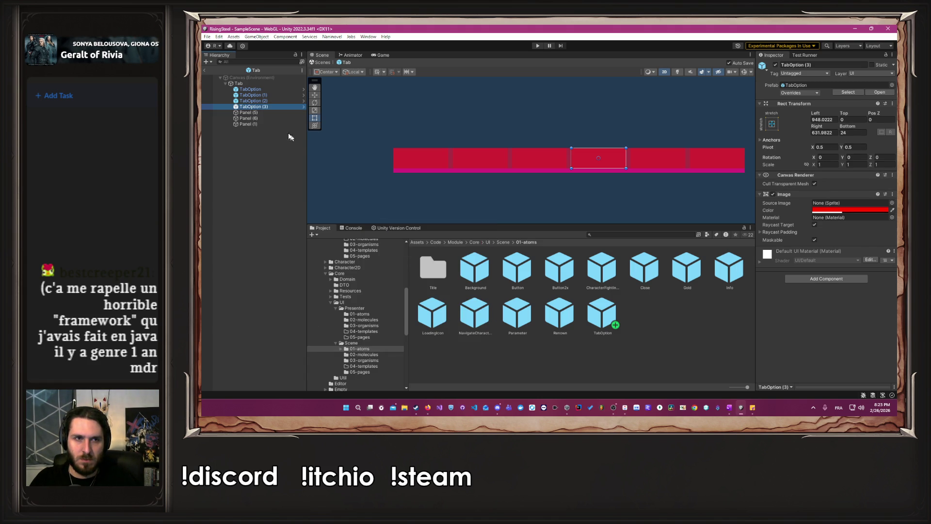
pyautogui.rightClick(268, 112)
pyautogui.moveTo(311, 212)
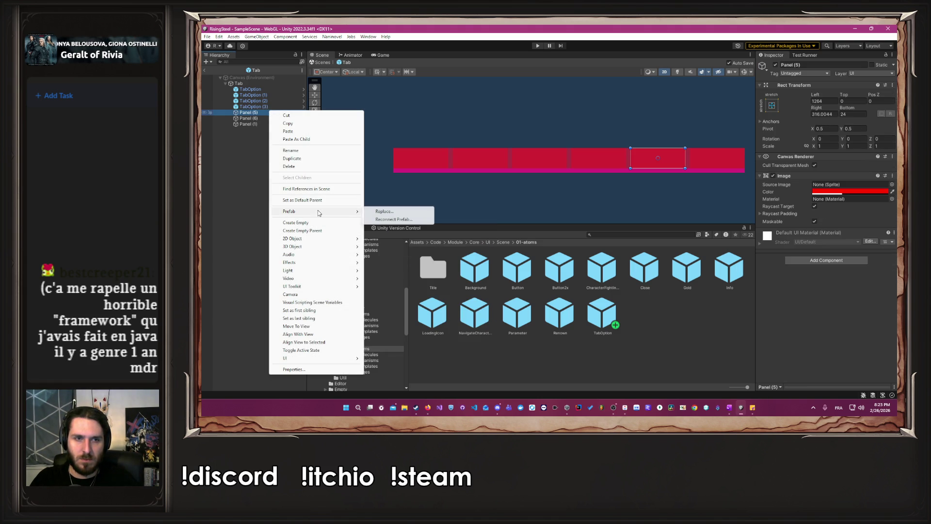
pyautogui.click(393, 216)
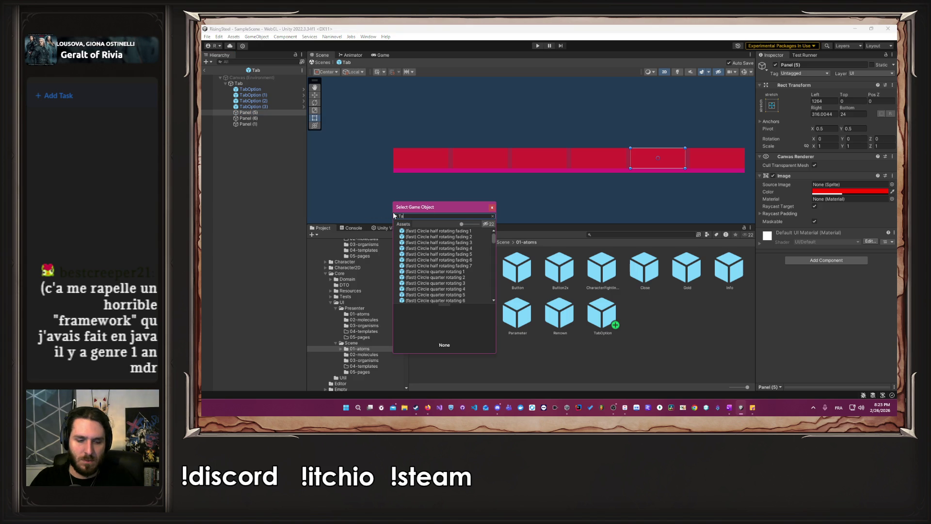
pyautogui.write('Tab')
pyautogui.click(416, 259)
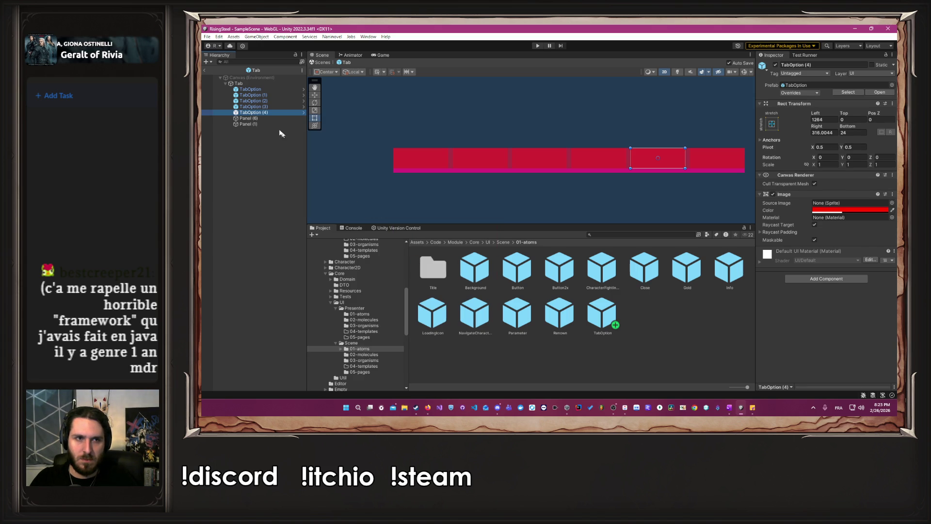
# Replace Panel (6) with the TabOption prefab as well
pyautogui.click(260, 118)
pyautogui.rightClick(260, 118)
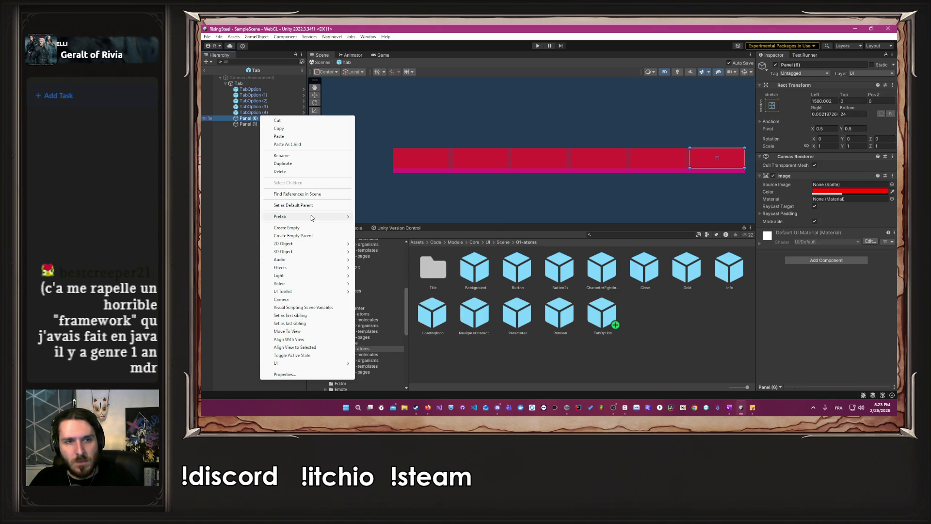
pyautogui.moveTo(313, 217)
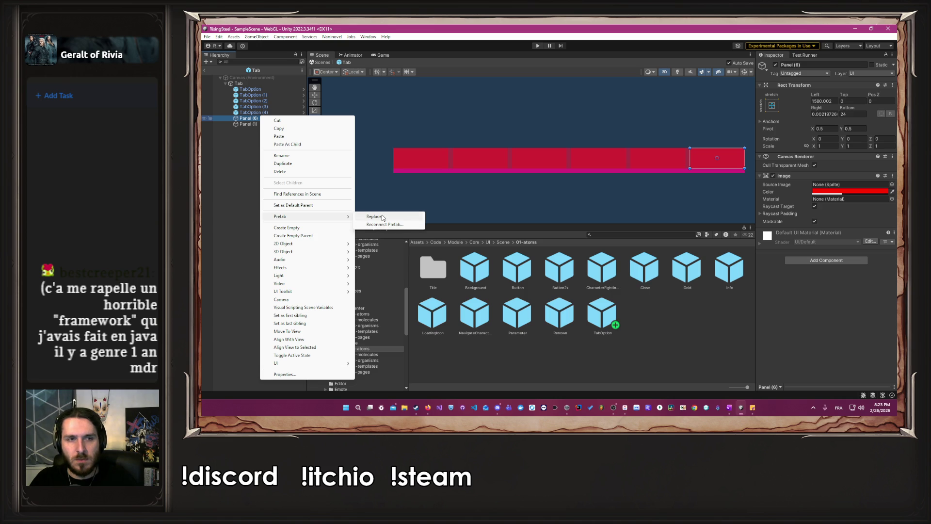
pyautogui.click(383, 217)
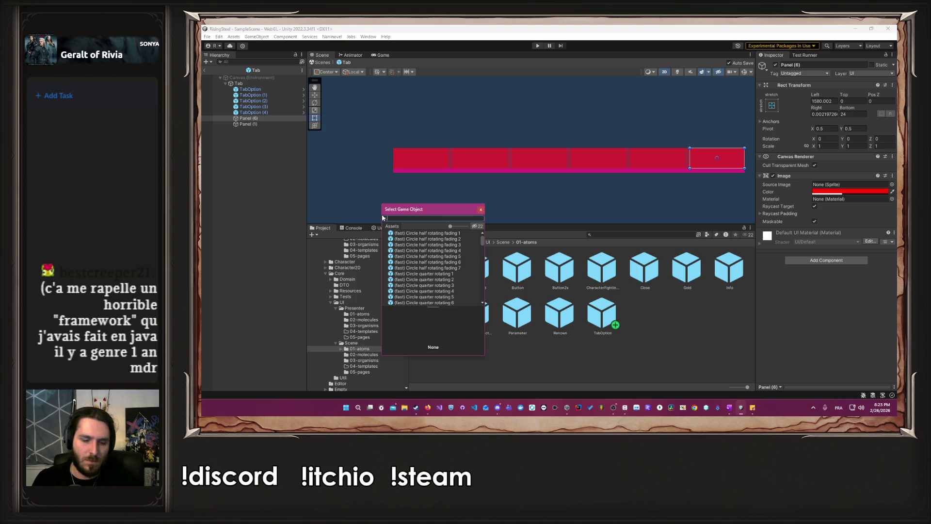
pyautogui.write('tab')
pyautogui.doubleClick(417, 260)
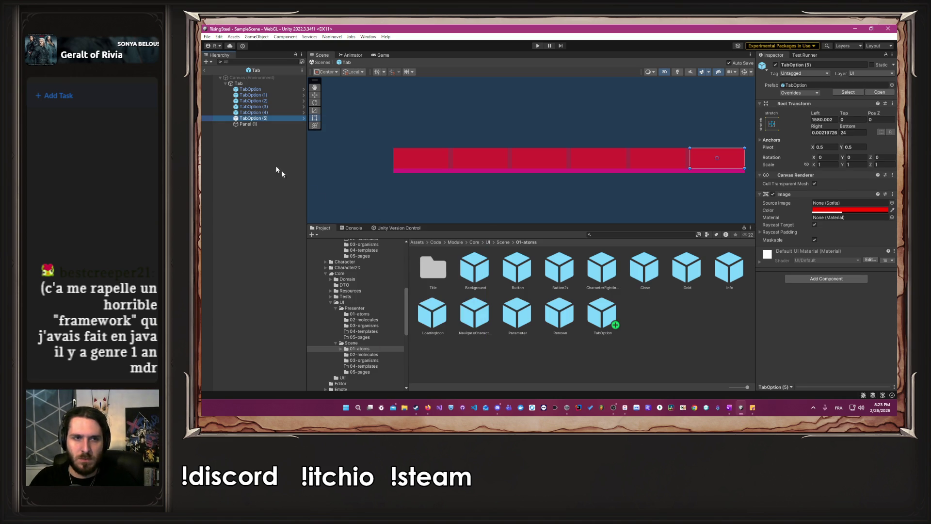
pyautogui.click(263, 123)
# Rename the thin pink bar Panel (1) to Separator and clear the selection
pyautogui.click(797, 65)
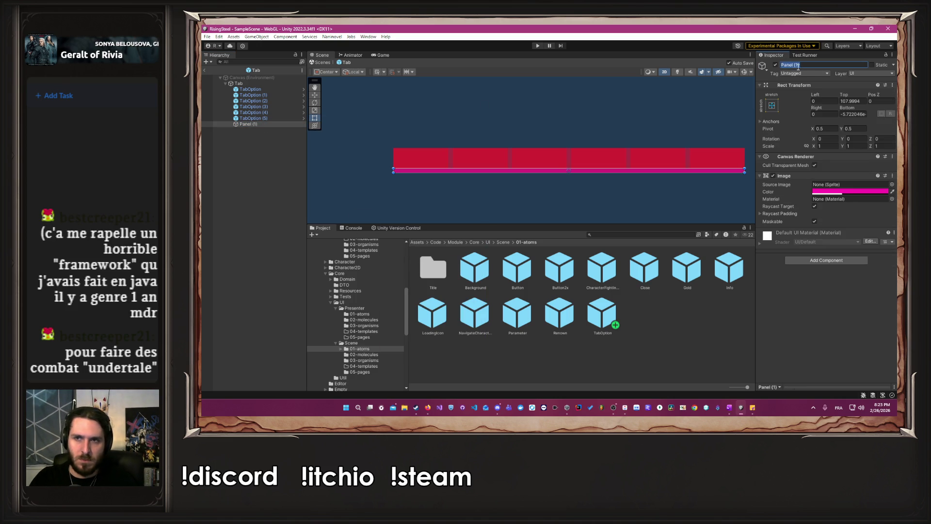
pyautogui.write('Separato')
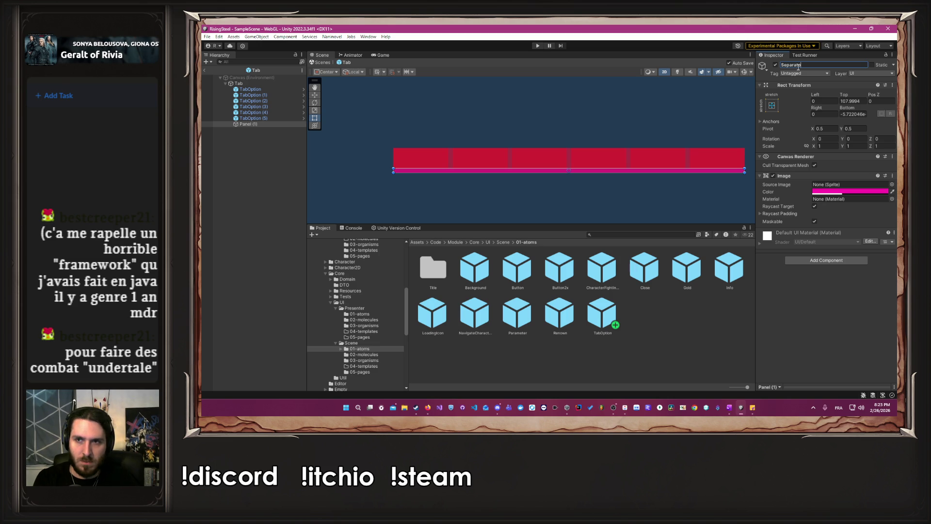
pyautogui.write('r')
pyautogui.press('Return')
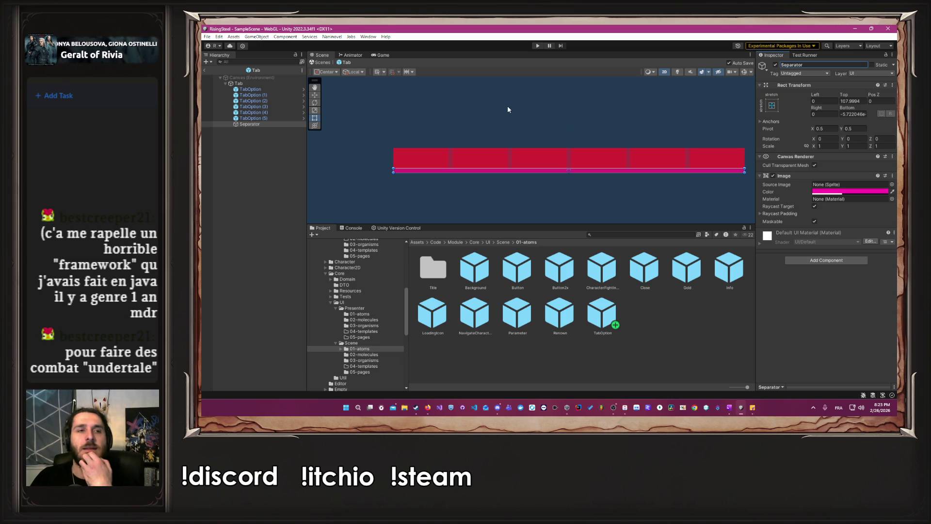
pyautogui.click(507, 110)
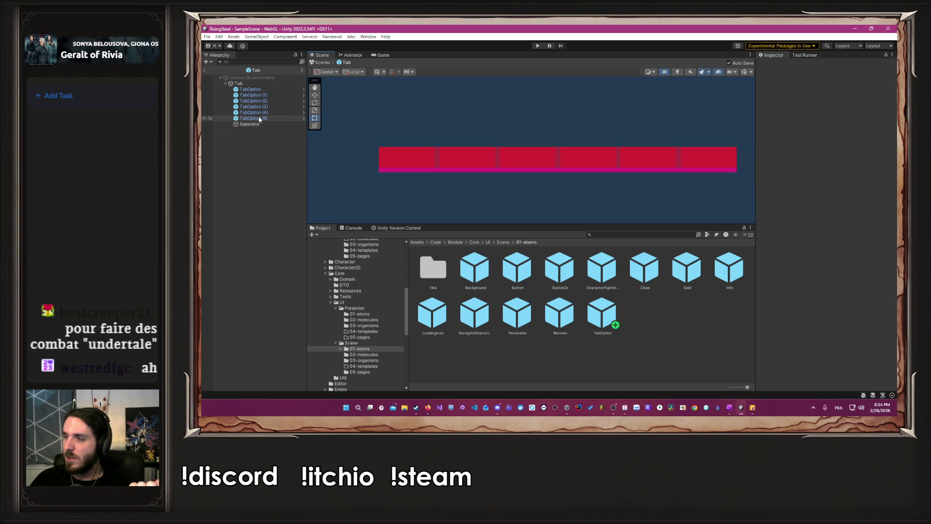
# Rename the first two tabs Camp and Combat
pyautogui.click(278, 90)
pyautogui.click(833, 64)
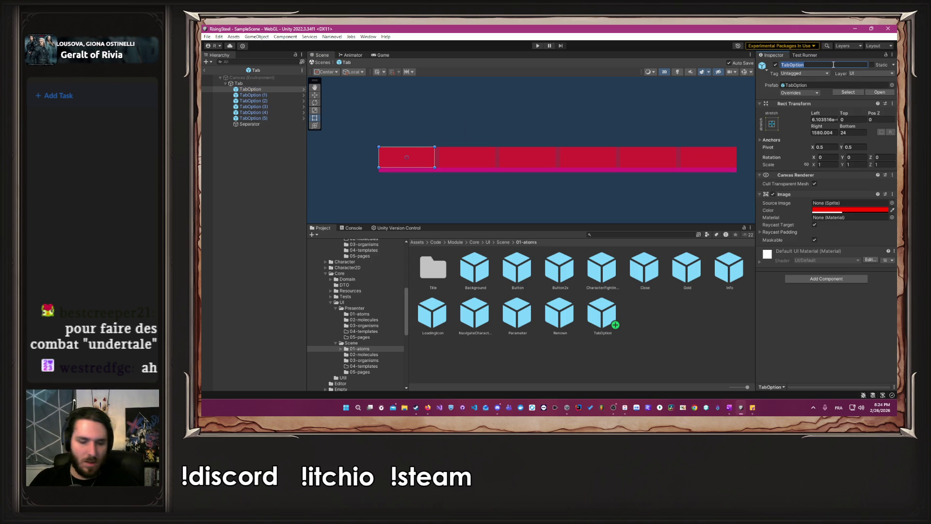
pyautogui.write('Camp')
pyautogui.press('Return')
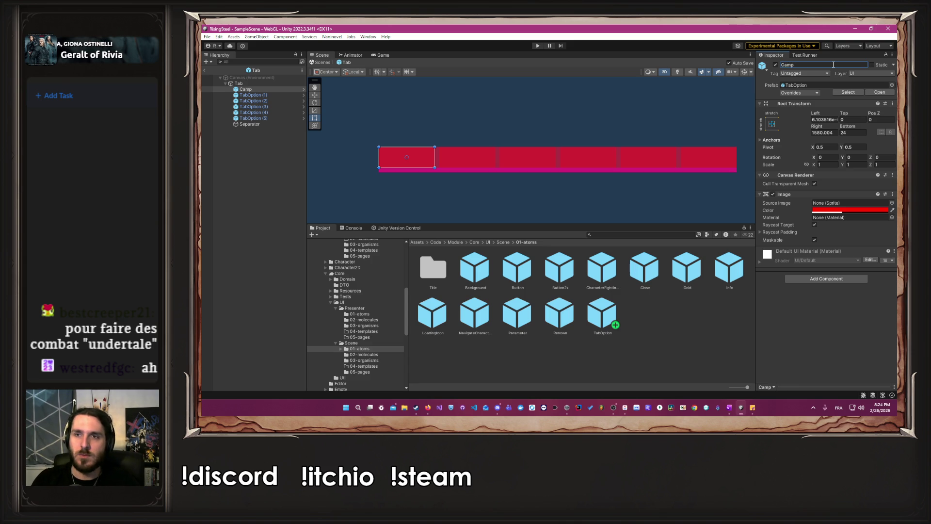
pyautogui.click(252, 95)
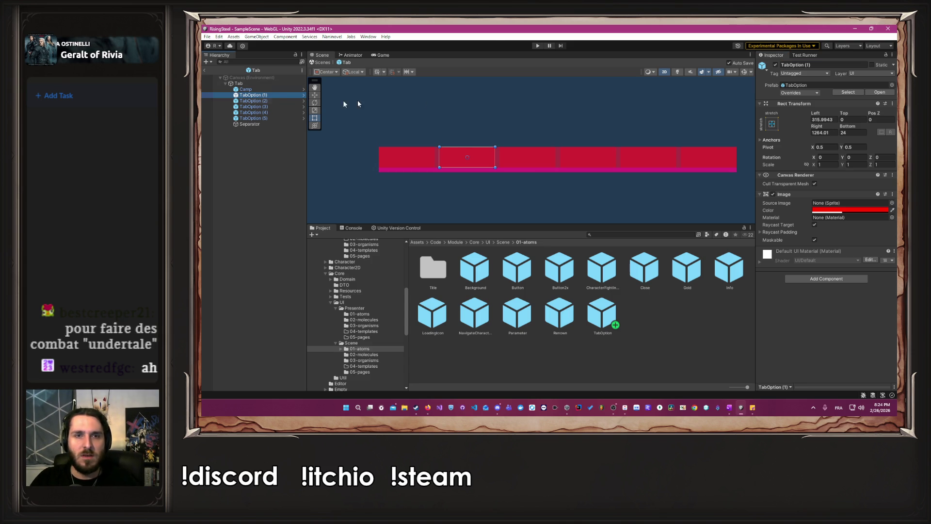
pyautogui.click(807, 65)
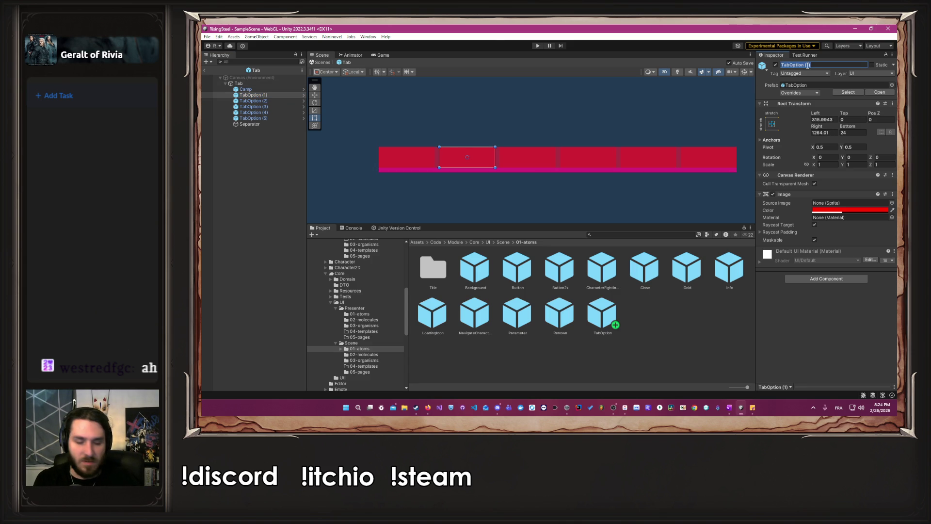
pyautogui.write('Combat')
pyautogui.press('Return')
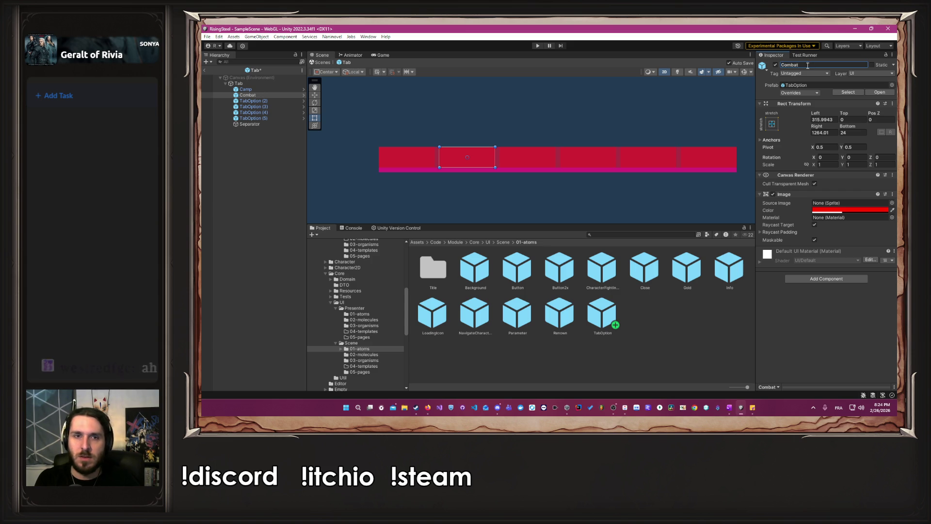
# Name the third tab Recruitment and change Combat to Fight
pyautogui.click(283, 101)
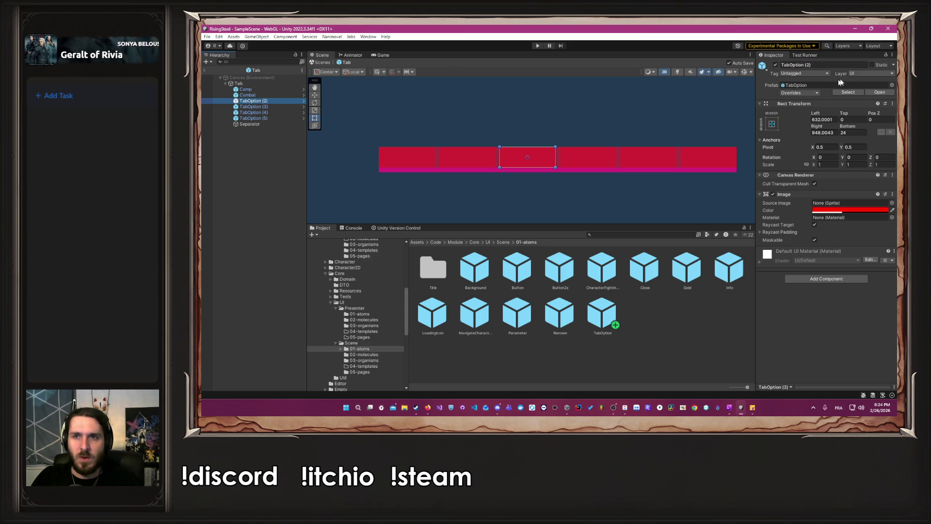
pyautogui.click(848, 65)
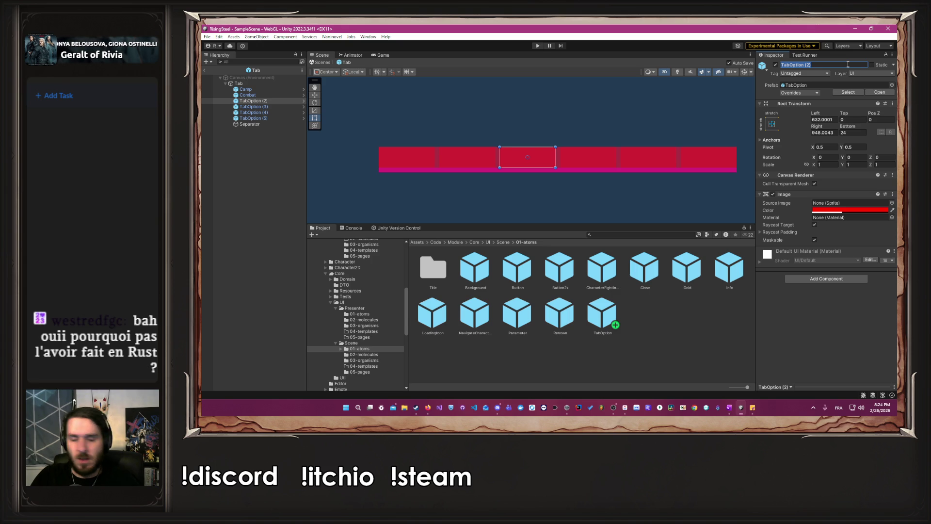
pyautogui.write('Recrut')
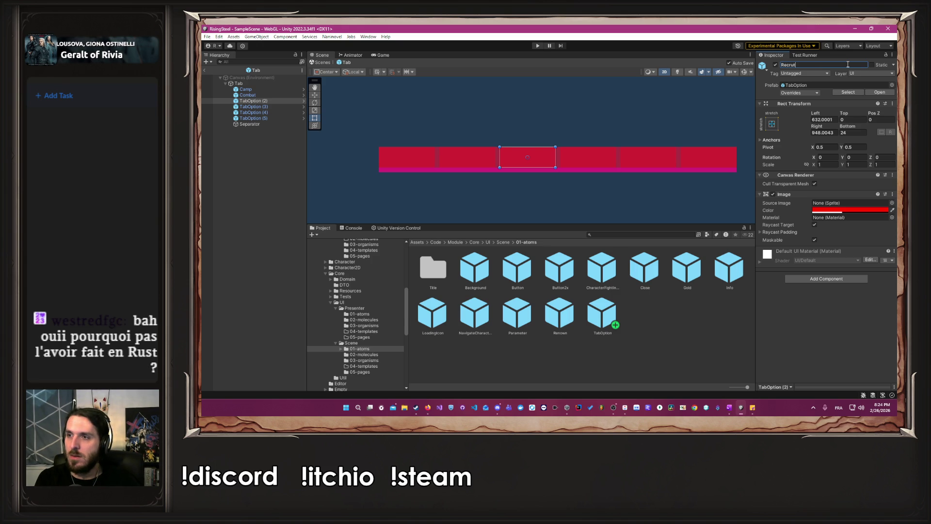
pyautogui.write('ment')
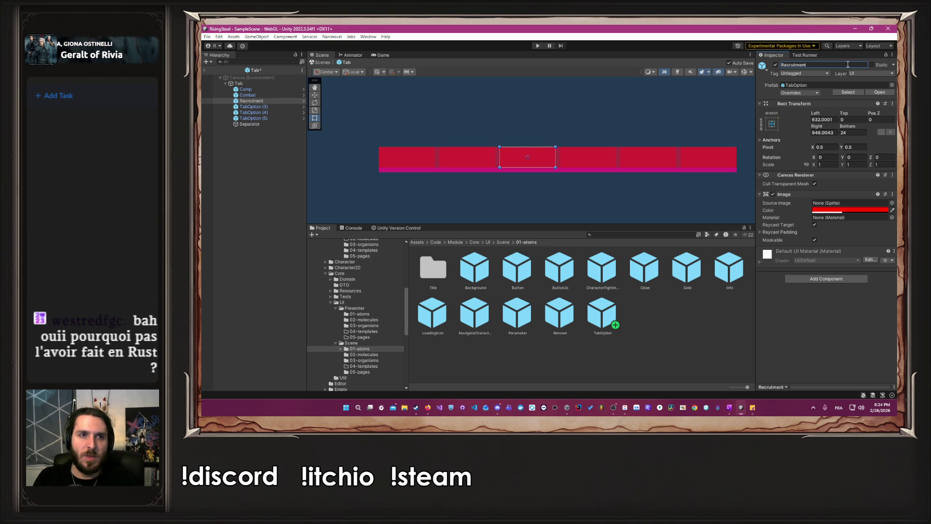
pyautogui.click(247, 95)
pyautogui.click(843, 66)
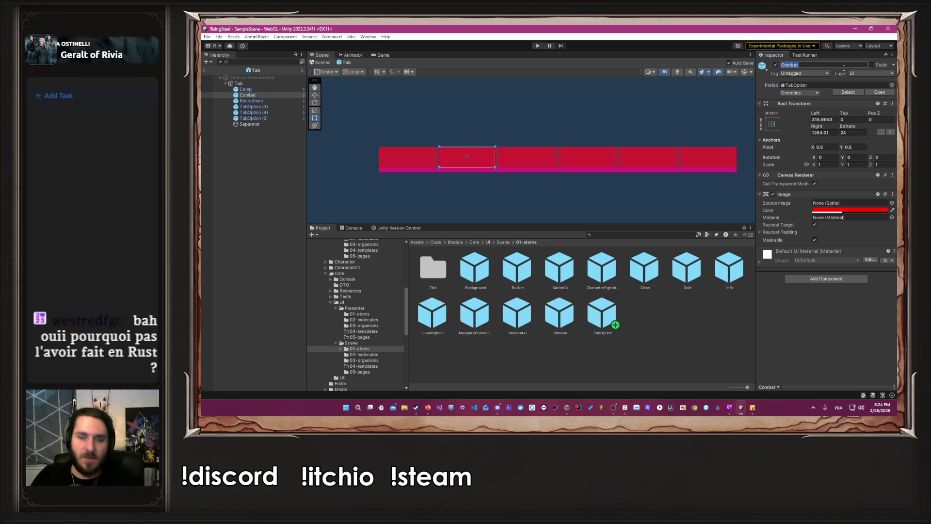
pyautogui.write('Fight')
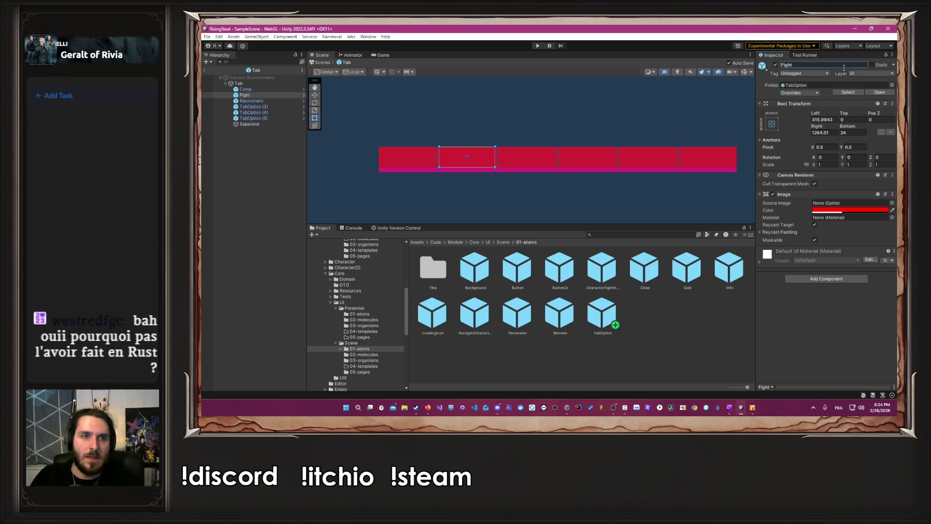
# Rename the remaining three tabs Training, Shop and Settings
pyautogui.click(252, 106)
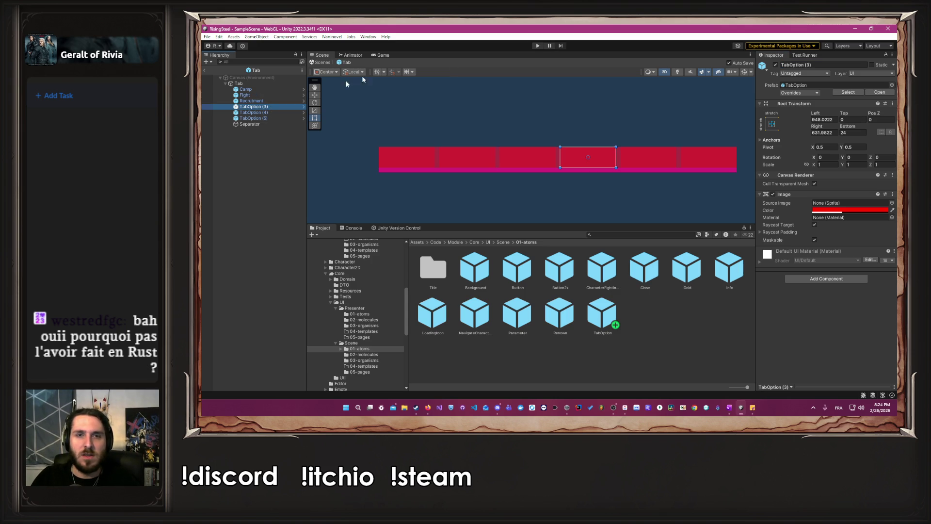
pyautogui.click(800, 65)
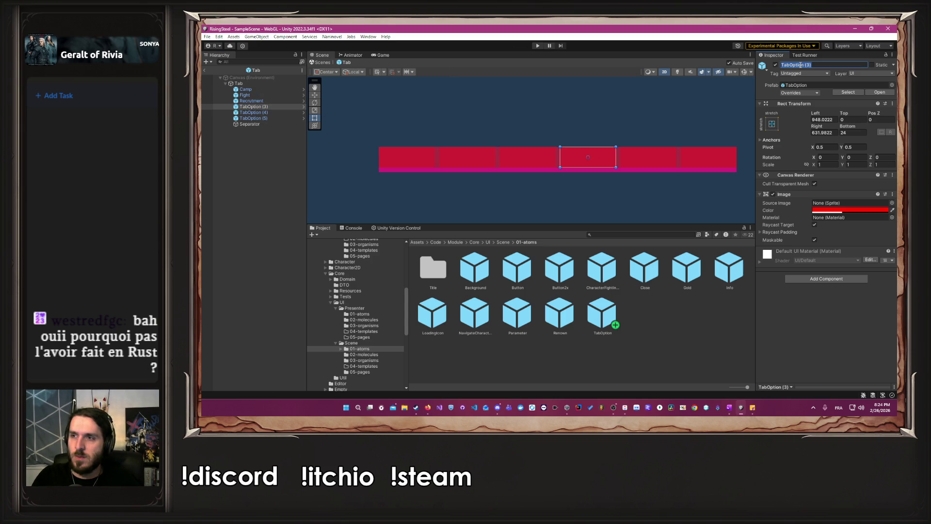
pyautogui.write('Training')
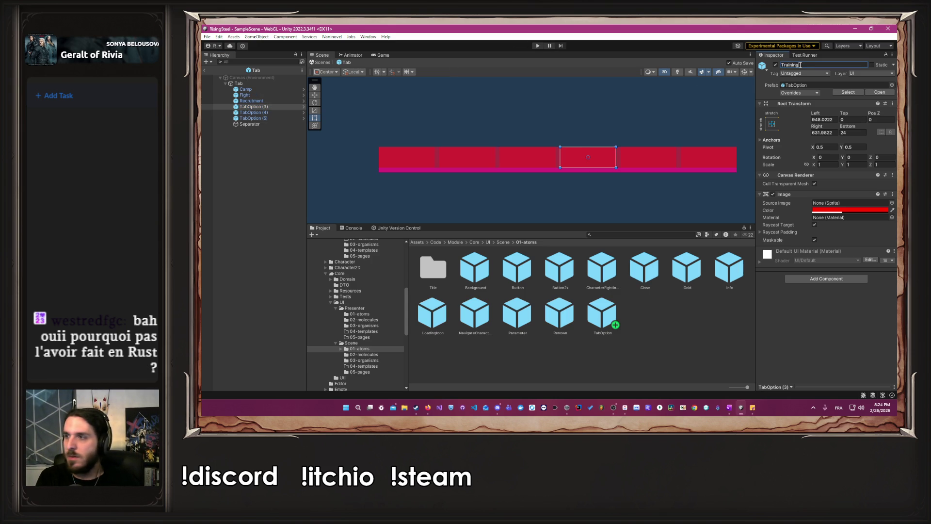
pyautogui.press('Return')
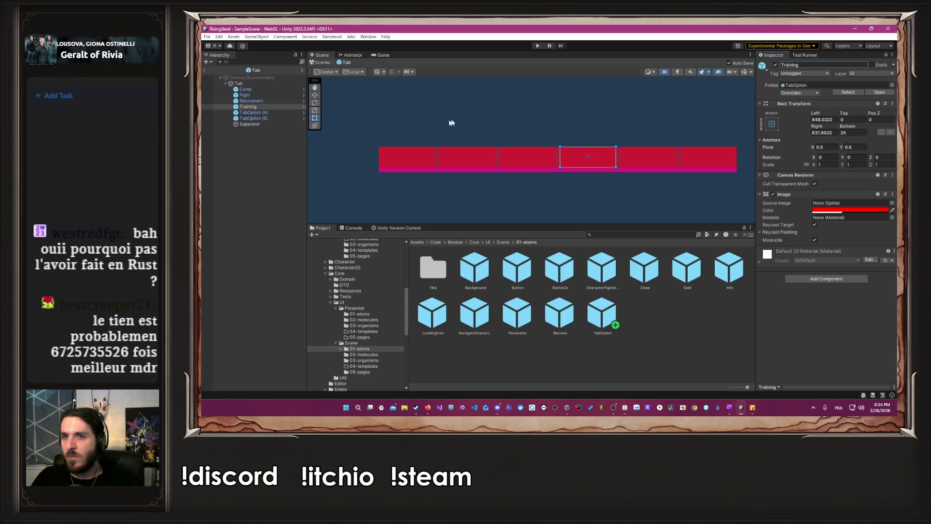
pyautogui.click(266, 113)
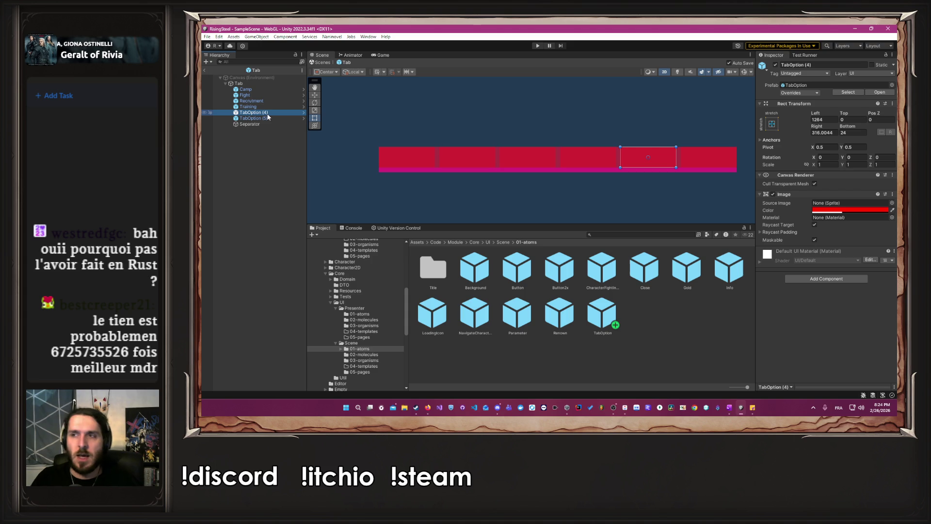
pyautogui.click(819, 65)
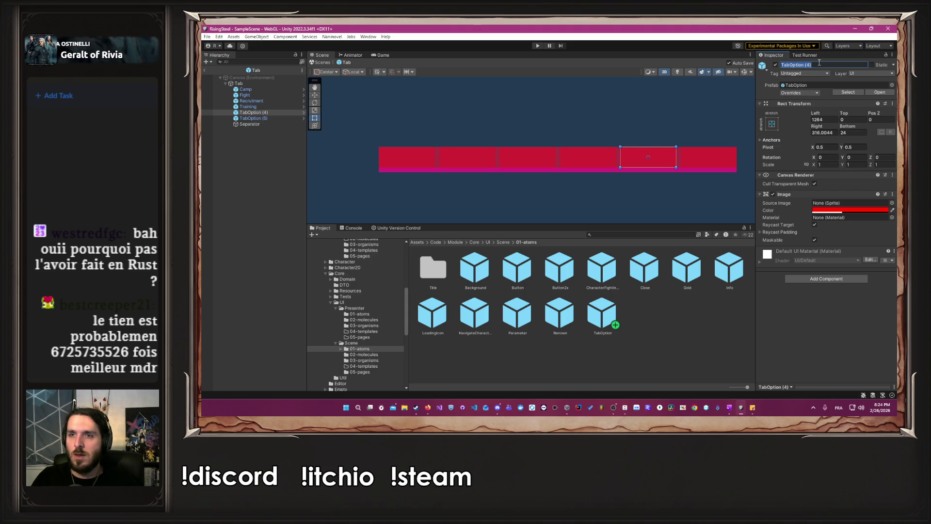
pyautogui.write('Shop')
pyautogui.press('Return')
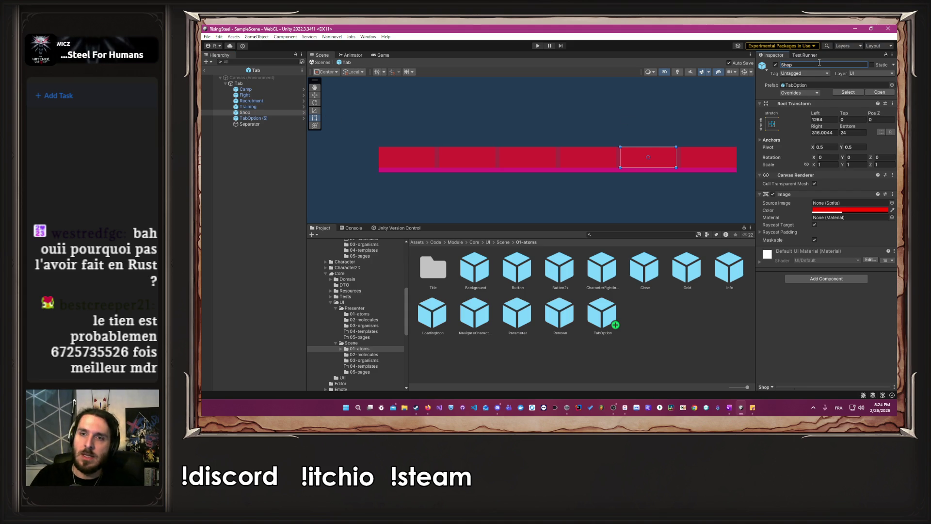
pyautogui.click(278, 118)
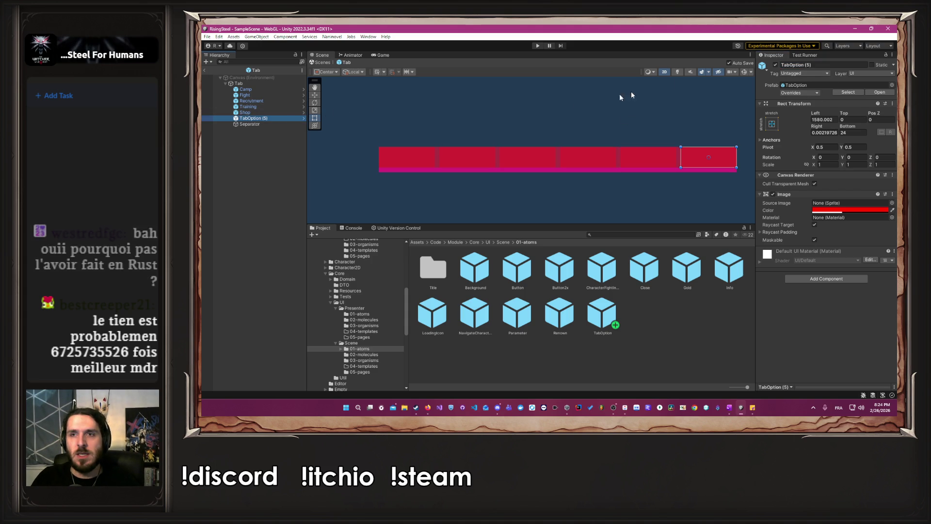
pyautogui.click(827, 65)
pyautogui.write('Setting')
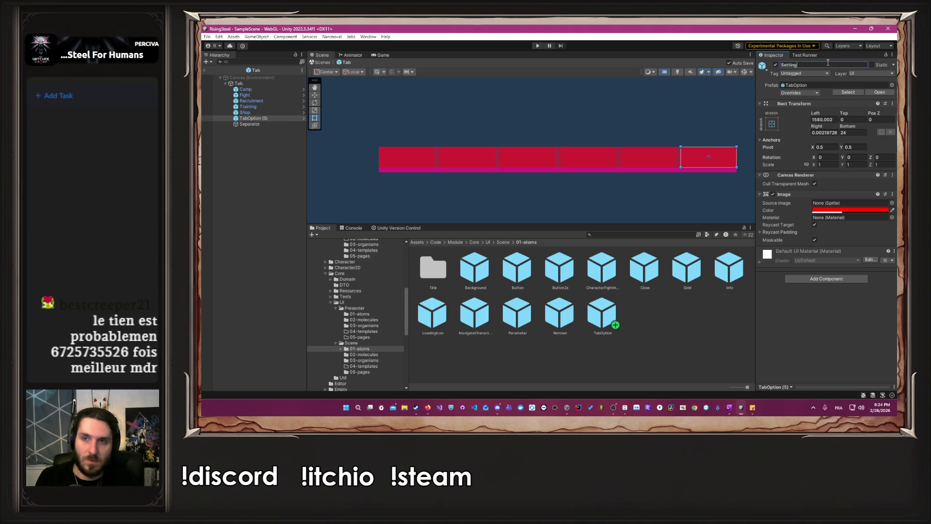
pyautogui.write('s')
pyautogui.press('Return')
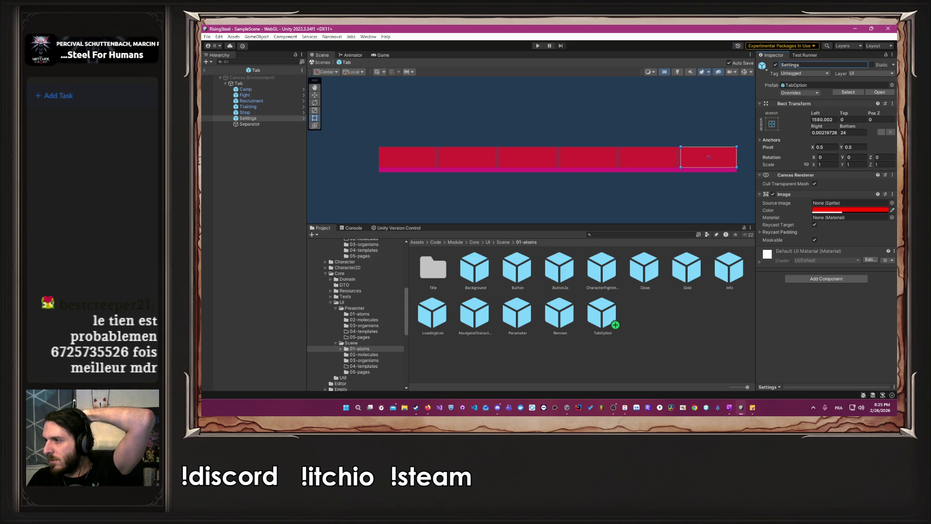
pyautogui.hotkey('alt', 'Tab')
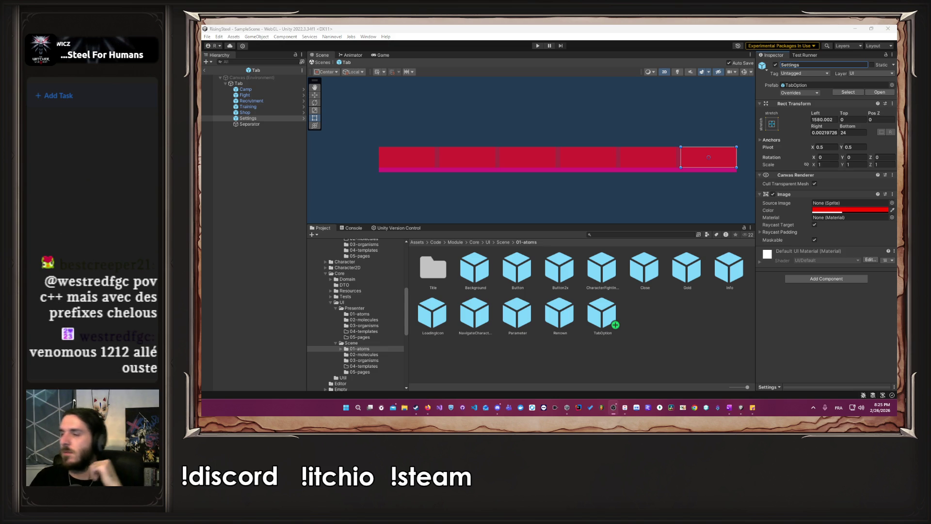
# Open the TabOption prefab for editing and select its root object
pyautogui.click(634, 201)
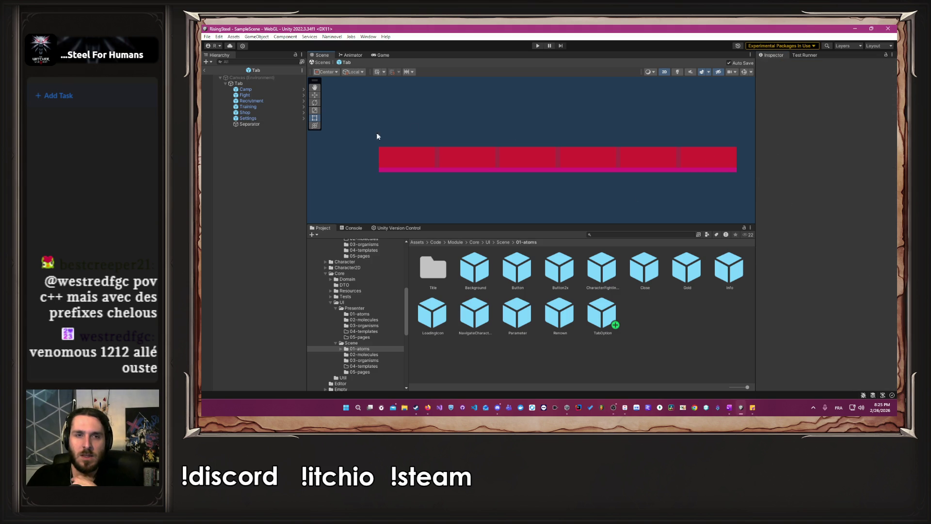
pyautogui.scroll(3, 369, 141)
pyautogui.scroll(-3, 370, 144)
pyautogui.scroll(2, 373, 145)
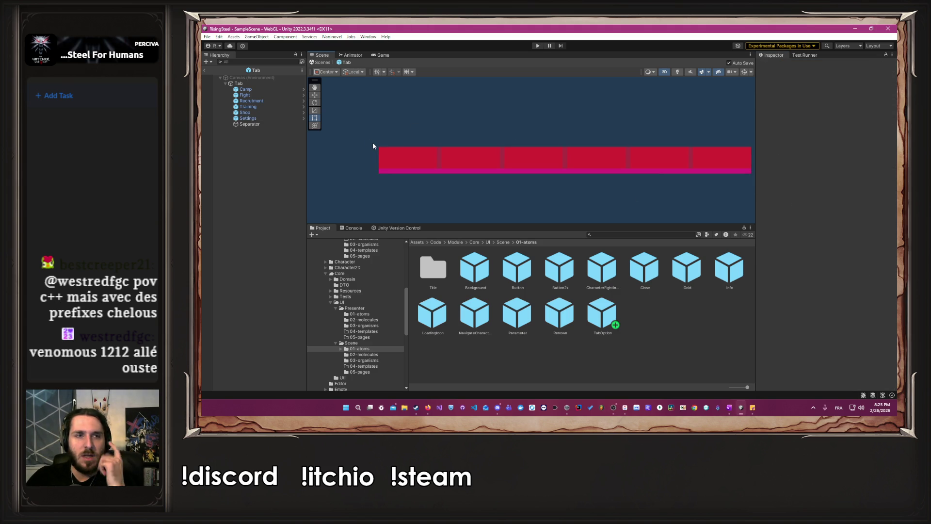
pyautogui.click(302, 89)
pyautogui.click(448, 123)
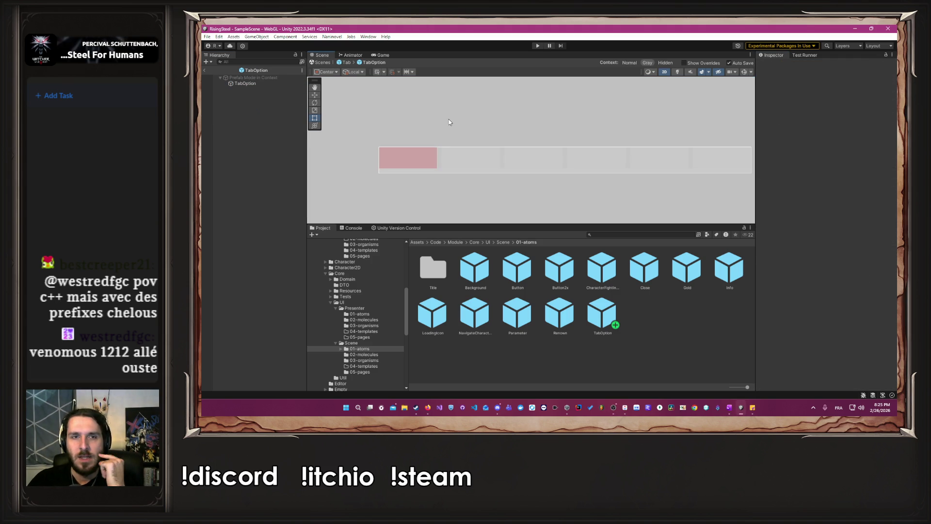
pyautogui.scroll(3, 366, 164)
pyautogui.click(245, 83)
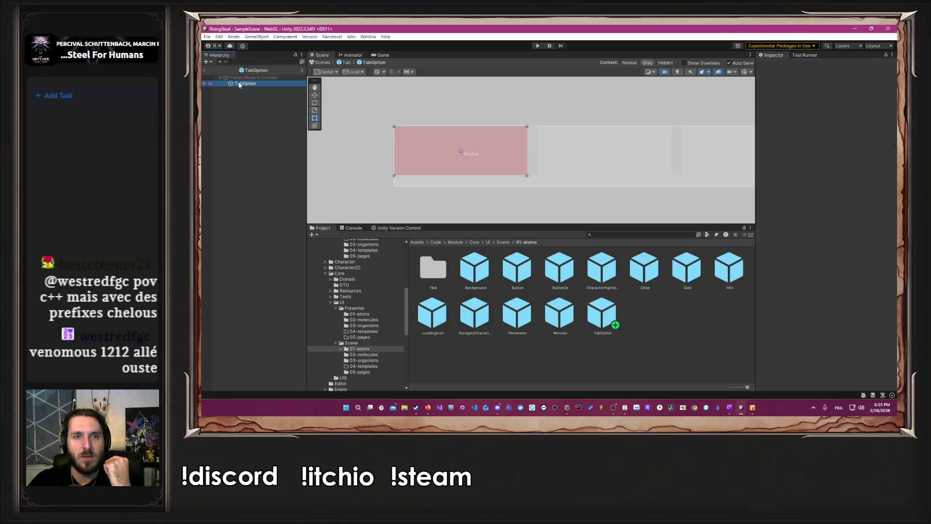
# Set the tab Image colour to white with alpha 255
pyautogui.click(844, 192)
pyautogui.moveTo(844, 242); pyautogui.dragTo(776, 199)
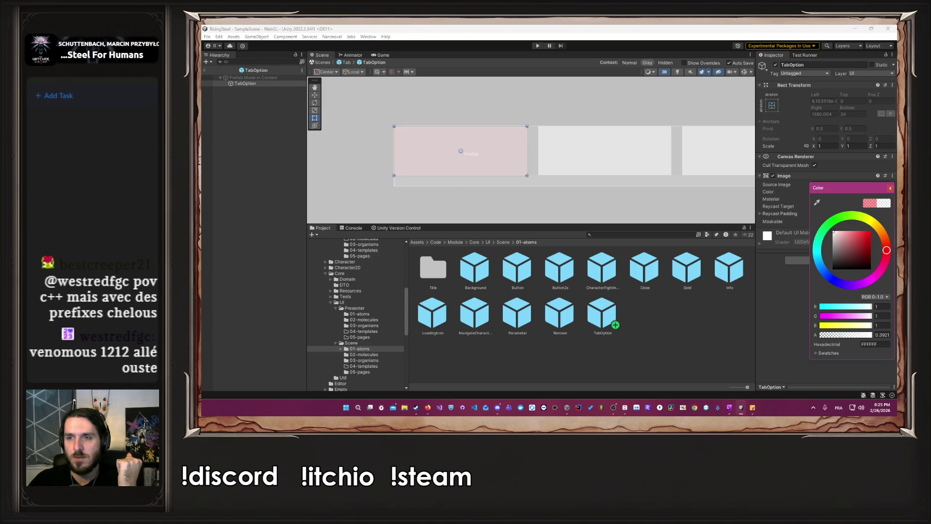
pyautogui.click(870, 334)
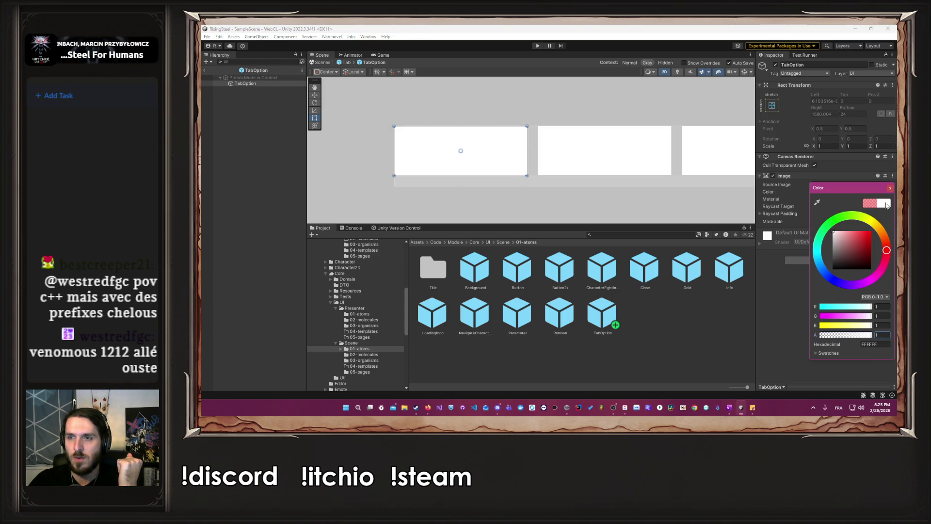
pyautogui.click(891, 187)
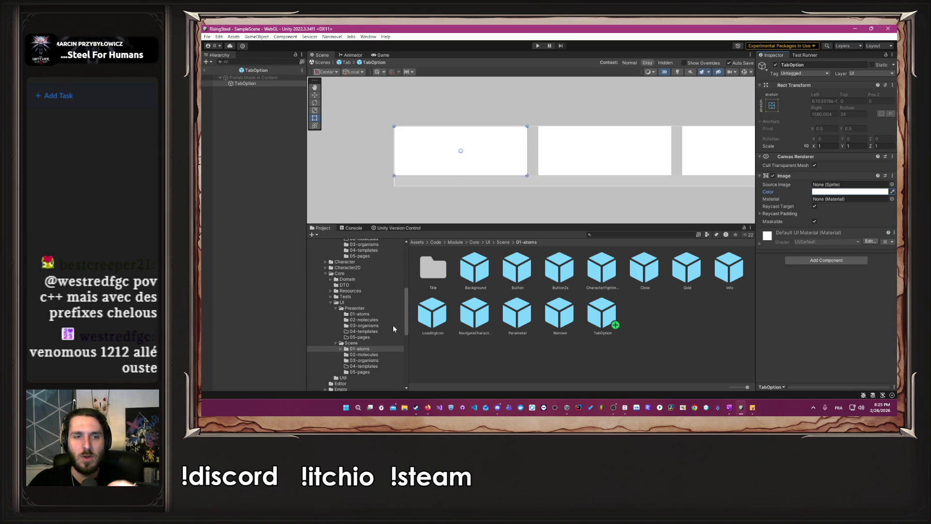
pyautogui.scroll(10, 390, 328)
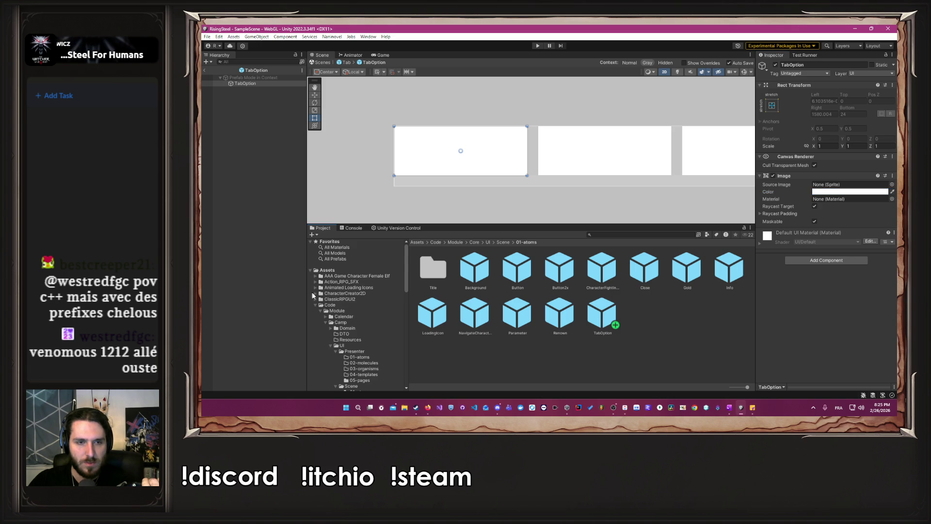
# Expand ClassicRPGUI2 and browse its Buttons, EffectsUI, Fonts, MapIcons and other subfolders
pyautogui.click(315, 299)
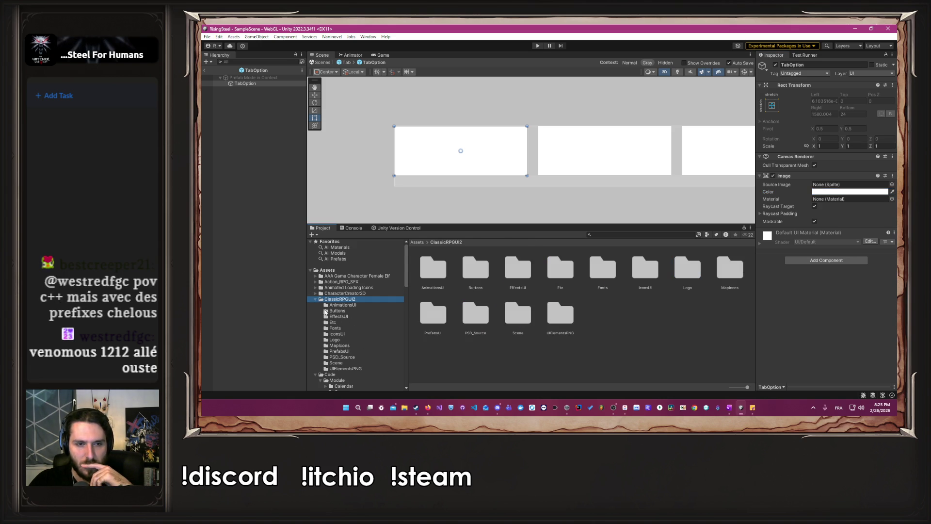
pyautogui.click(354, 310)
pyautogui.scroll(-10, 506, 322)
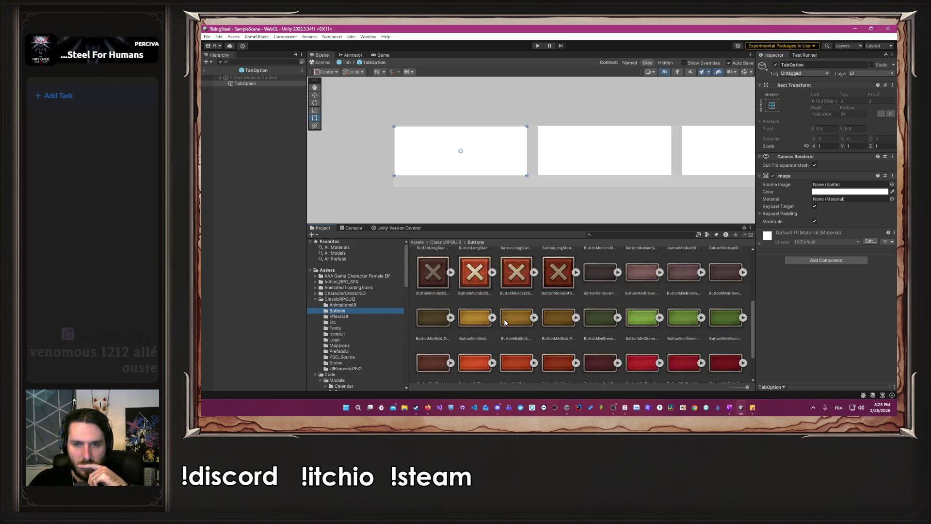
pyautogui.click(365, 316)
pyautogui.click(359, 322)
pyautogui.click(355, 329)
pyautogui.click(354, 345)
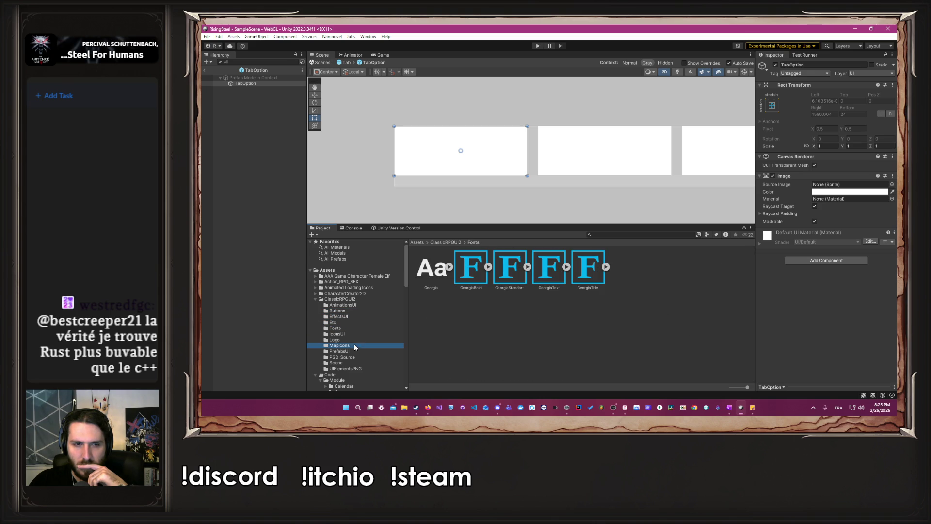
pyautogui.click(354, 351)
pyautogui.click(355, 356)
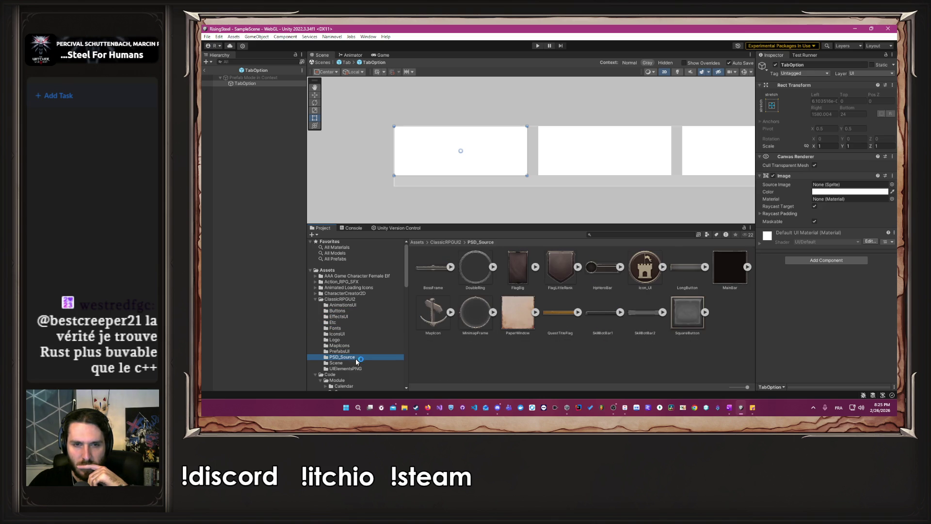
pyautogui.click(356, 363)
# Select UIElementsPNG and scroll through its button, bar and frame sprites
pyautogui.click(358, 369)
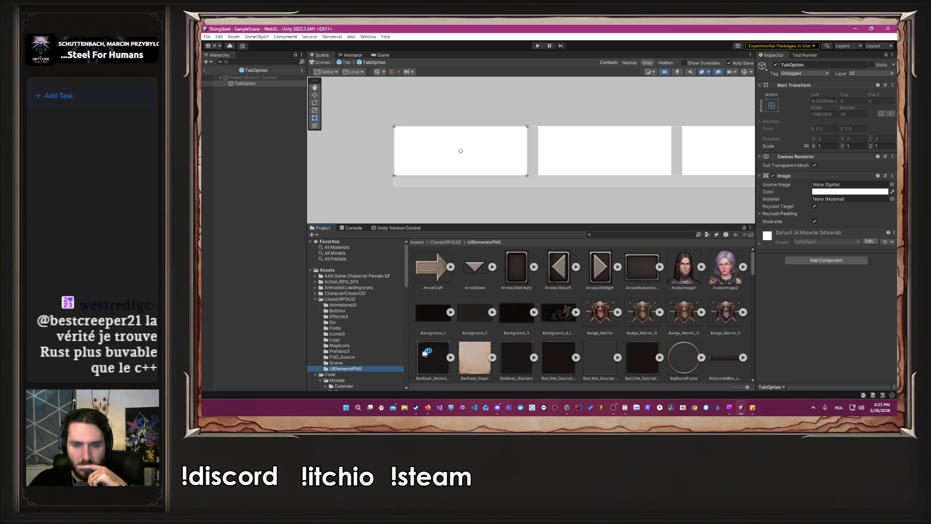
pyautogui.scroll(-1, 539, 310)
pyautogui.scroll(1, 539, 311)
pyautogui.scroll(-5, 540, 311)
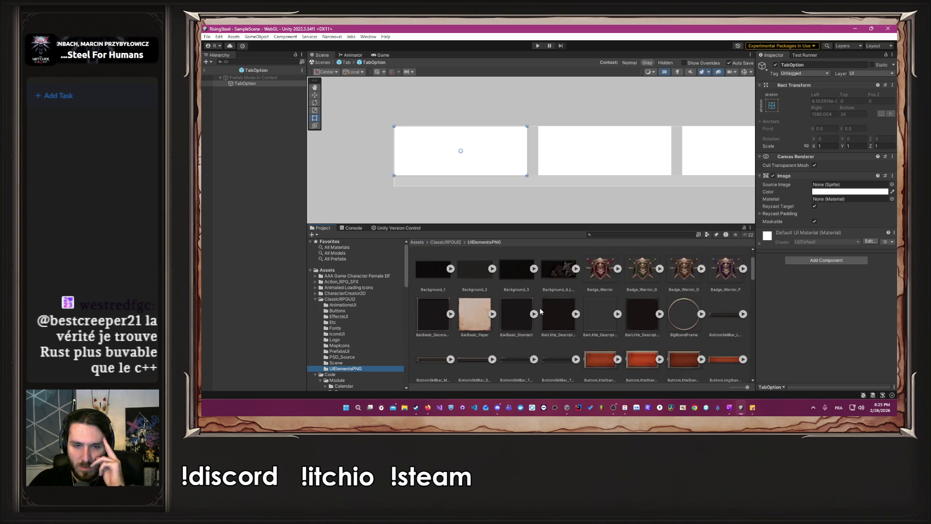
pyautogui.scroll(-2, 540, 311)
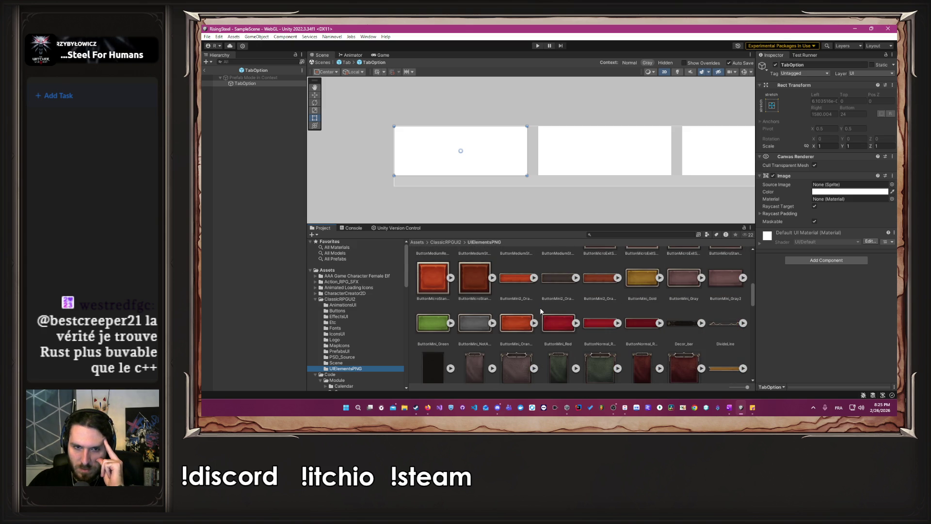
pyautogui.scroll(1, 457, 324)
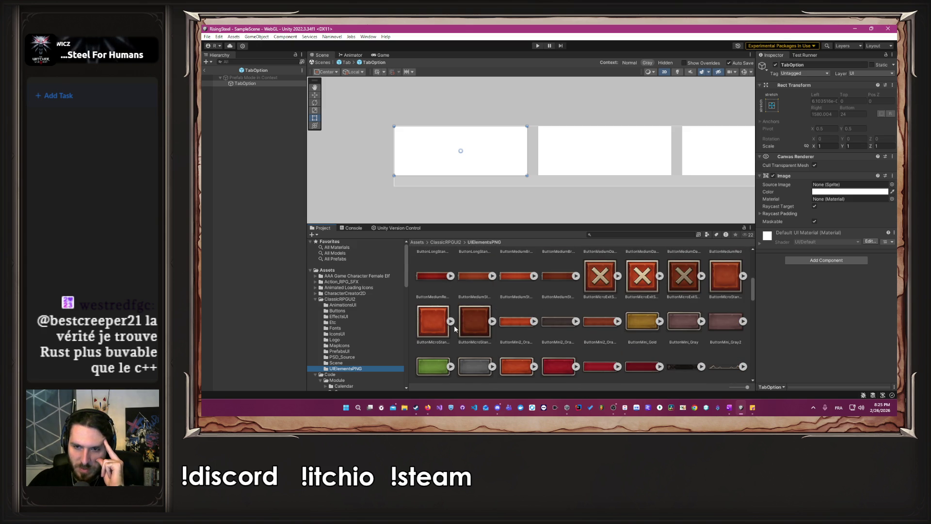
pyautogui.scroll(-1, 455, 324)
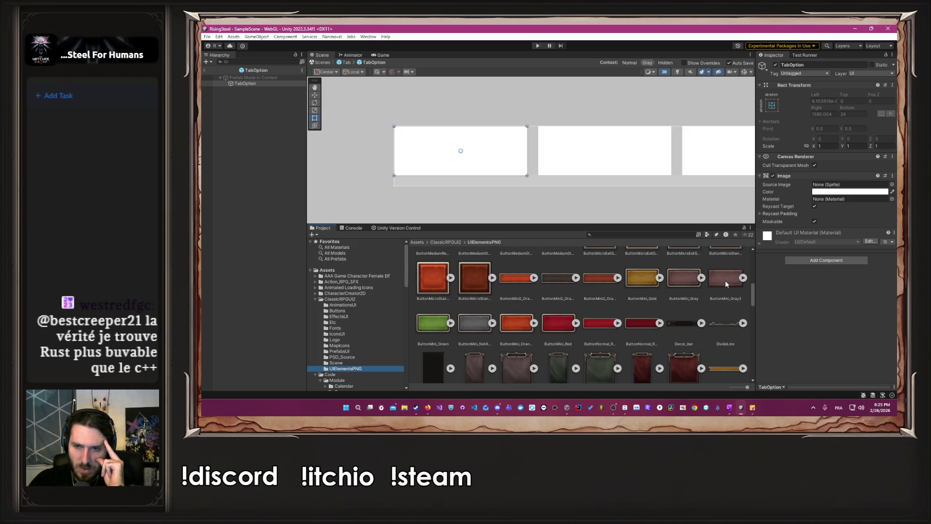
pyautogui.scroll(-1, 725, 281)
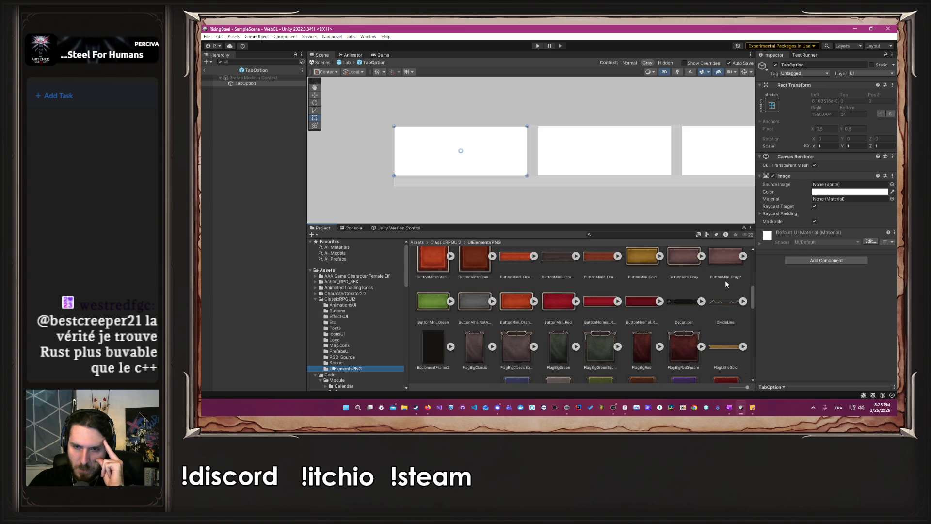
pyautogui.scroll(-3, 726, 281)
pyautogui.scroll(-5, 726, 284)
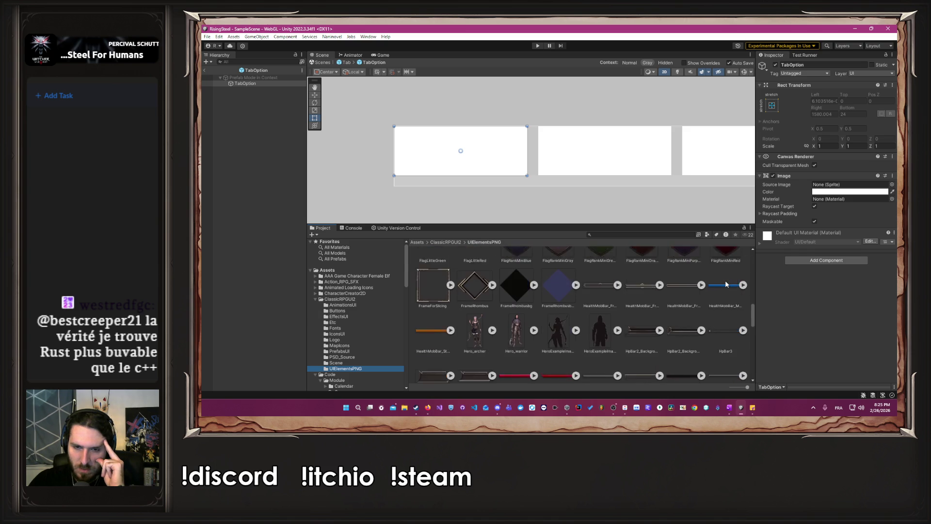
pyautogui.scroll(-5, 725, 283)
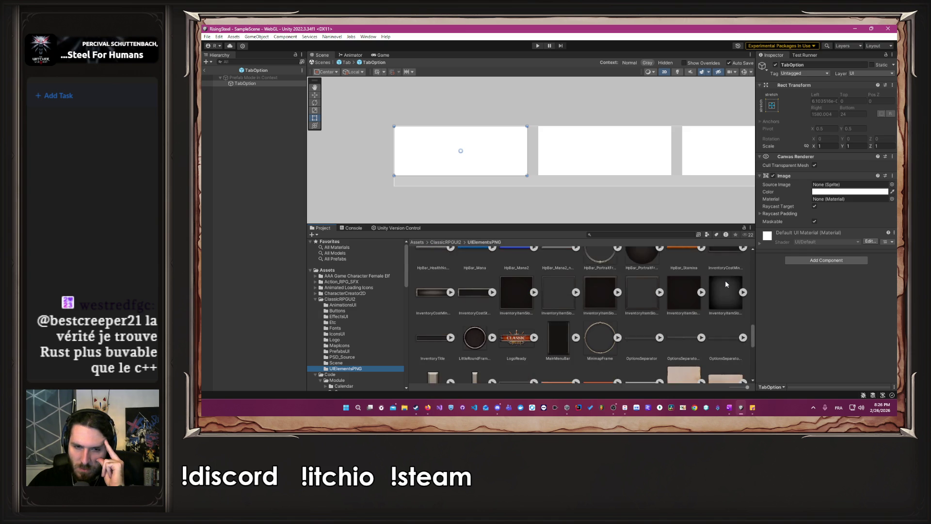
pyautogui.scroll(-1, 725, 283)
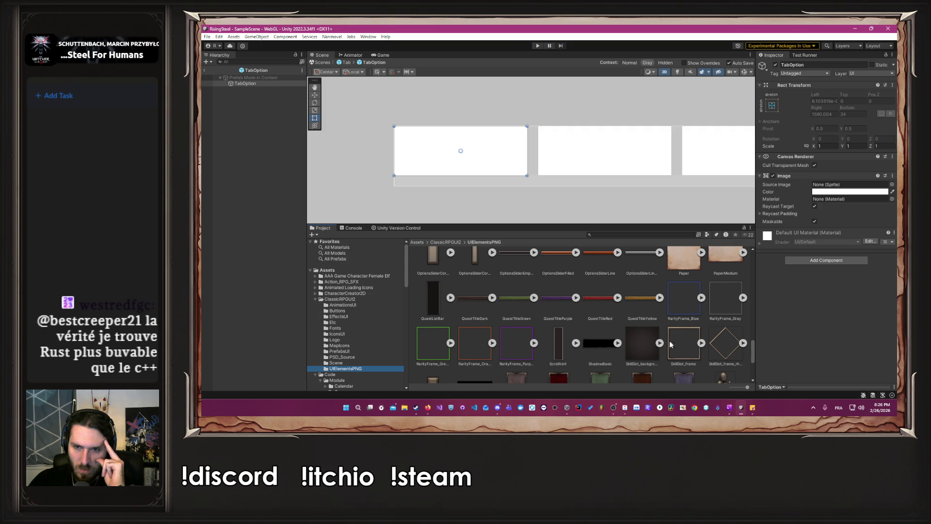
pyautogui.moveTo(683, 343); pyautogui.dragTo(853, 187)
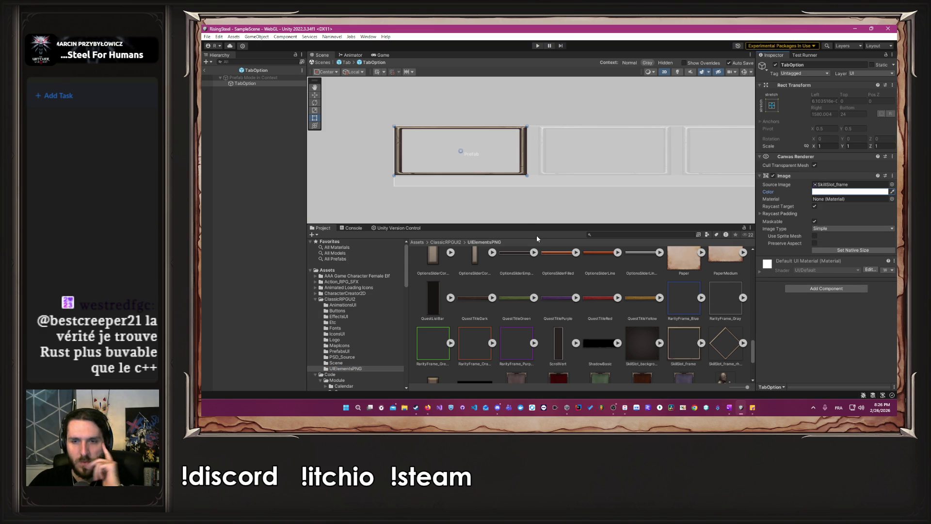
pyautogui.scroll(4, 585, 298)
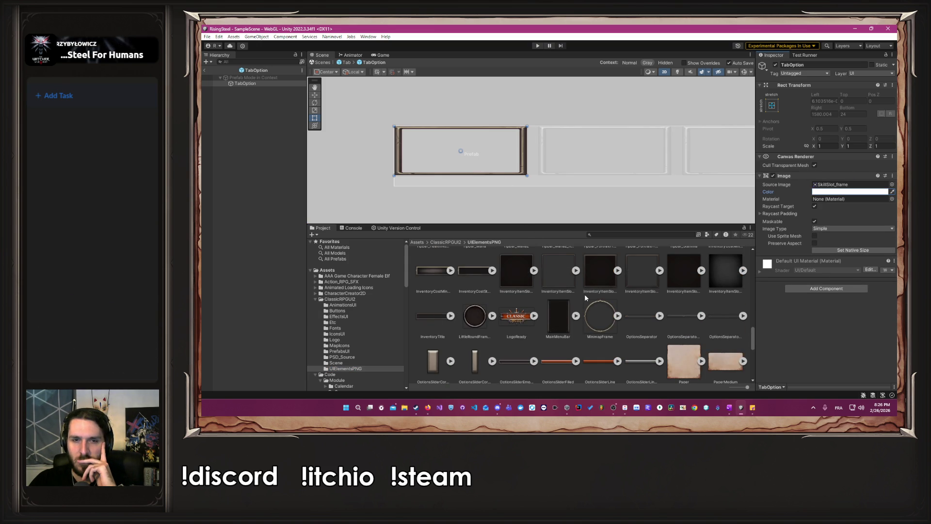
pyautogui.click(839, 186)
pyautogui.moveTo(841, 190); pyautogui.dragTo(840, 190)
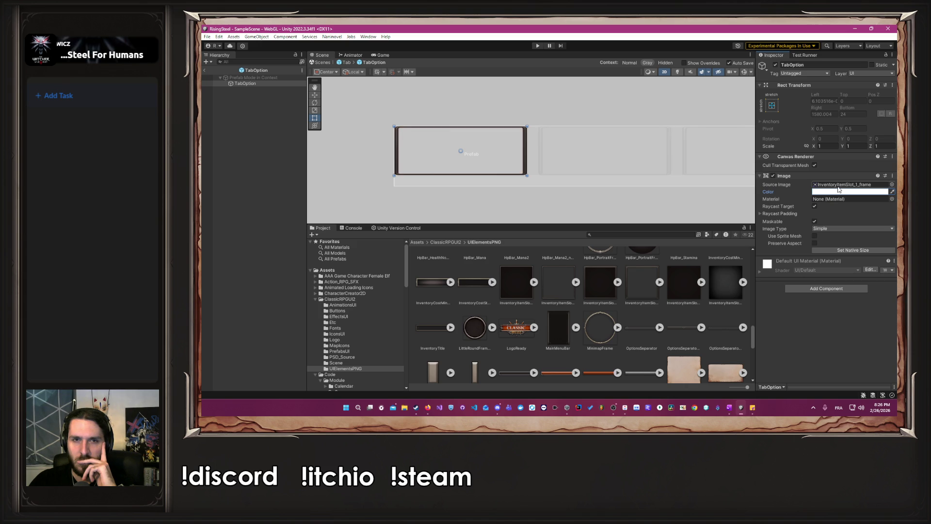
pyautogui.moveTo(612, 286); pyautogui.dragTo(845, 189)
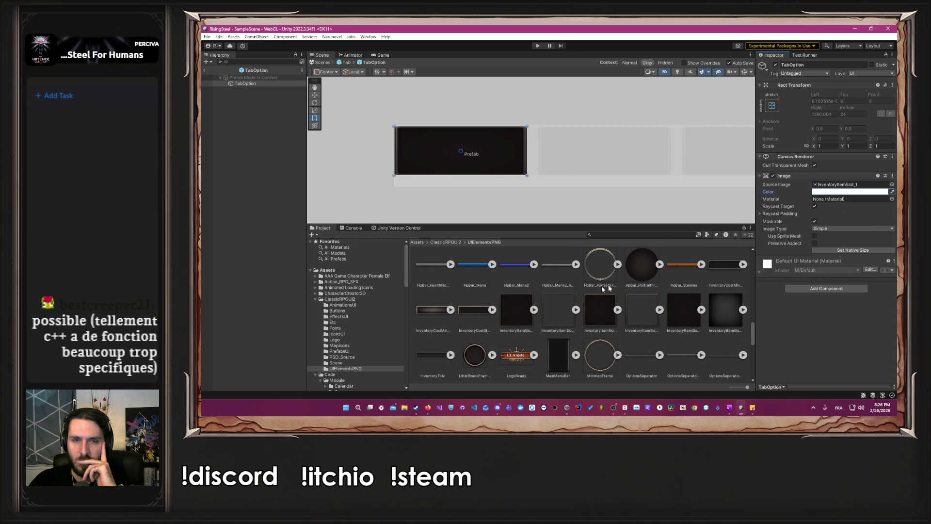
pyautogui.scroll(-5, 532, 299)
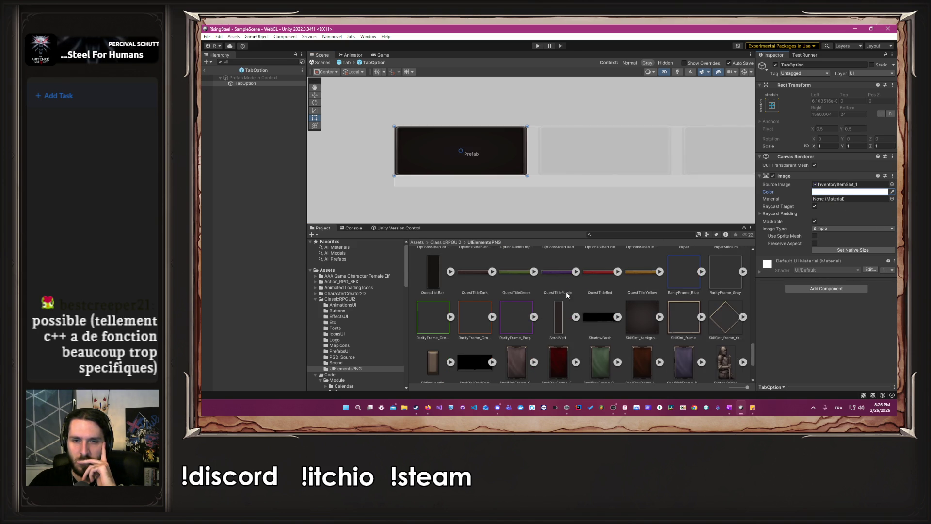
pyautogui.scroll(-2, 562, 297)
pyautogui.scroll(-1, 566, 295)
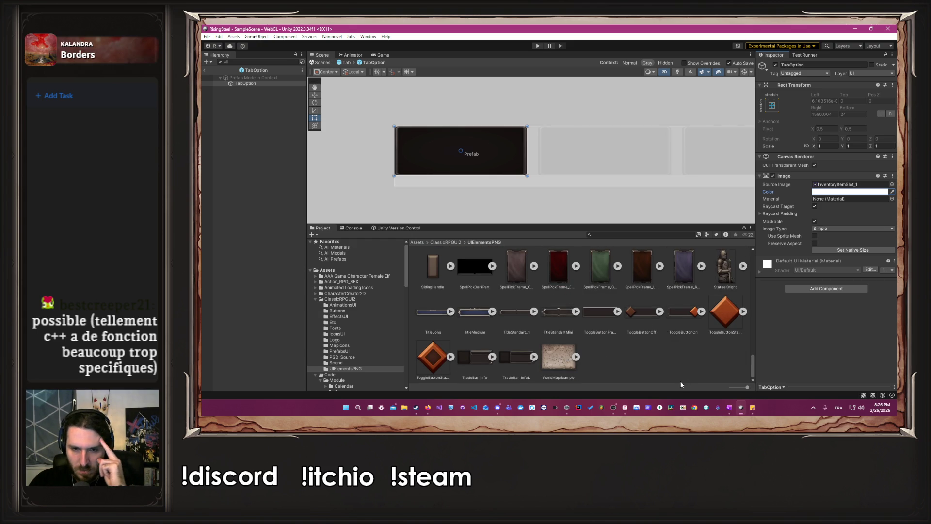
pyautogui.scroll(1, 681, 385)
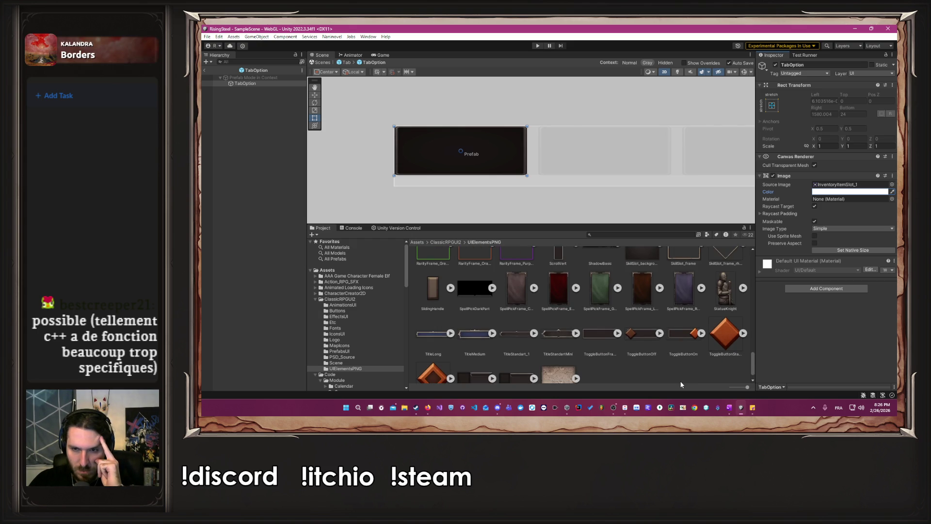
pyautogui.scroll(1, 680, 384)
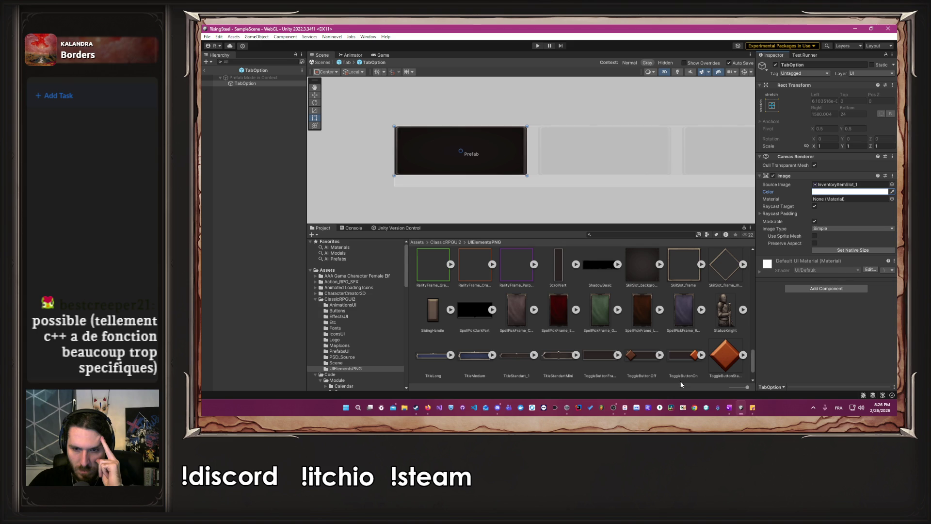
# Assign PaperMedium, then Paper, as the TabOption Image's Source Image
pyautogui.scroll(1, 647, 347)
pyautogui.click(641, 334)
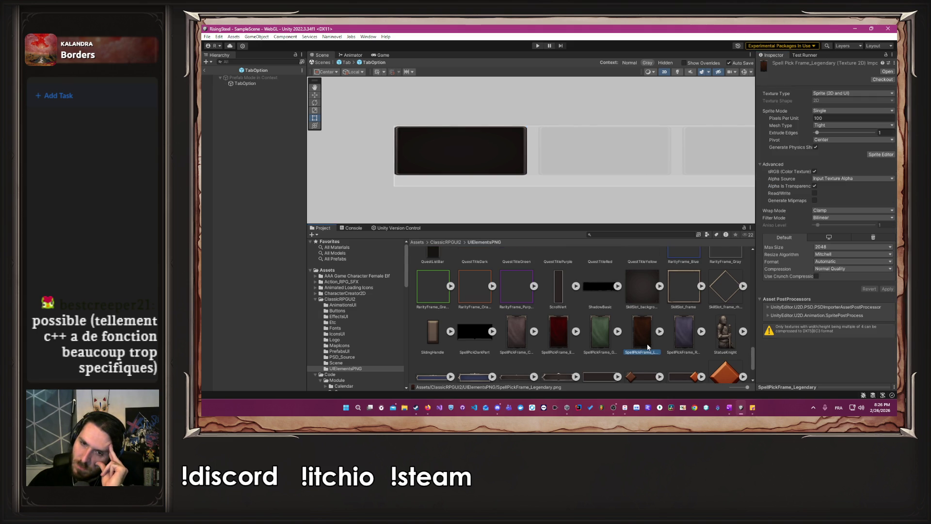
pyautogui.scroll(1, 624, 356)
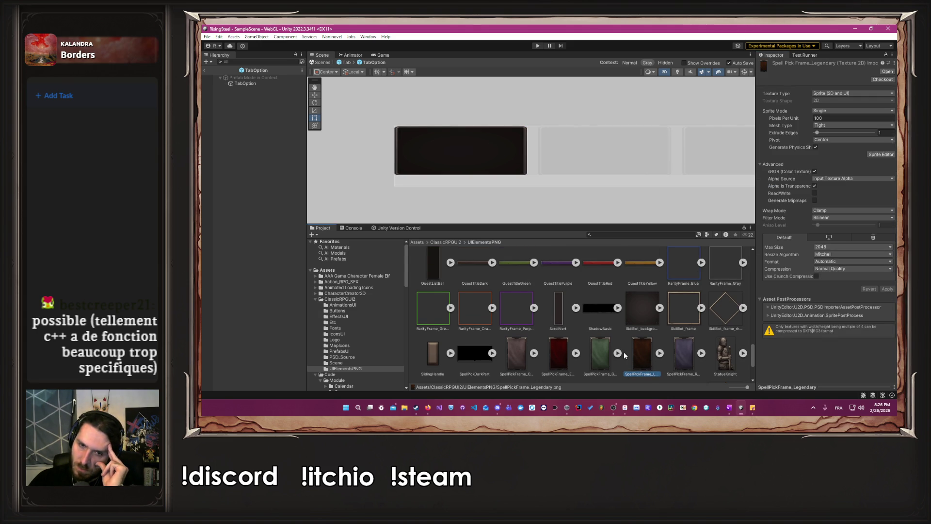
pyautogui.scroll(1, 625, 355)
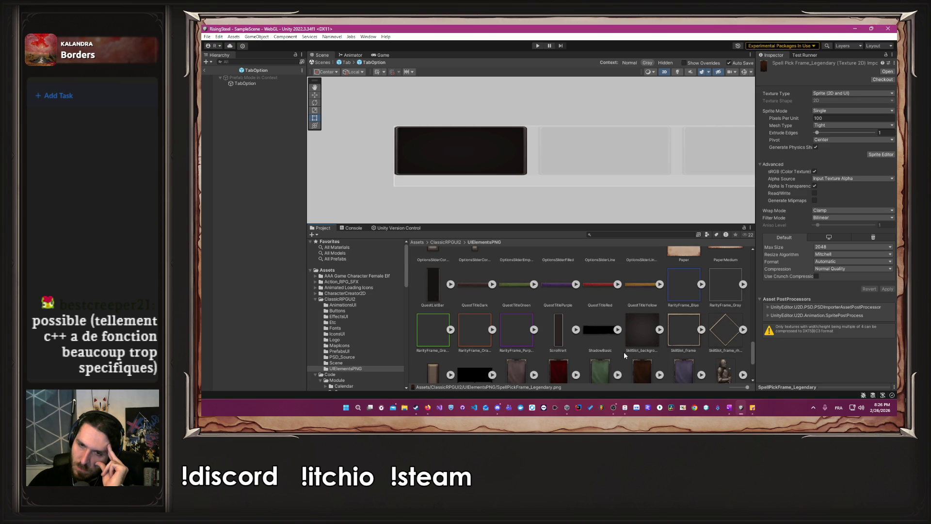
pyautogui.scroll(1, 624, 355)
pyautogui.scroll(4, 624, 356)
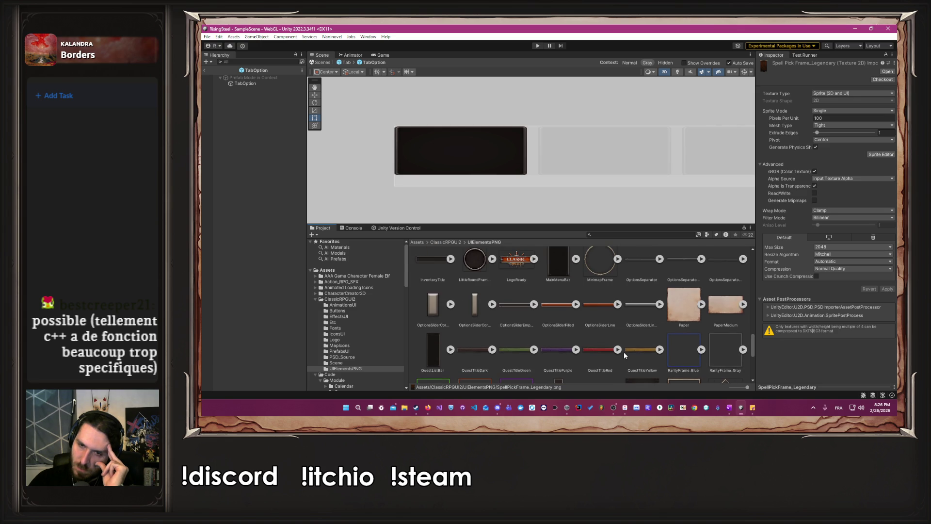
pyautogui.moveTo(624, 355)
pyautogui.mouseDown()
pyautogui.moveTo(736, 324)
pyautogui.moveTo(747, 332)
pyautogui.moveTo(509, 257)
pyautogui.moveTo(301, 116)
pyautogui.moveTo(296, 102)
pyautogui.mouseUp()
pyautogui.moveTo(725, 347); pyautogui.dragTo(843, 185)
pyautogui.moveTo(690, 367); pyautogui.dragTo(845, 186)
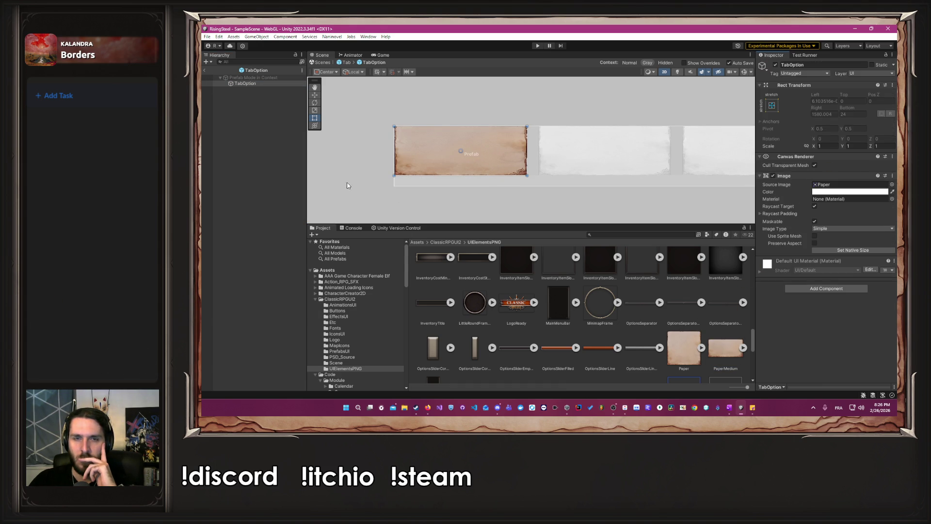
pyautogui.scroll(4, 577, 310)
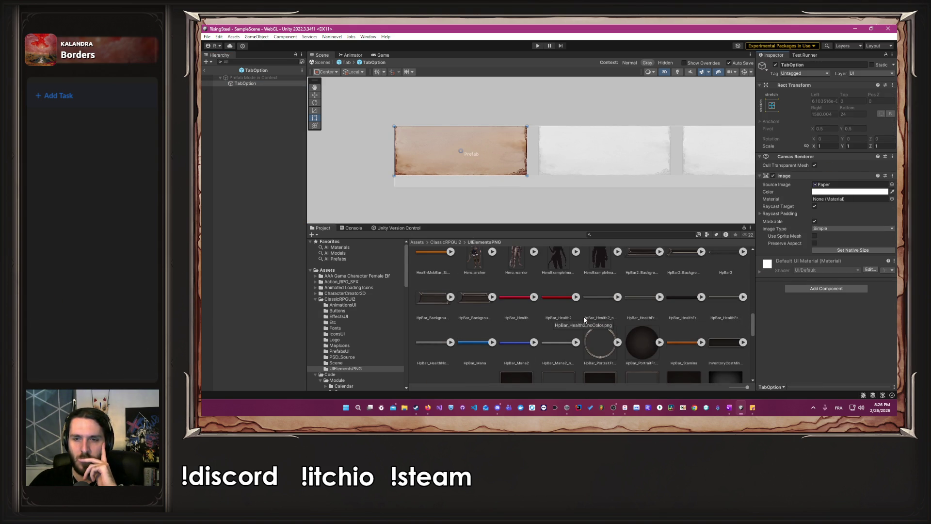
# Drop the FrameForSlicing sprite into the TabOption Image's Source Image field
pyautogui.scroll(4, 587, 320)
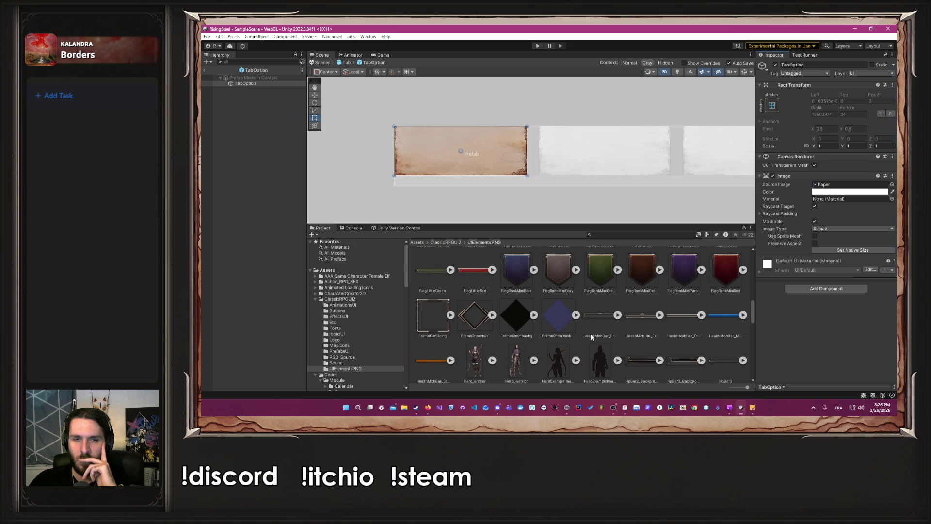
pyautogui.scroll(1, 485, 330)
pyautogui.click(866, 186)
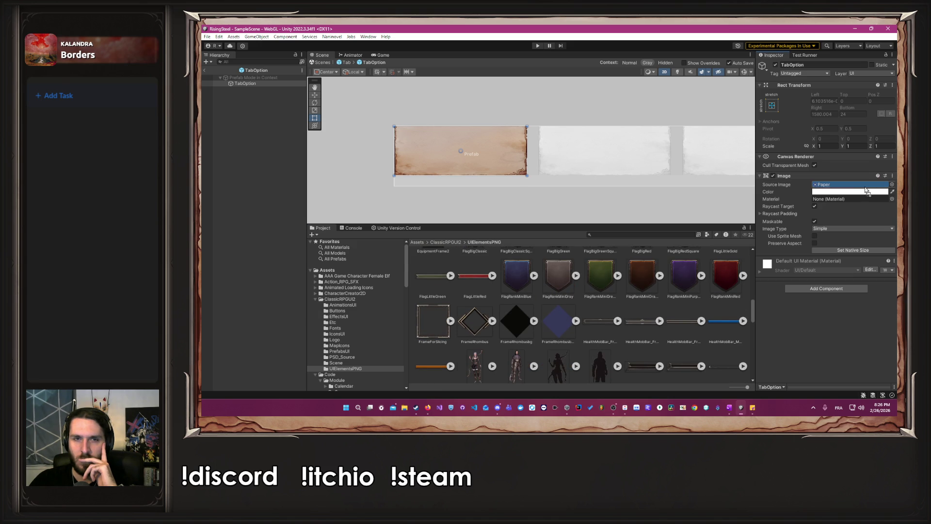
pyautogui.moveTo(866, 189); pyautogui.dragTo(866, 188)
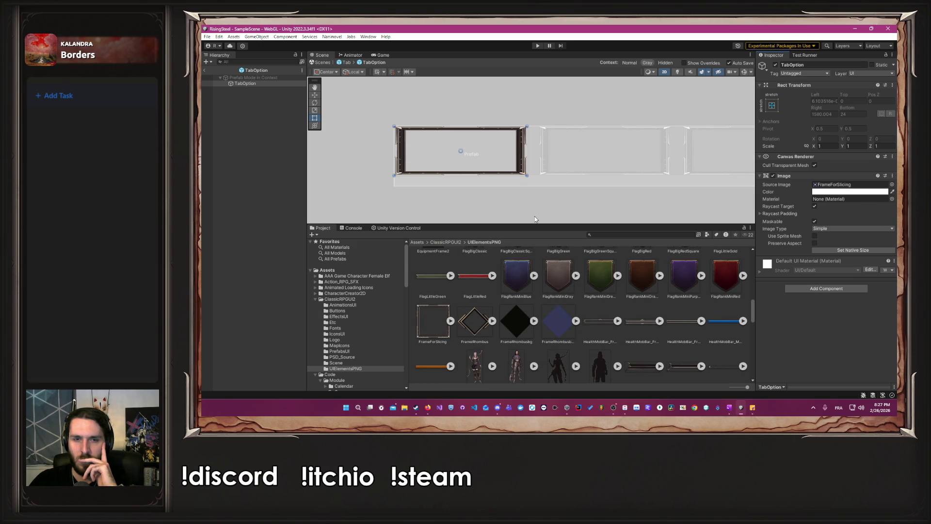
pyautogui.scroll(2, 557, 340)
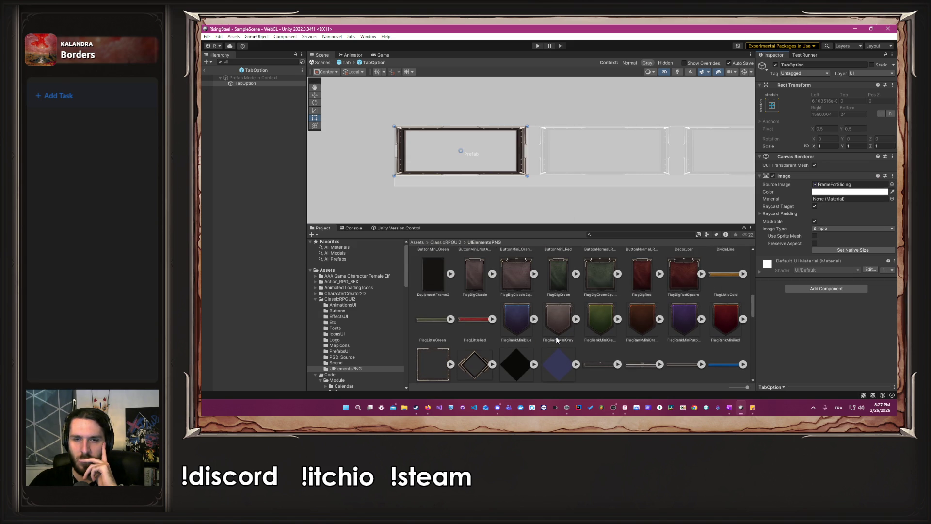
pyautogui.scroll(1, 556, 339)
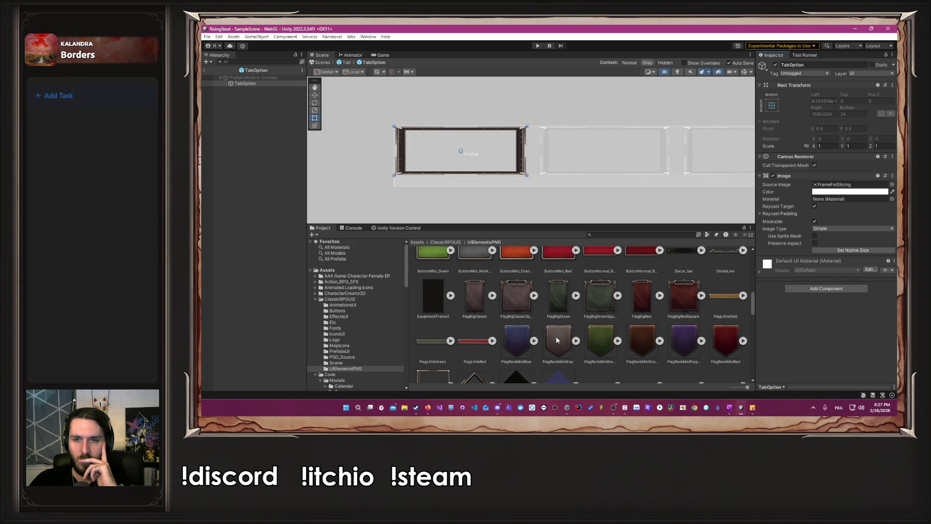
pyautogui.scroll(3, 556, 341)
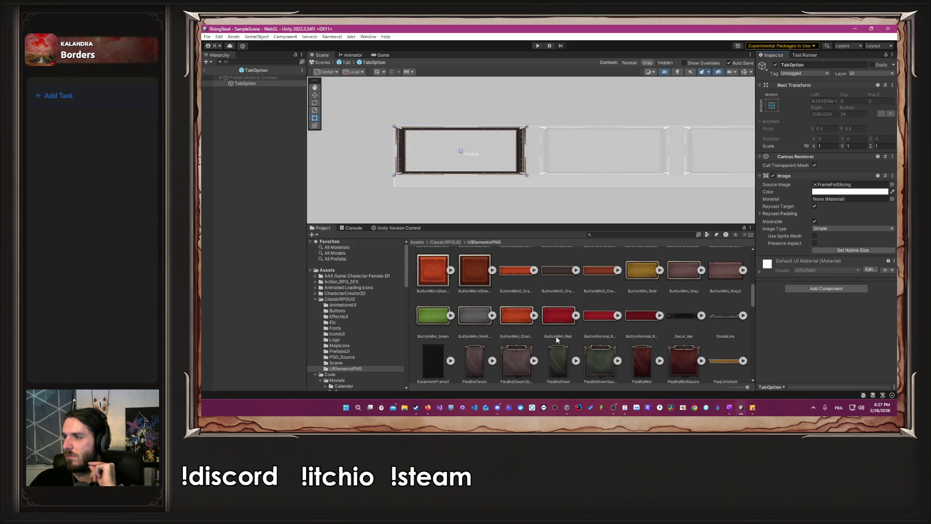
pyautogui.scroll(1, 557, 340)
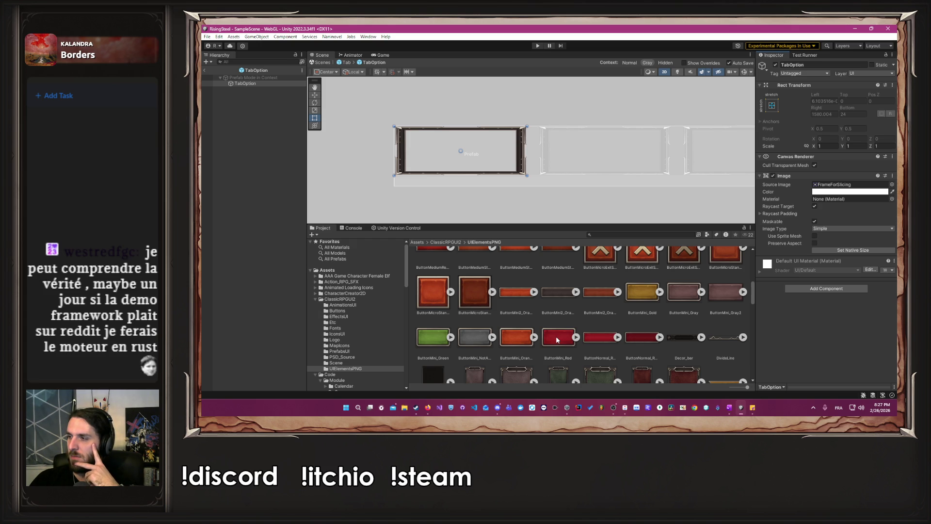
pyautogui.scroll(1, 556, 339)
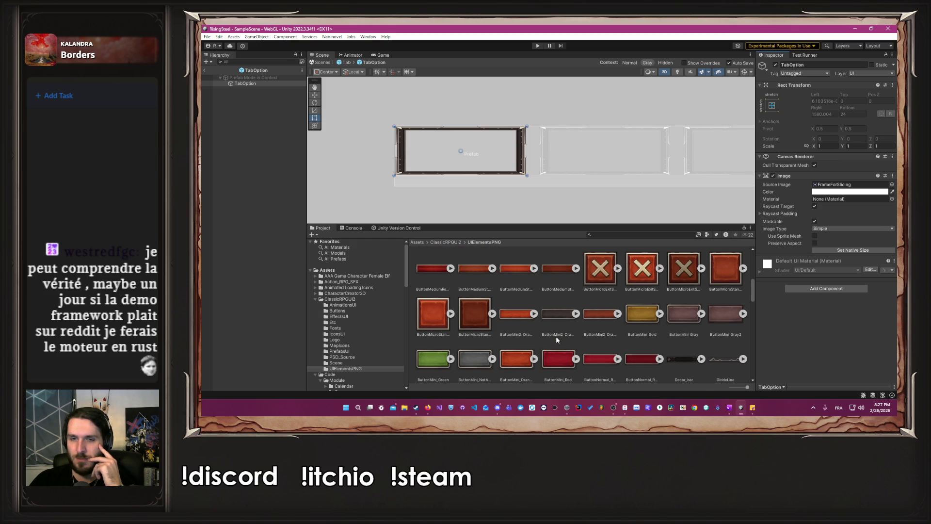
pyautogui.scroll(5, 556, 340)
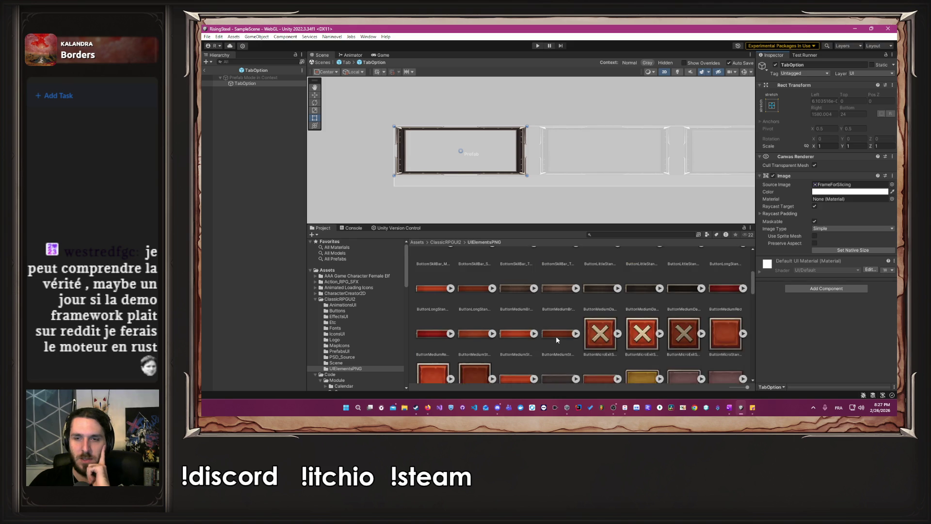
pyautogui.scroll(1, 557, 340)
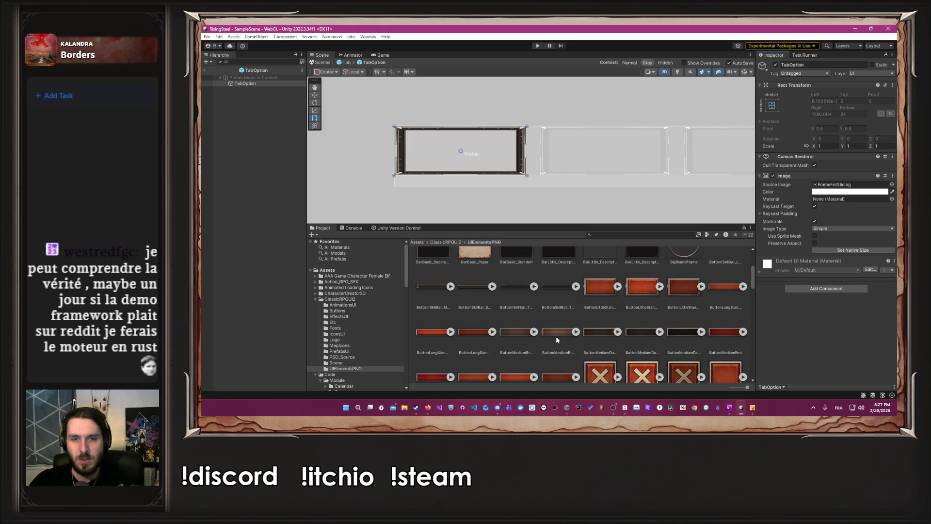
pyautogui.scroll(4, 556, 339)
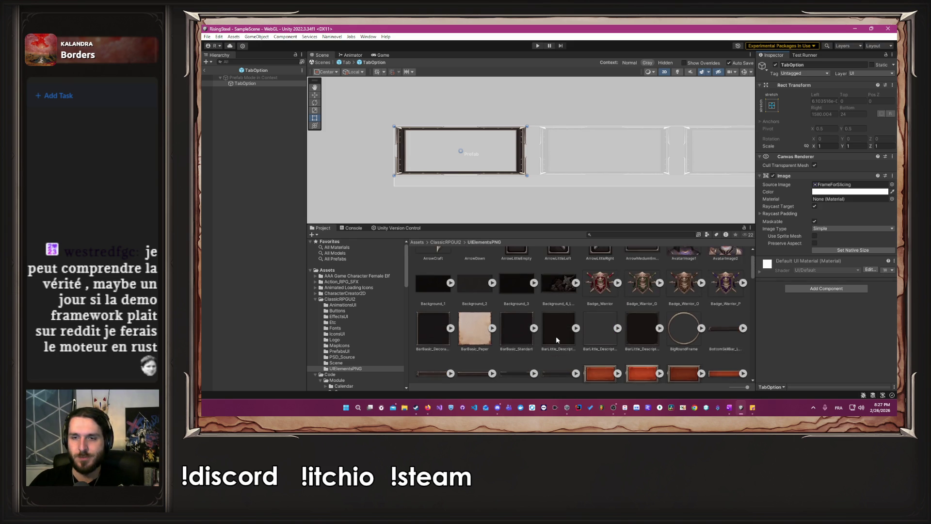
pyautogui.scroll(1, 556, 339)
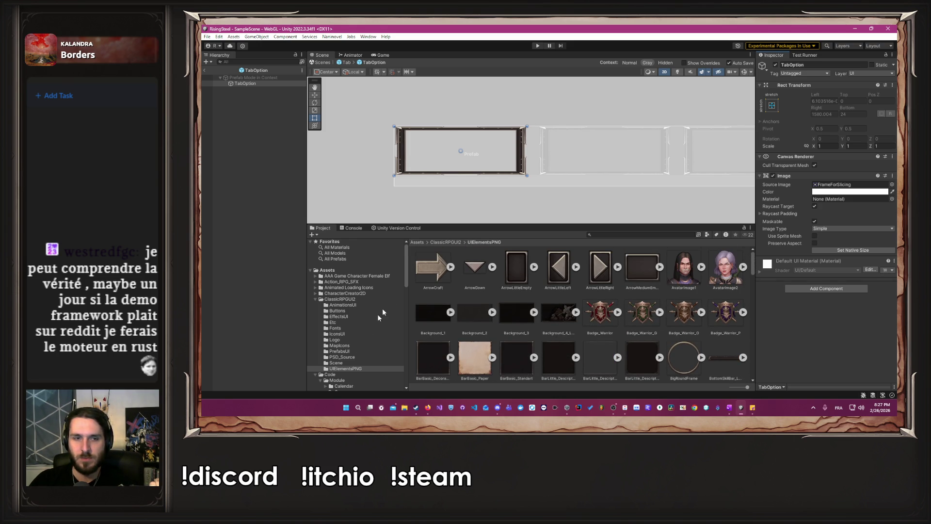
pyautogui.click(354, 358)
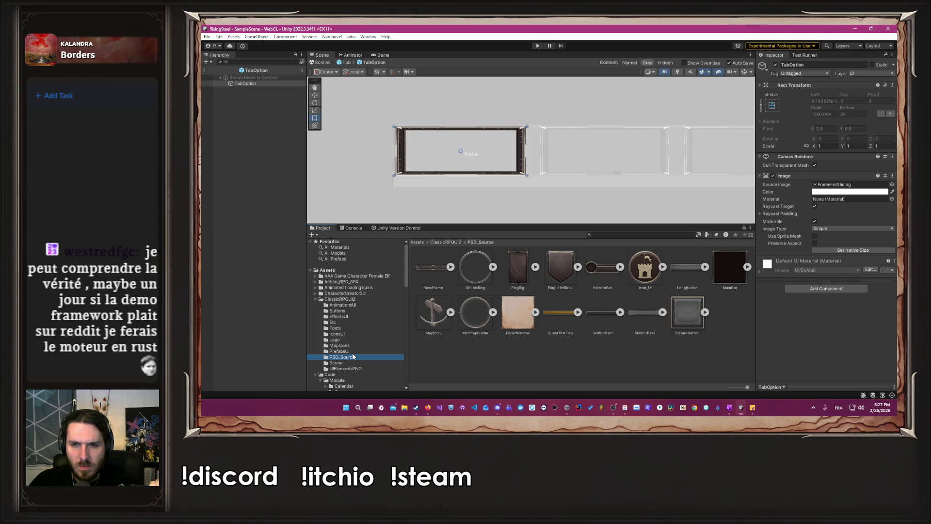
pyautogui.click(350, 346)
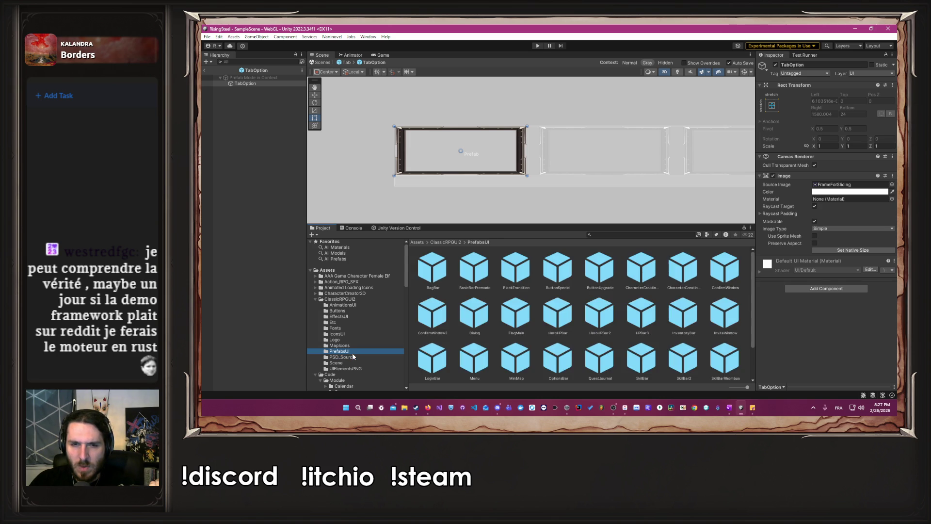
pyautogui.click(343, 334)
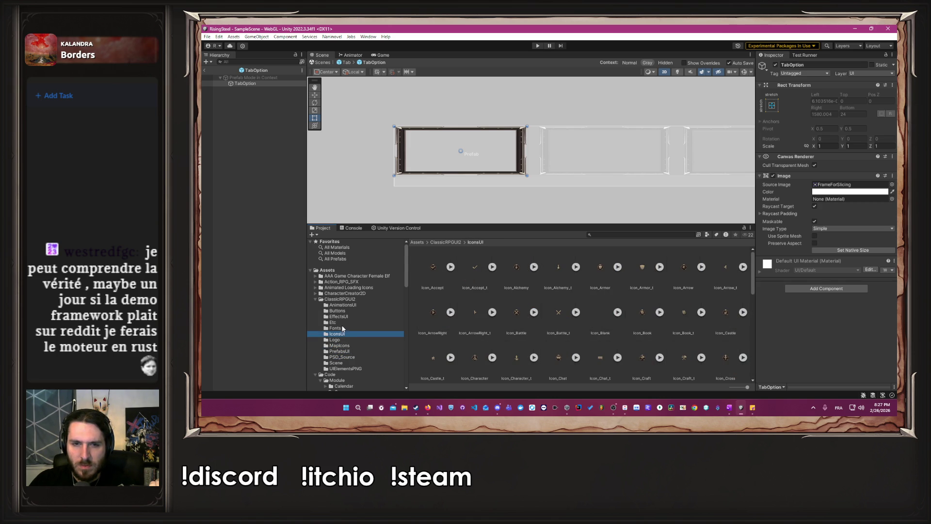
pyautogui.scroll(-10, 513, 286)
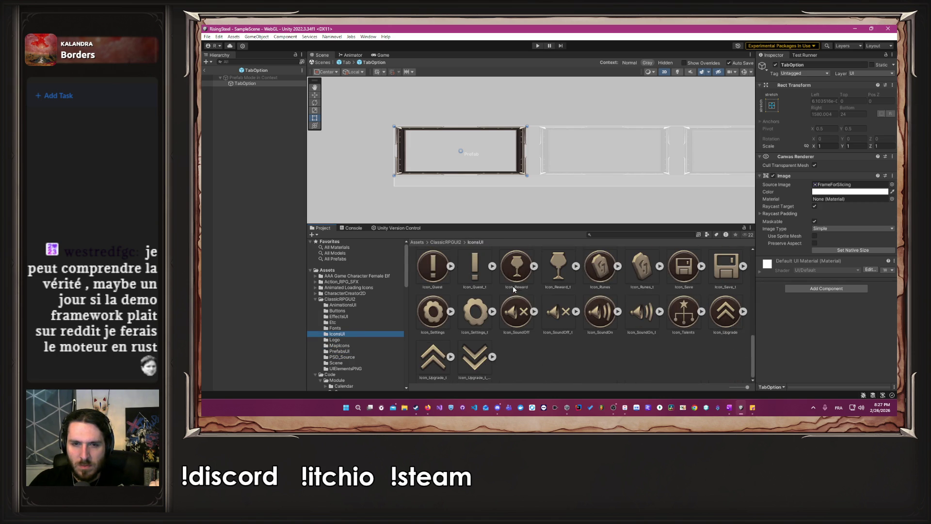
pyautogui.scroll(10, 514, 291)
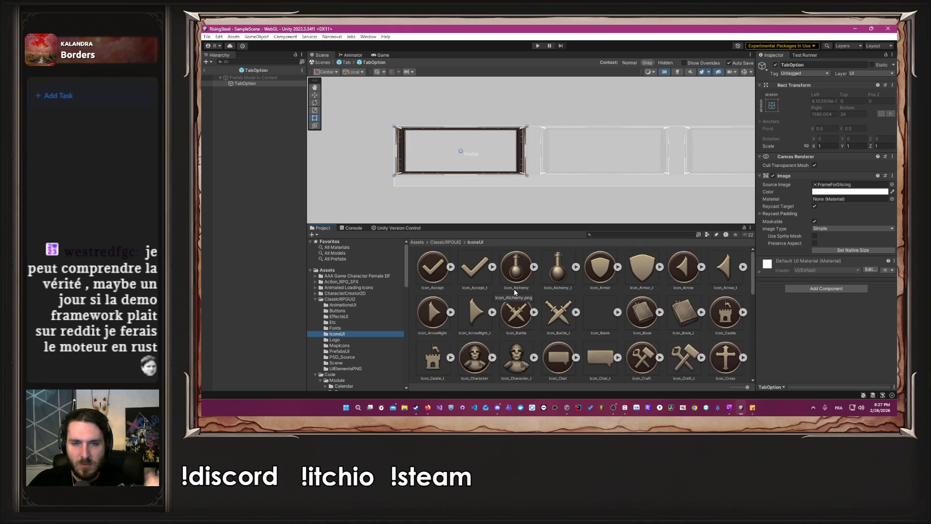
pyautogui.click(346, 323)
pyautogui.click(339, 316)
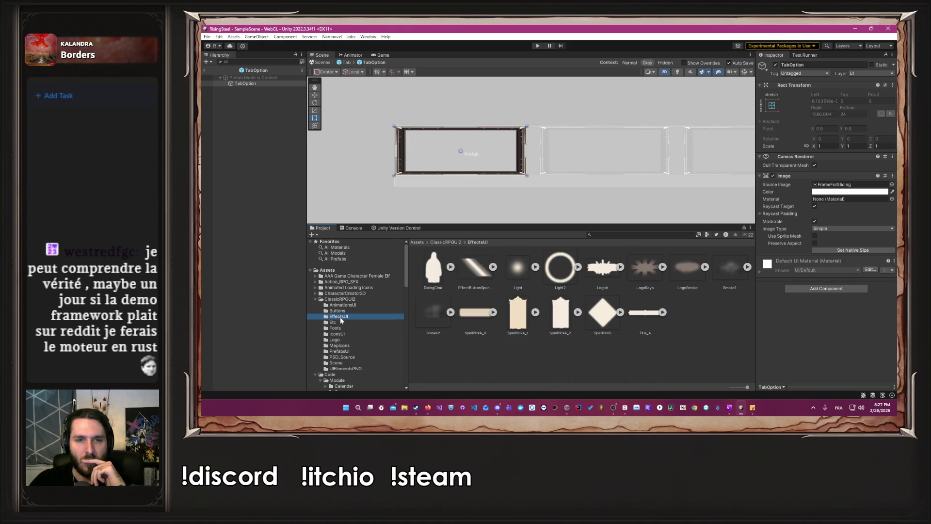
pyautogui.click(344, 311)
pyautogui.scroll(-15, 606, 310)
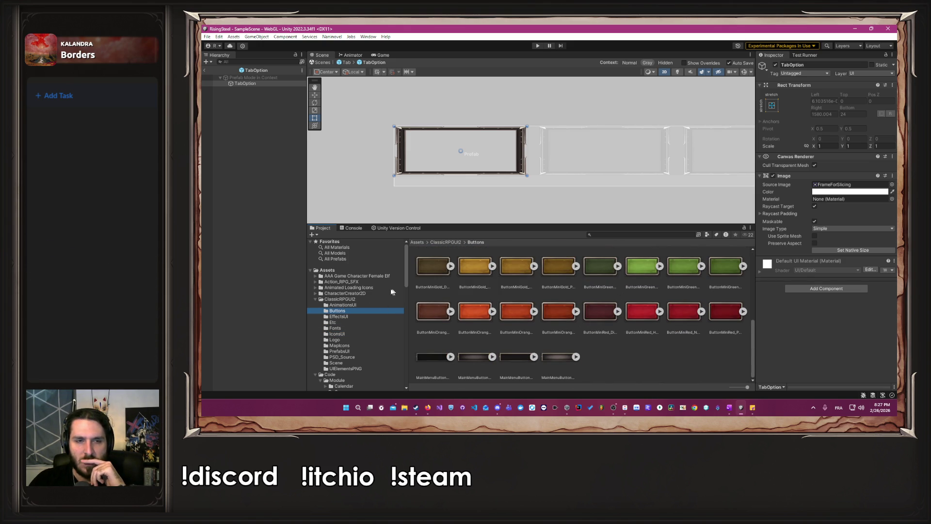
pyautogui.click(343, 305)
pyautogui.scroll(-5, 346, 306)
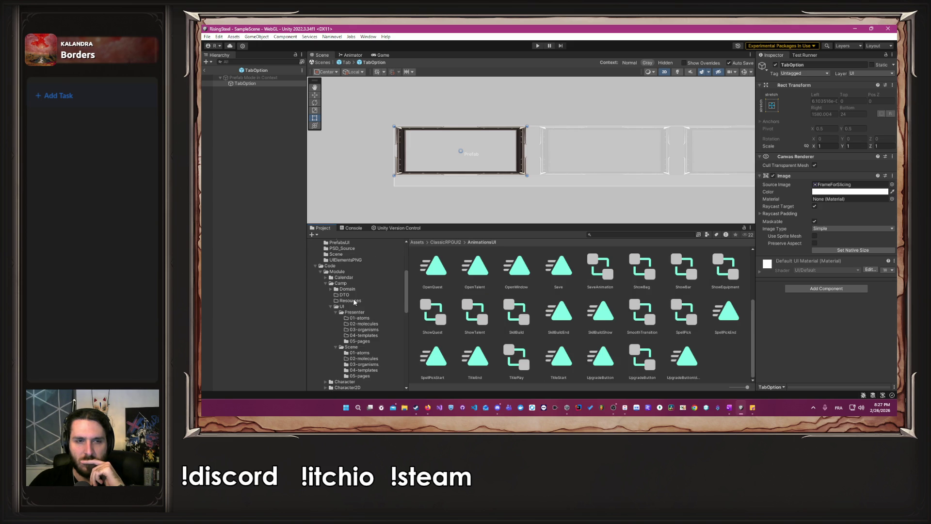
pyautogui.scroll(3, 344, 306)
pyautogui.click(354, 303)
# Try the mini button sprite, then the grey mini button sprite, as the tab's Source Image
pyautogui.scroll(-10, 519, 298)
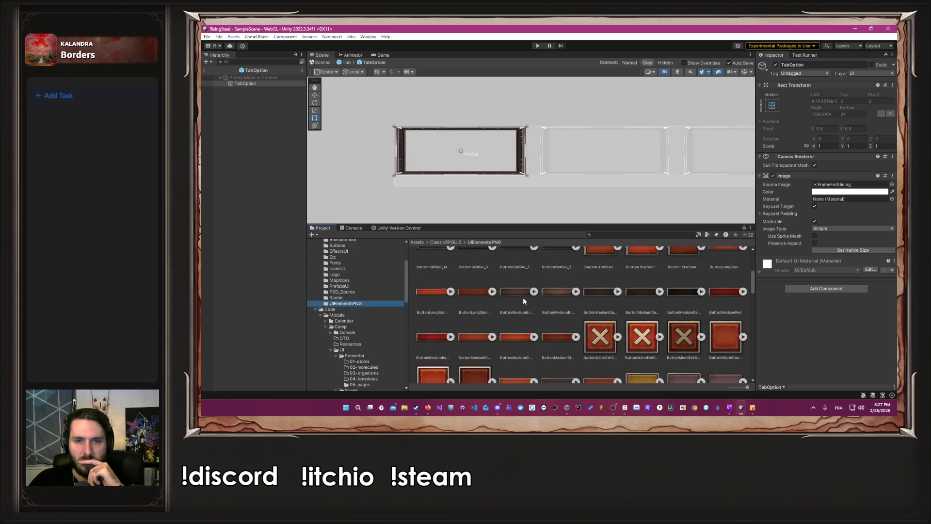
pyautogui.scroll(-10, 528, 305)
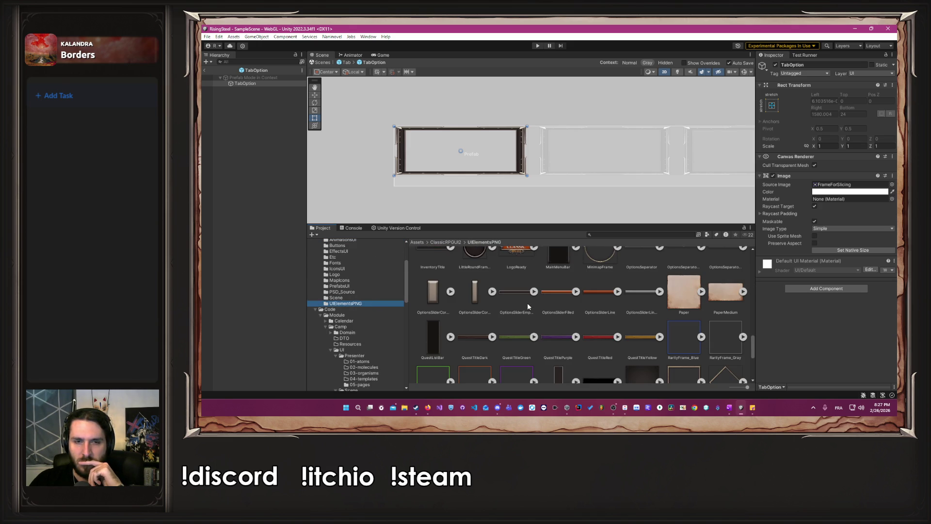
pyautogui.scroll(3, 527, 305)
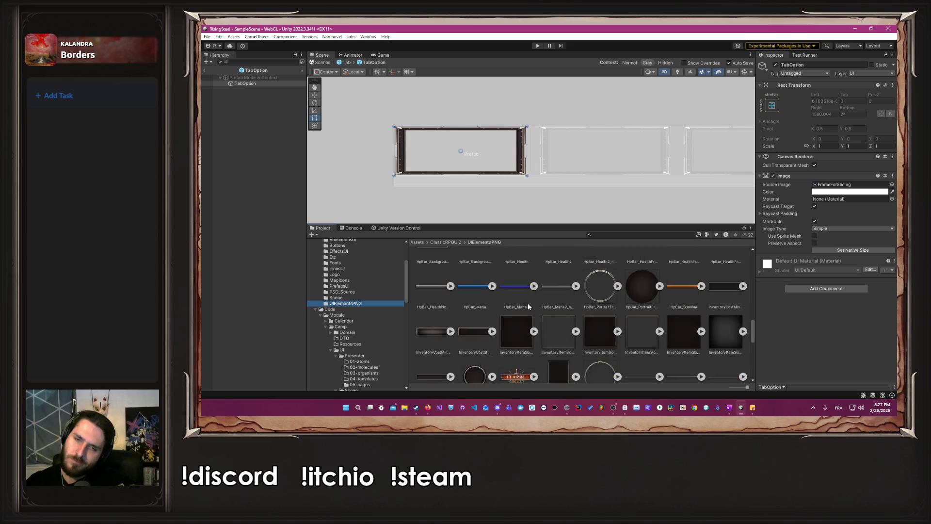
pyautogui.scroll(7, 528, 306)
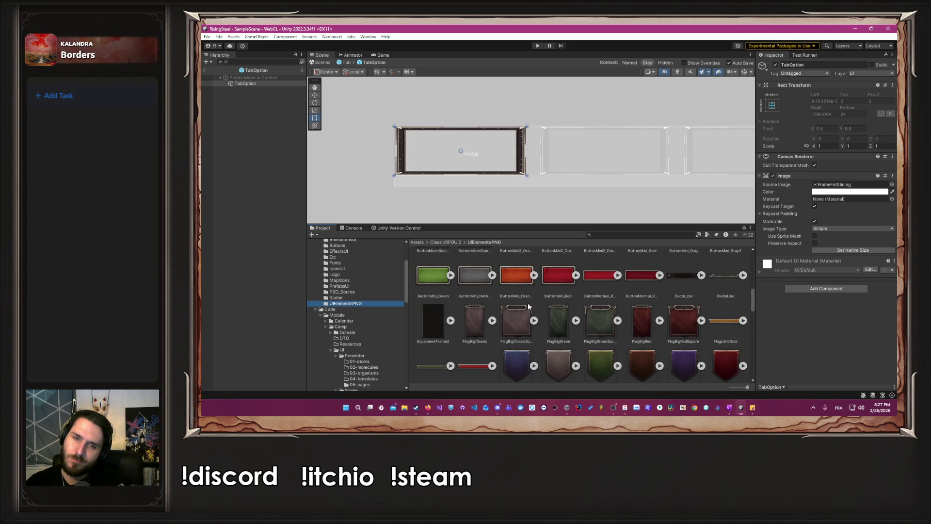
pyautogui.scroll(4, 528, 306)
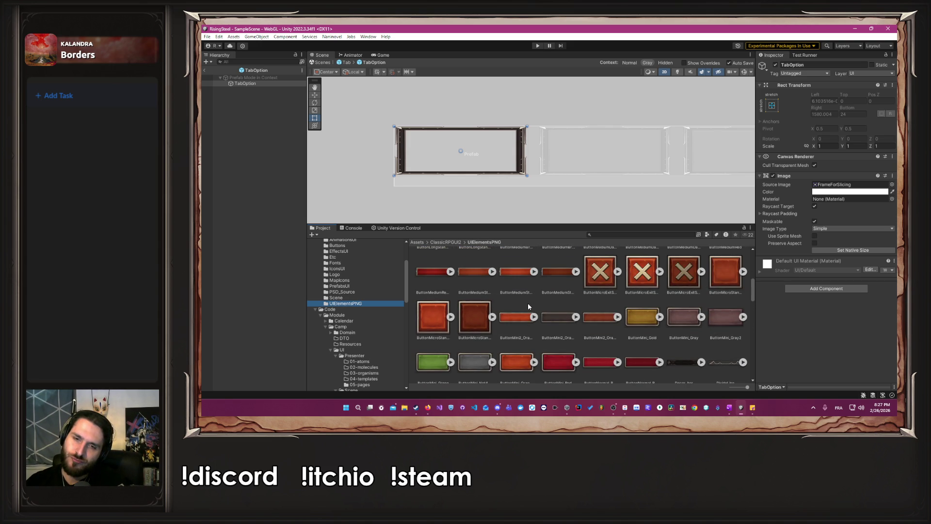
pyautogui.scroll(1, 527, 316)
pyautogui.moveTo(516, 323); pyautogui.dragTo(840, 186)
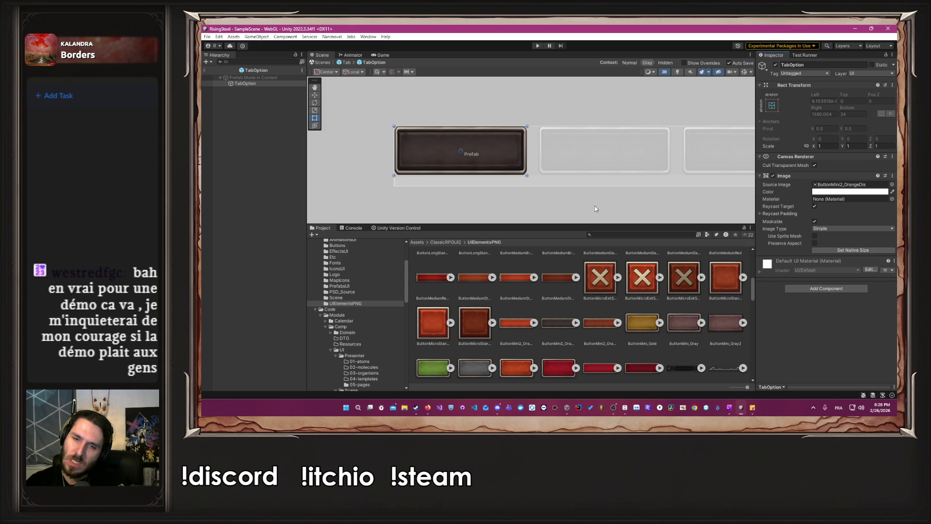
pyautogui.moveTo(744, 324)
pyautogui.mouseDown()
pyautogui.moveTo(781, 232)
pyautogui.moveTo(837, 185)
pyautogui.mouseUp()
# Try several more sprites and settle on InventoryCostStandartBar for the dark framed tab background
pyautogui.scroll(1, 540, 302)
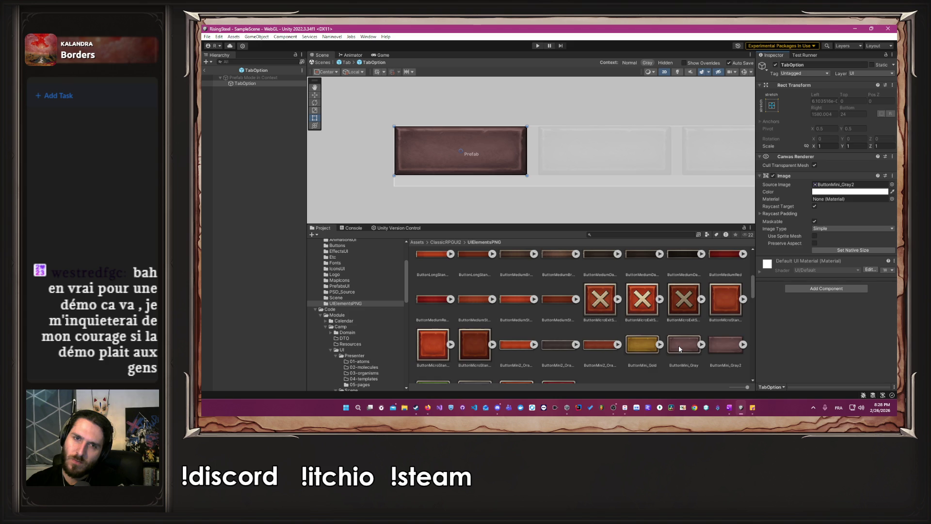
pyautogui.scroll(4, 679, 345)
pyautogui.scroll(3, 679, 345)
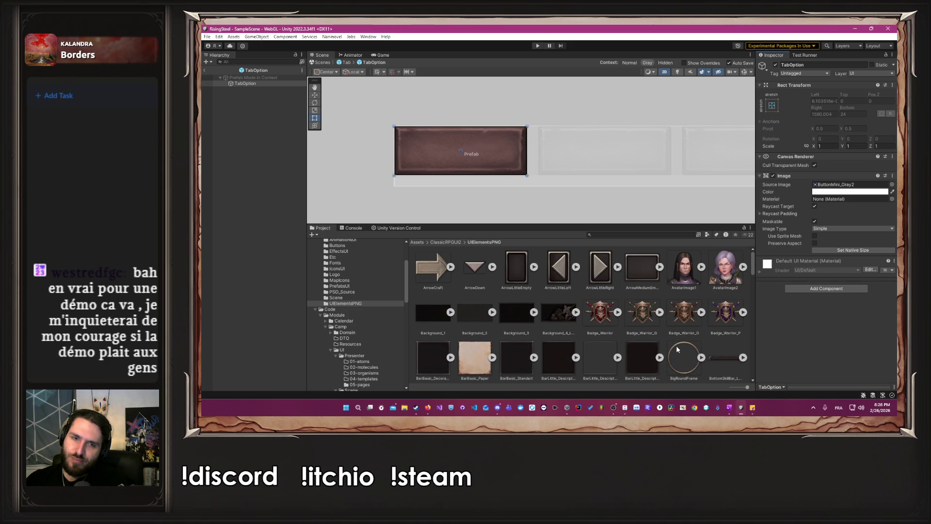
pyautogui.scroll(-2, 677, 348)
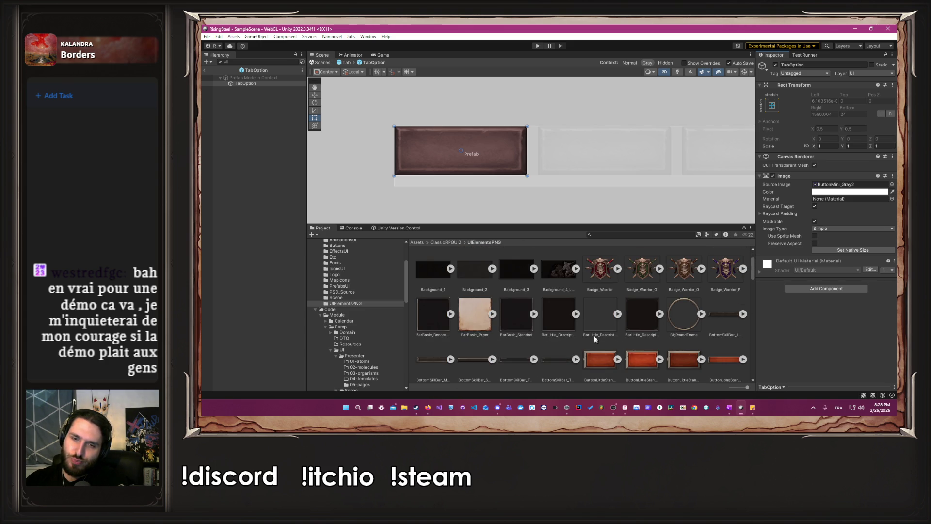
pyautogui.scroll(-10, 592, 330)
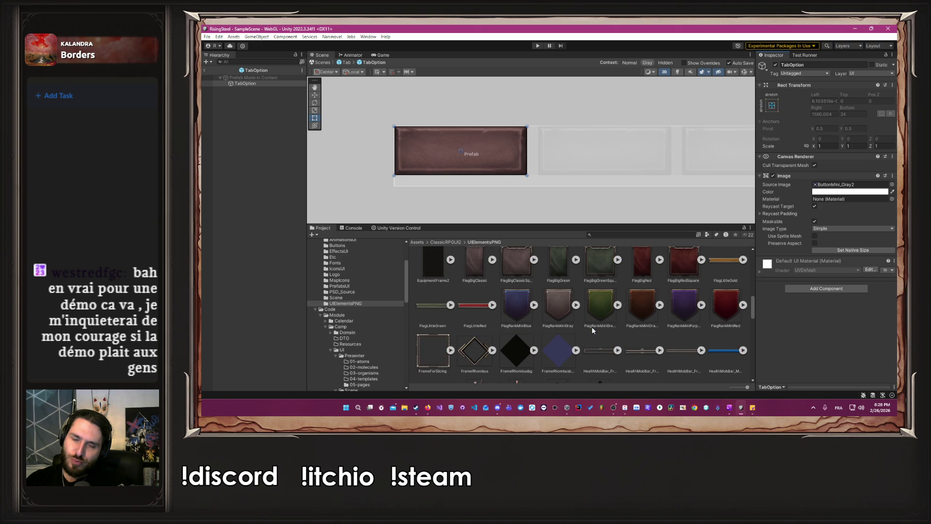
pyautogui.scroll(-2, 591, 330)
pyautogui.scroll(-5, 592, 330)
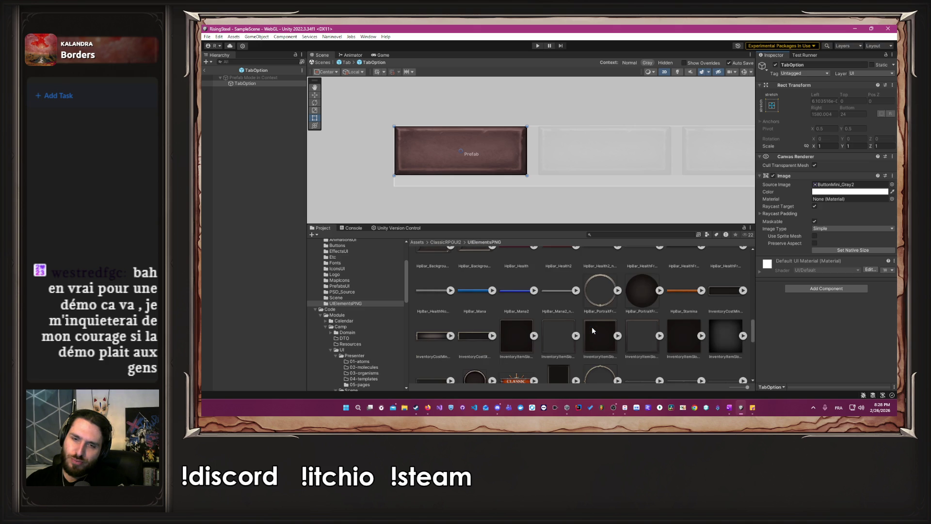
pyautogui.scroll(-2, 592, 330)
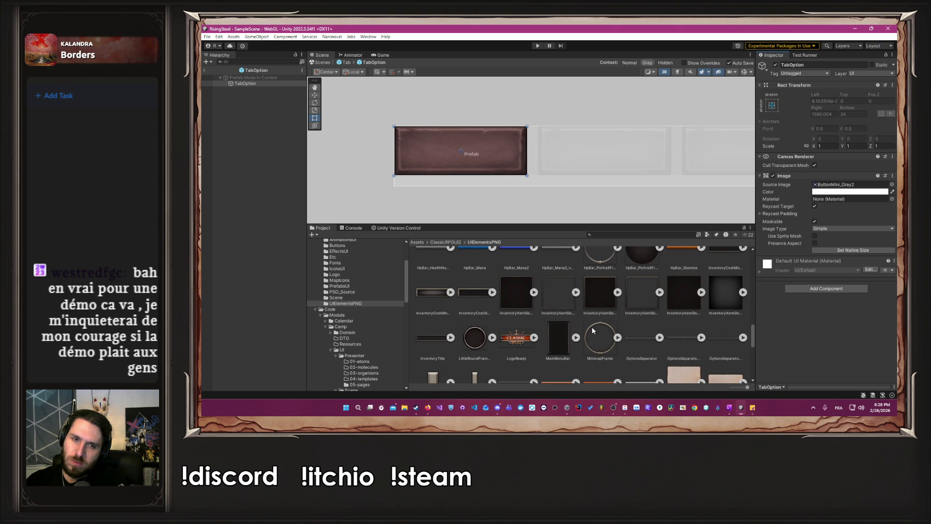
pyautogui.scroll(1, 461, 295)
pyautogui.moveTo(468, 303); pyautogui.dragTo(849, 185)
pyautogui.scroll(1, 429, 306)
pyautogui.moveTo(429, 315); pyautogui.dragTo(819, 184)
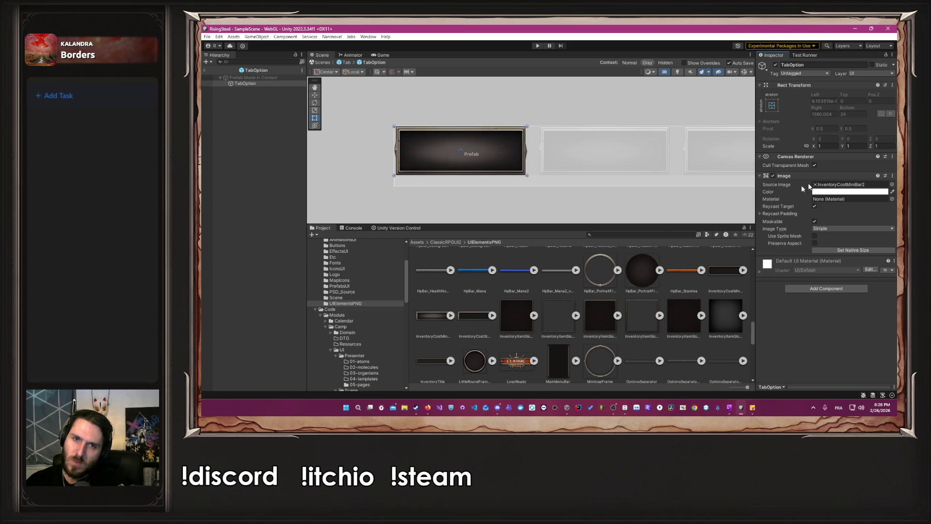
pyautogui.moveTo(495, 309)
pyautogui.mouseDown()
pyautogui.moveTo(848, 173)
pyautogui.moveTo(848, 187)
pyautogui.mouseUp()
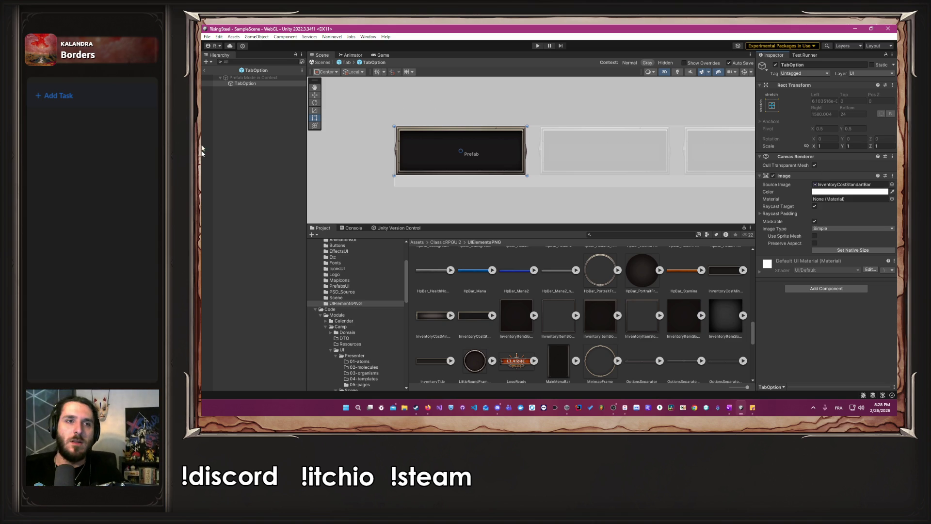
# Add a Text - TextMeshPro child under TabOption
pyautogui.rightClick(257, 83)
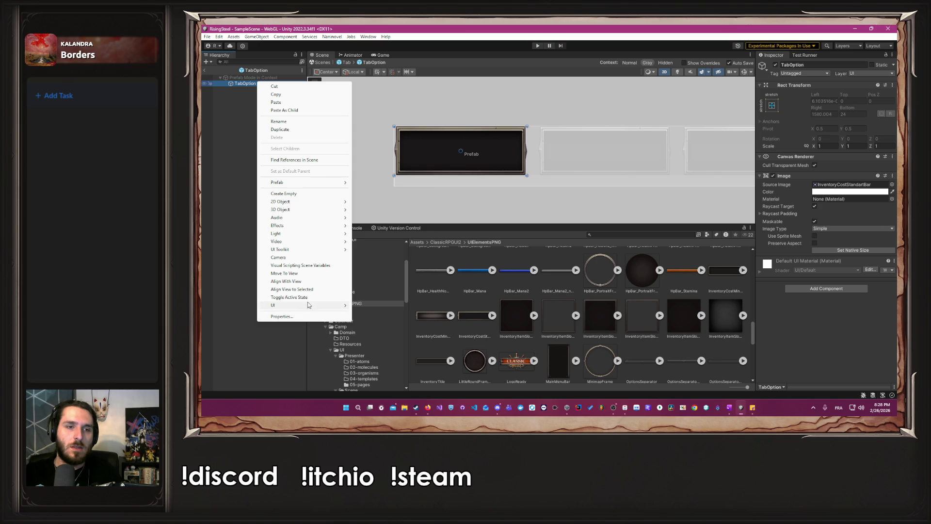
pyautogui.moveTo(314, 304)
pyautogui.click(385, 193)
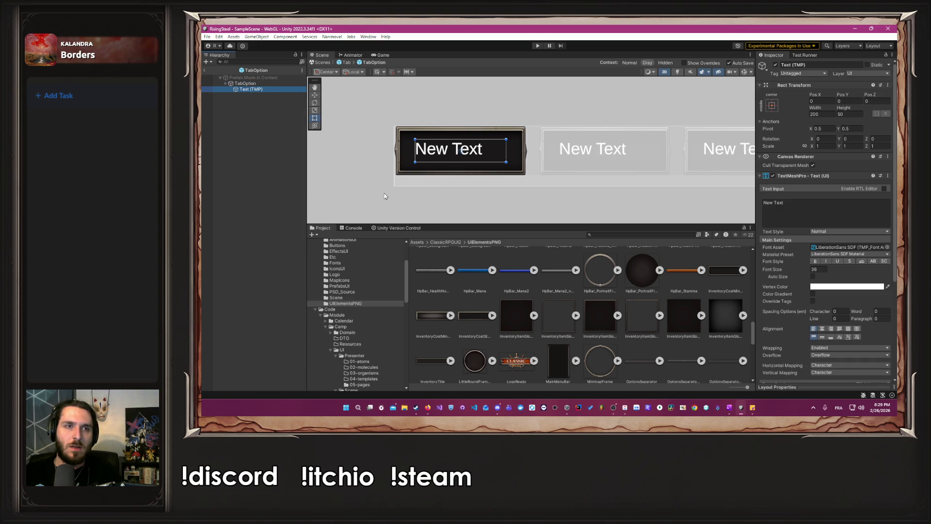
# Set the text's font to GeorgiaTitle with center and middle alignment
pyautogui.click(887, 247)
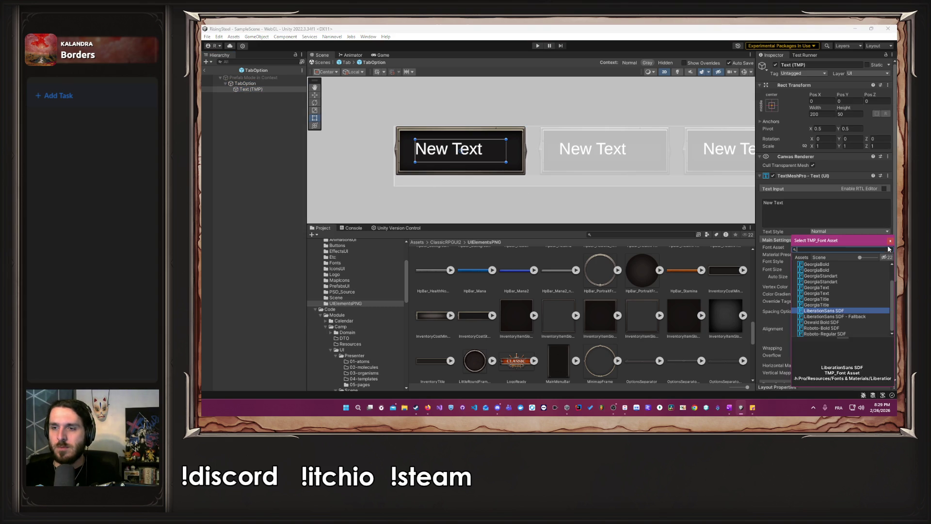
pyautogui.doubleClick(827, 305)
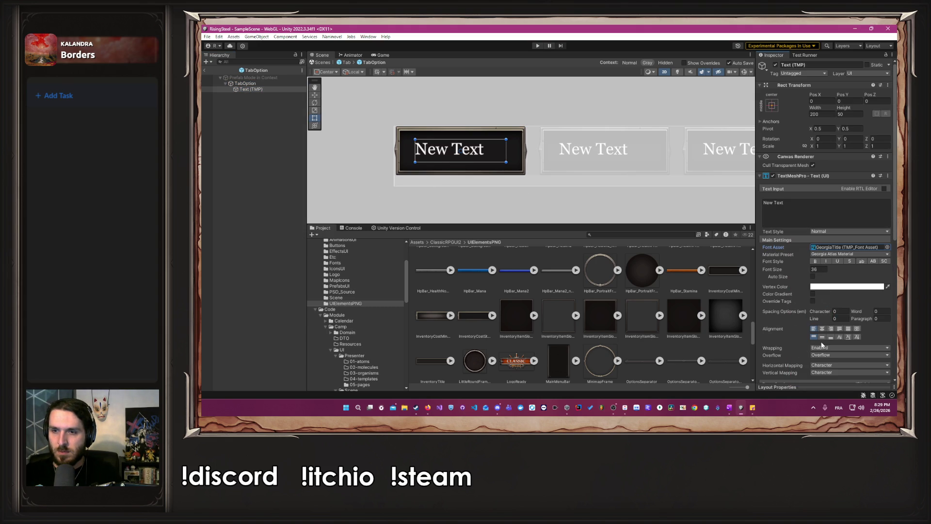
pyautogui.click(822, 336)
pyautogui.click(822, 328)
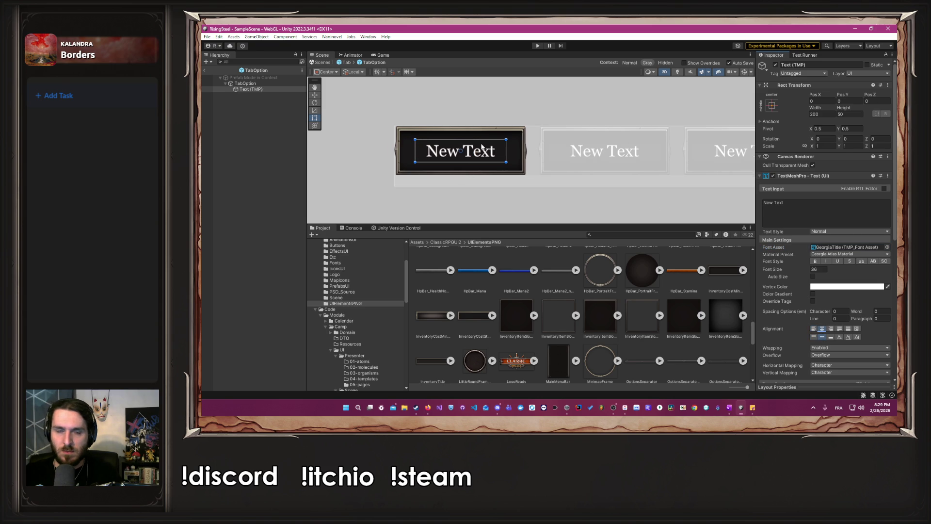
pyautogui.scroll(3, 482, 147)
pyautogui.moveTo(530, 160); pyautogui.dragTo(648, 160)
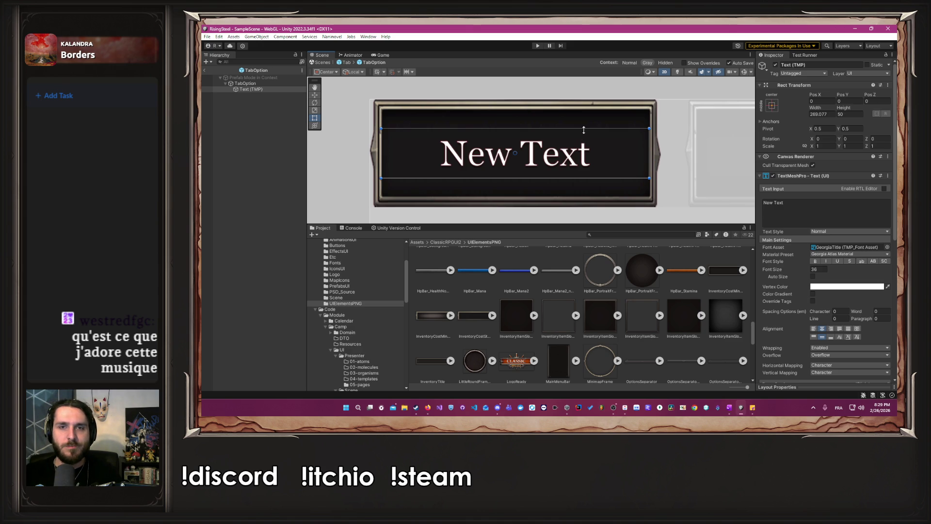
# Make the text box taller and set the label's font size to 50
pyautogui.moveTo(583, 129); pyautogui.dragTo(585, 111)
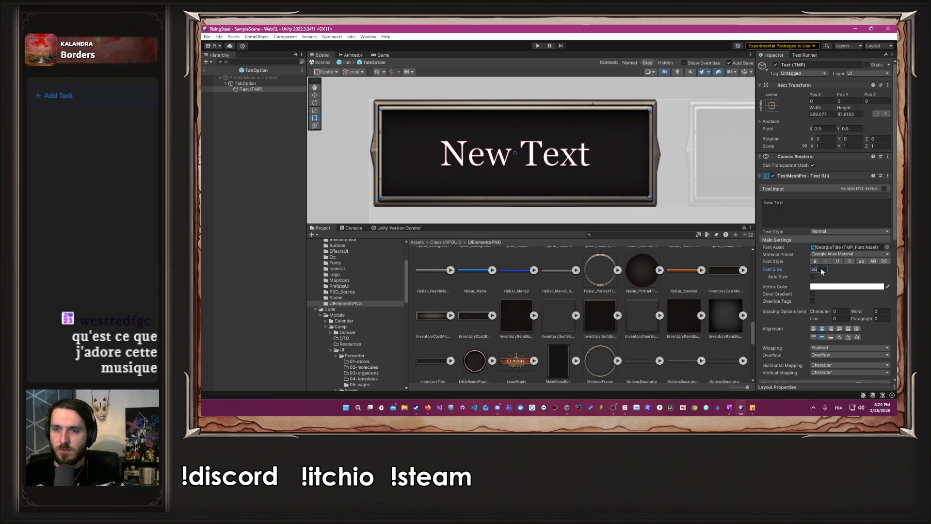
pyautogui.write('40')
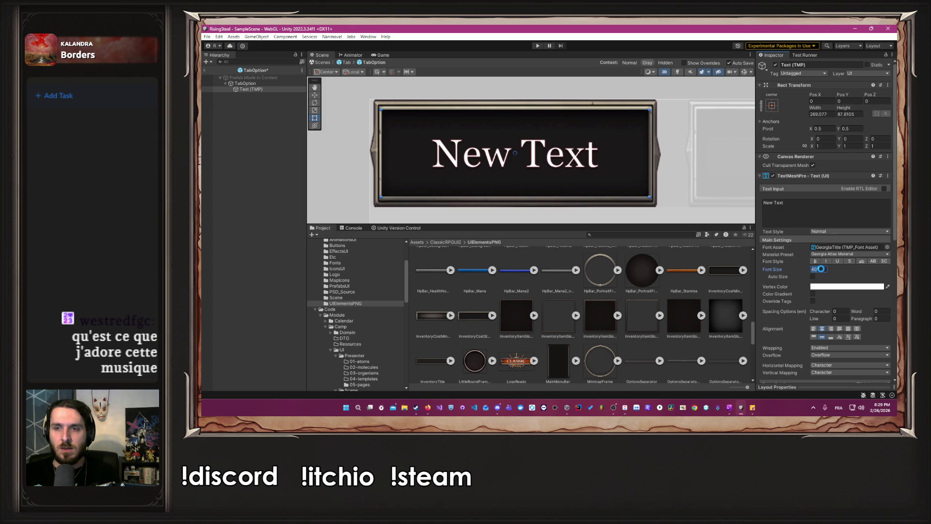
pyautogui.write('50')
pyautogui.scroll(-5, 439, 166)
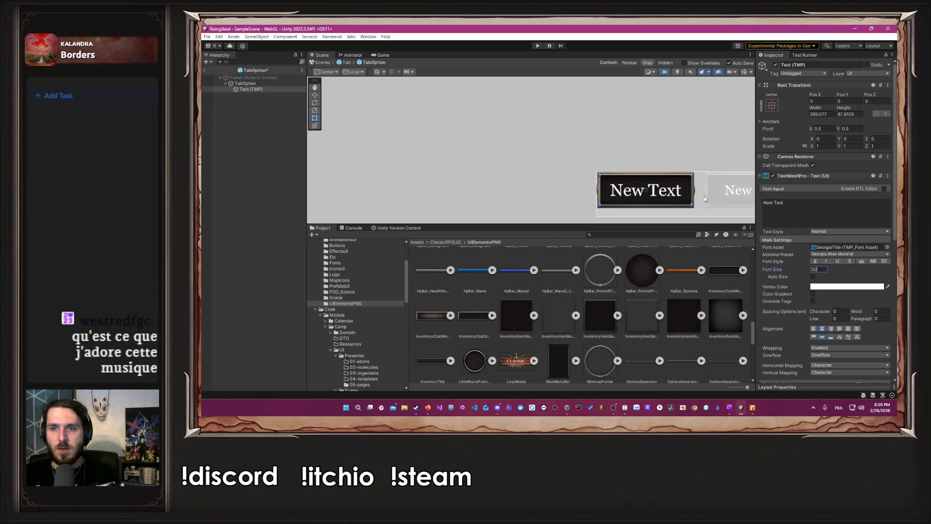
pyautogui.moveTo(439, 165)
pyautogui.mouseDown()
pyautogui.moveTo(358, 156)
pyautogui.moveTo(364, 164)
pyautogui.moveTo(475, 152)
pyautogui.mouseUp()
# Reselect the Text (TMP) object and begin renaming it
pyautogui.click(359, 157)
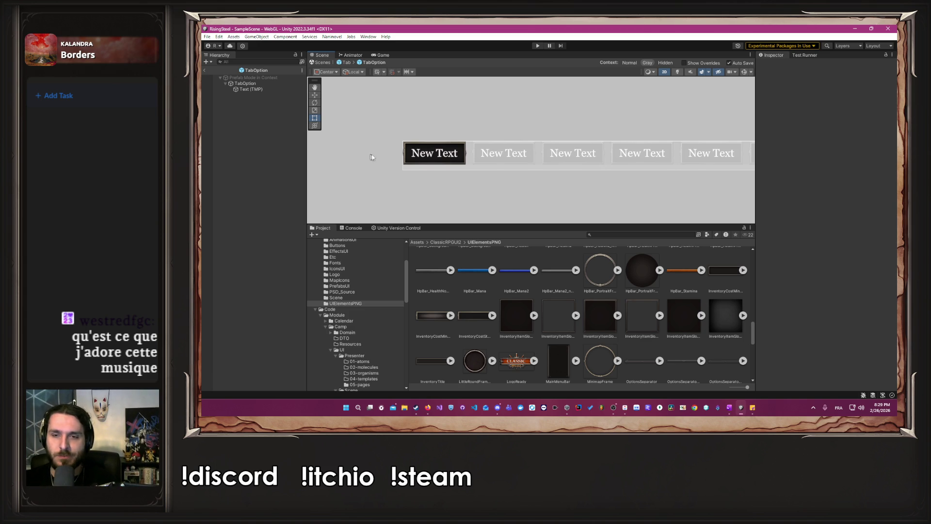
pyautogui.scroll(2, 478, 130)
pyautogui.click(269, 89)
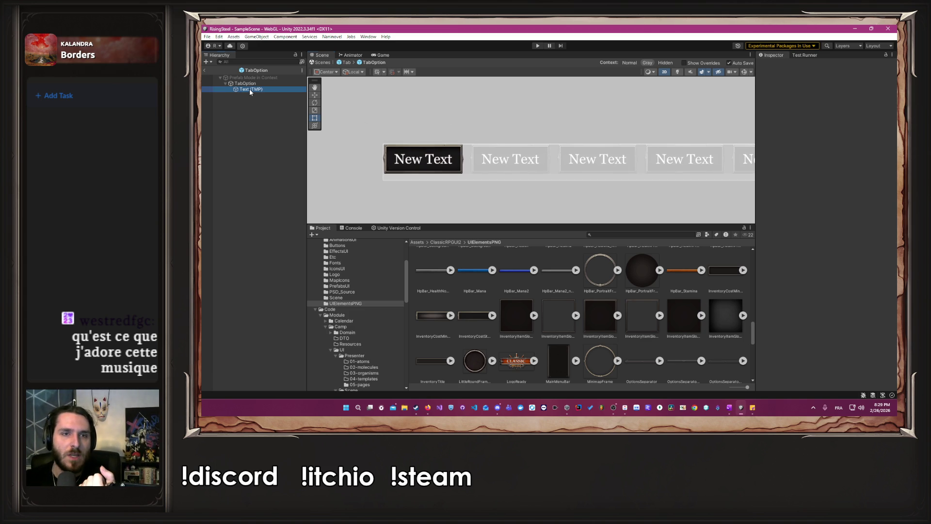
pyautogui.click(834, 65)
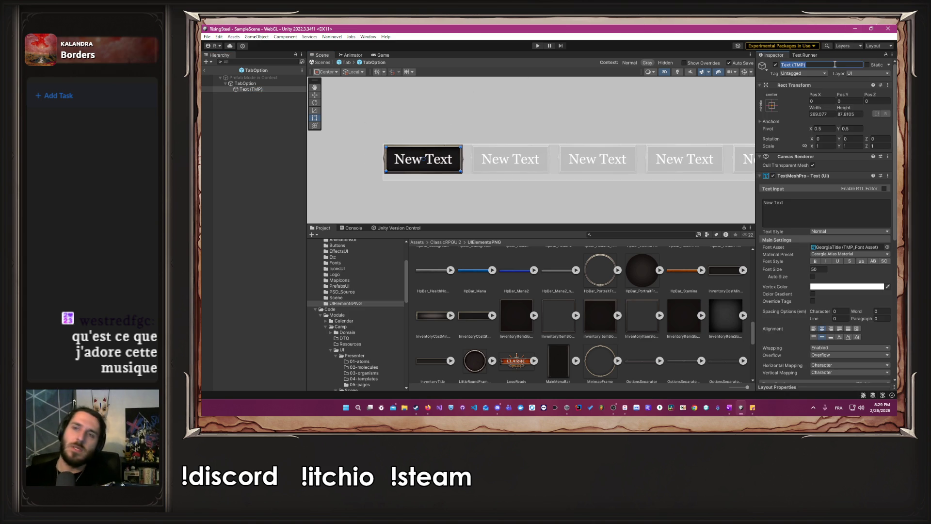
# Rename the text object to Label and return from prefab editing to the scene
pyautogui.write('Label')
pyautogui.press('Return')
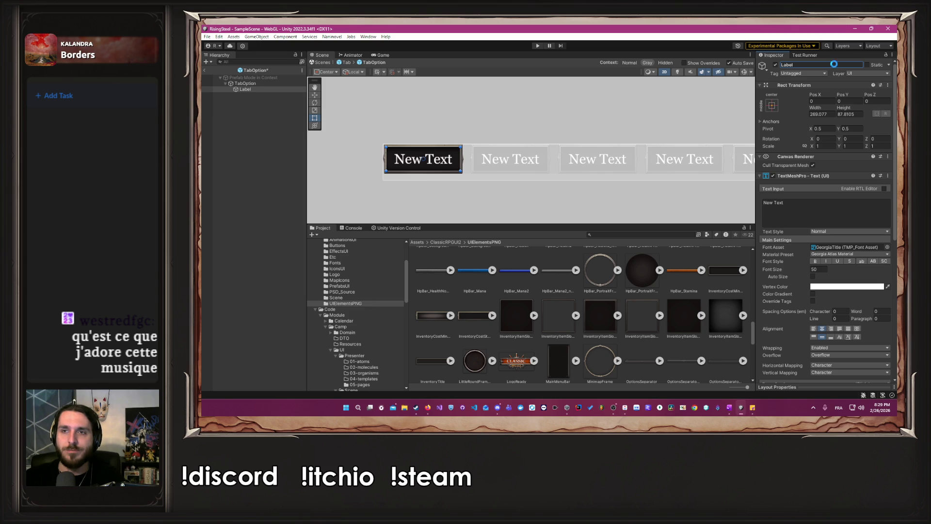
pyautogui.click(345, 62)
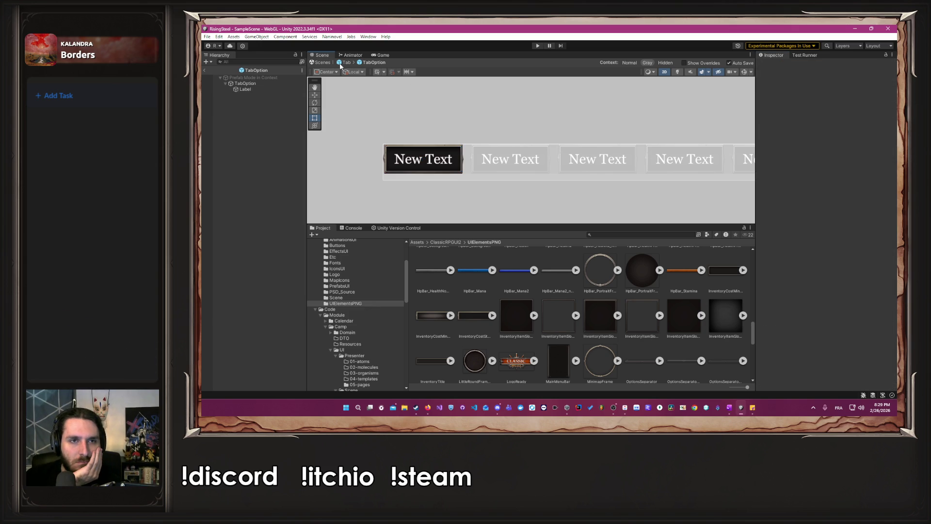
pyautogui.moveTo(524, 125)
pyautogui.mouseDown()
pyautogui.moveTo(386, 125)
pyautogui.moveTo(209, 142)
pyautogui.moveTo(591, 132)
pyautogui.mouseUp()
pyautogui.scroll(4, 591, 132)
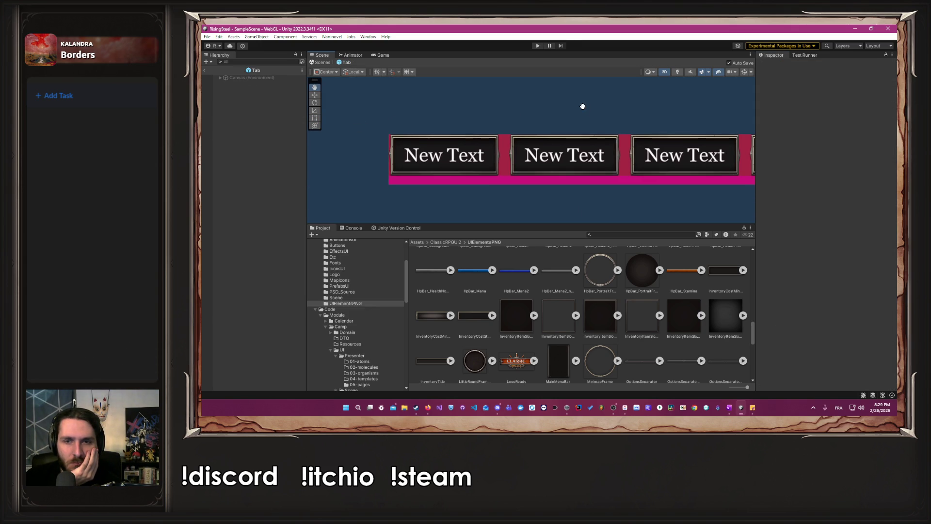
# Set the Tab bar image colour to opaque white (FFFFFF, alpha 1)
pyautogui.click(220, 77)
pyautogui.click(238, 83)
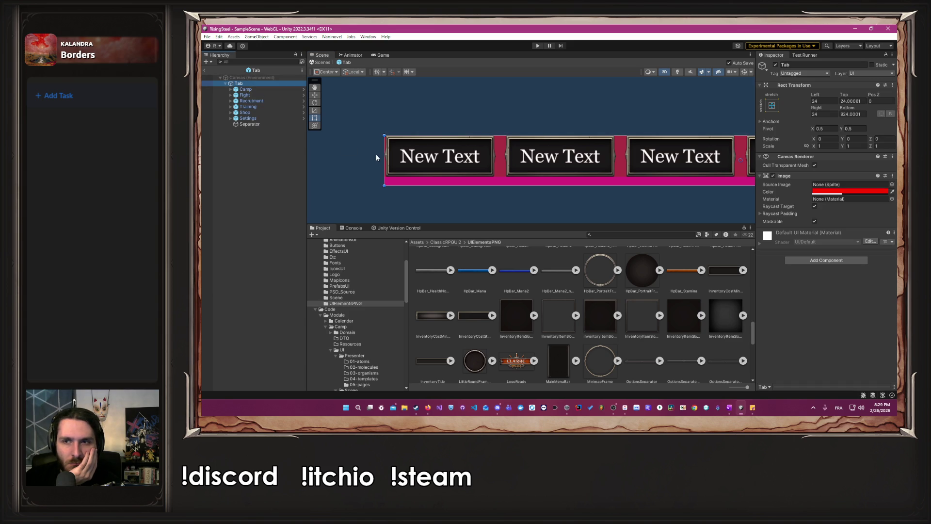
pyautogui.click(850, 191)
pyautogui.moveTo(846, 238); pyautogui.dragTo(812, 213)
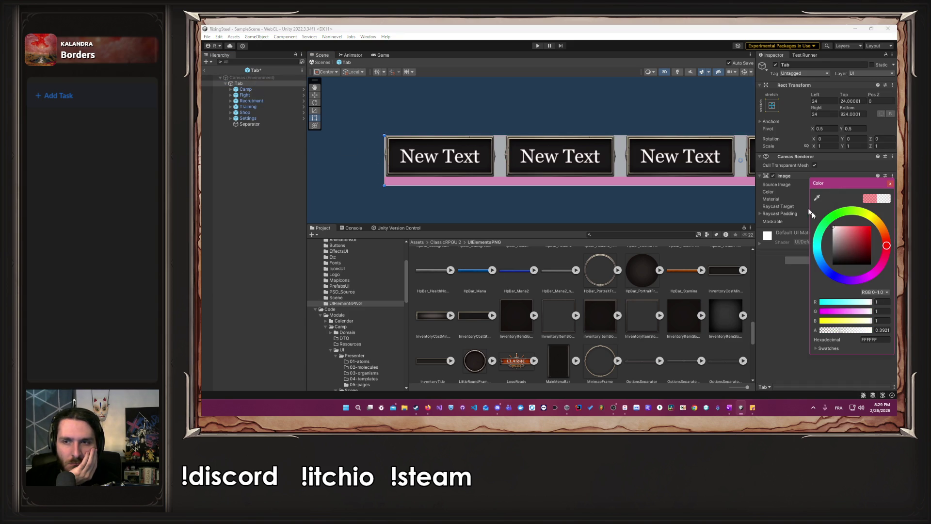
pyautogui.moveTo(839, 332); pyautogui.dragTo(896, 335)
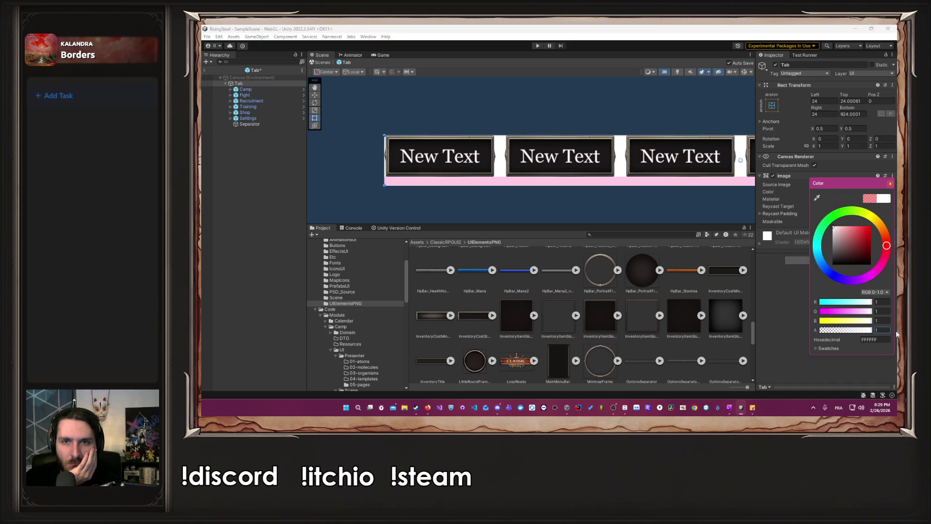
pyautogui.click(890, 184)
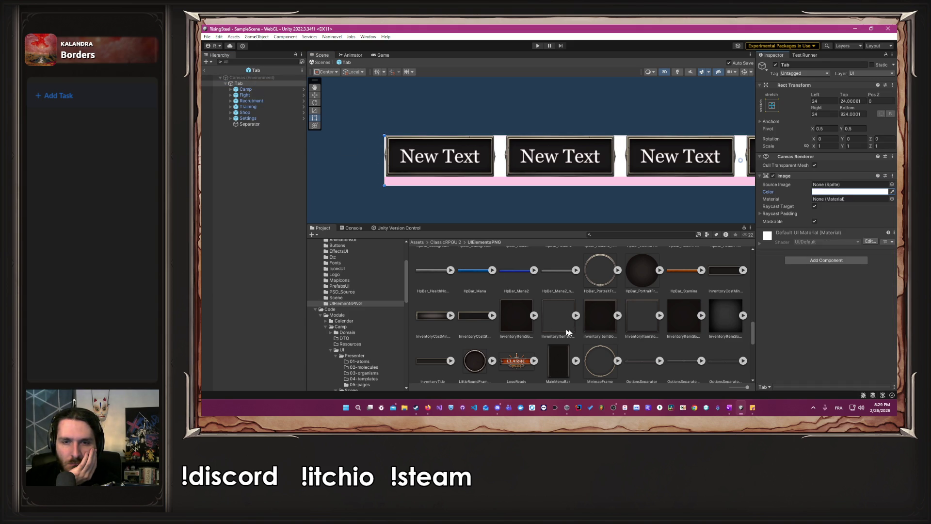
# Give the Tab bar the InventoryItemSlot_background sprite, making a dark strip behind the six tabs
pyautogui.moveTo(667, 323); pyautogui.dragTo(771, 227)
pyautogui.moveTo(816, 190); pyautogui.dragTo(824, 185)
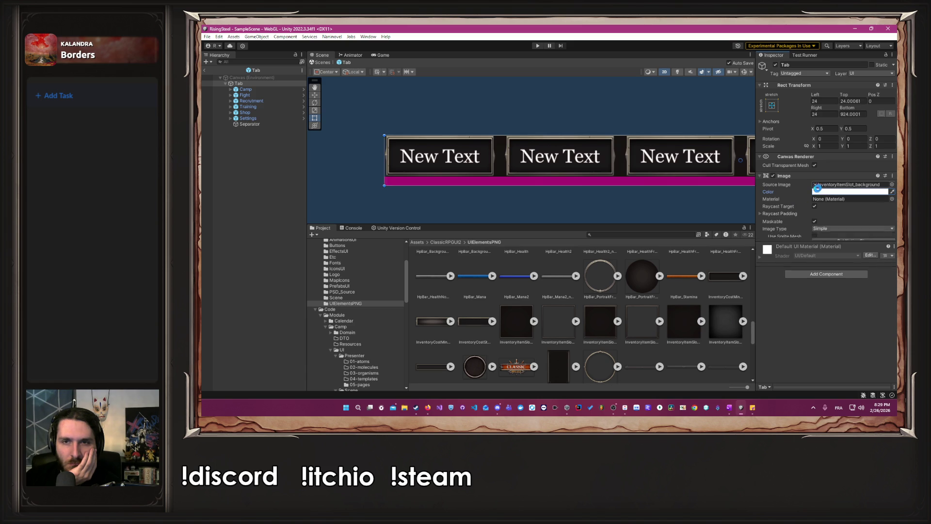
pyautogui.click(669, 208)
pyautogui.moveTo(704, 207); pyautogui.dragTo(626, 207)
pyautogui.scroll(-4, 532, 210)
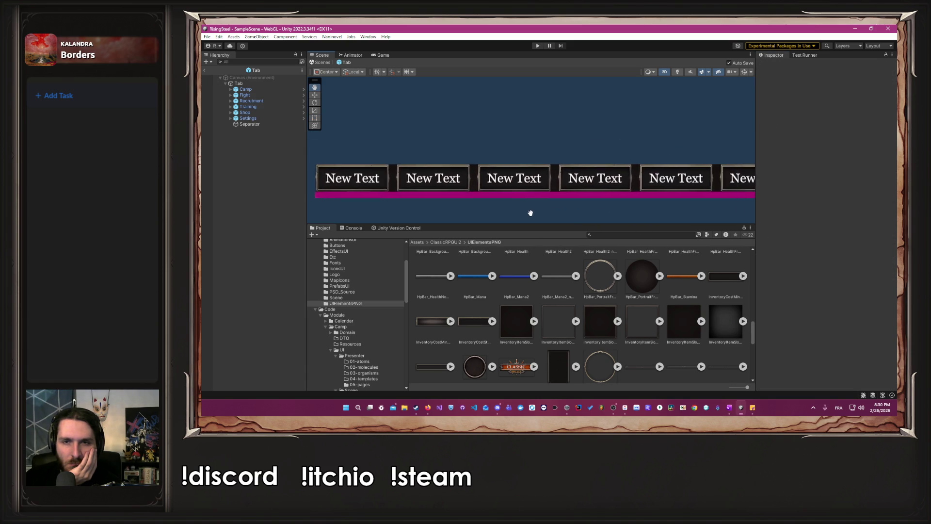
pyautogui.moveTo(480, 206); pyautogui.dragTo(559, 201)
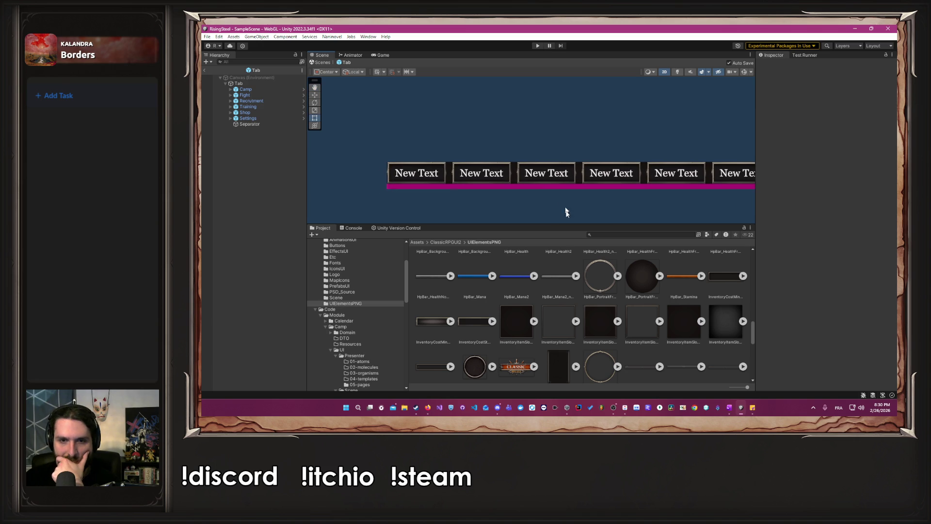
# Give the Separator the OptionsSliderLineNoColor sprite and an opaque white colour
pyautogui.click(274, 124)
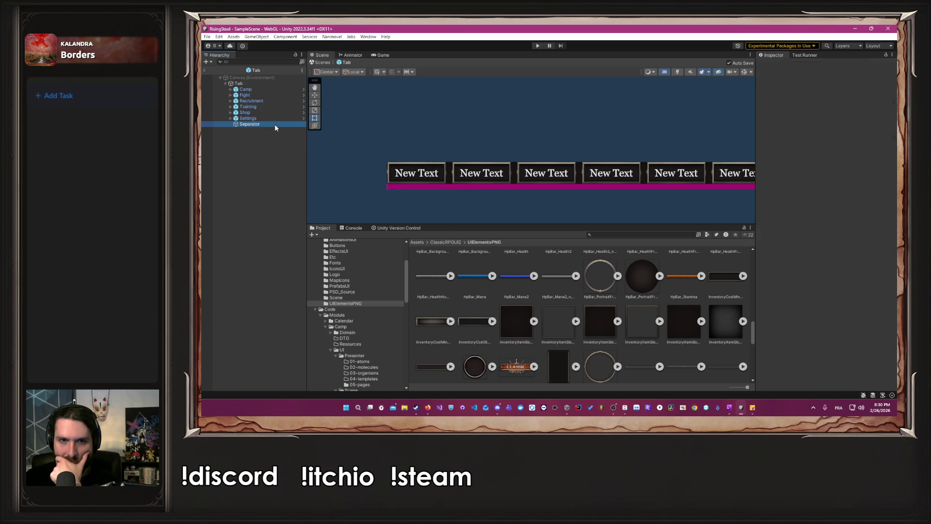
pyautogui.scroll(-3, 575, 300)
pyautogui.scroll(-4, 577, 301)
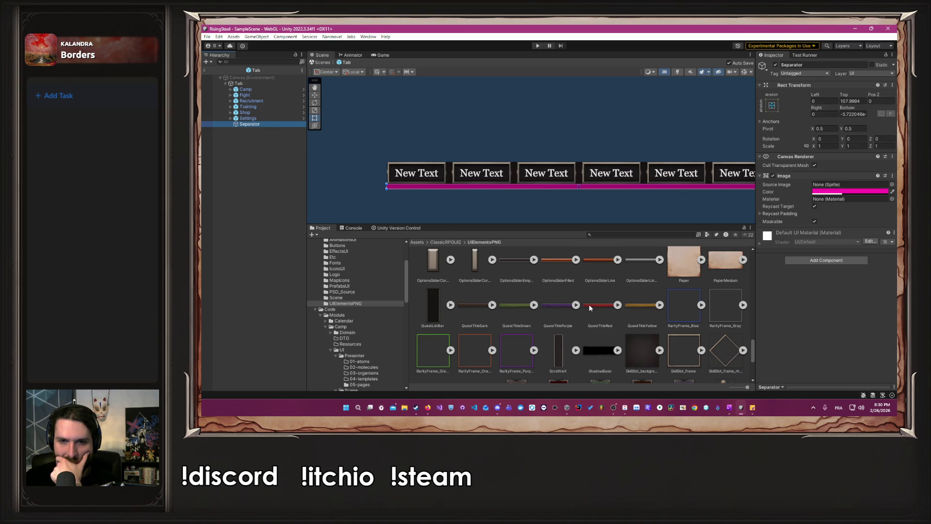
pyautogui.moveTo(646, 260); pyautogui.dragTo(849, 185)
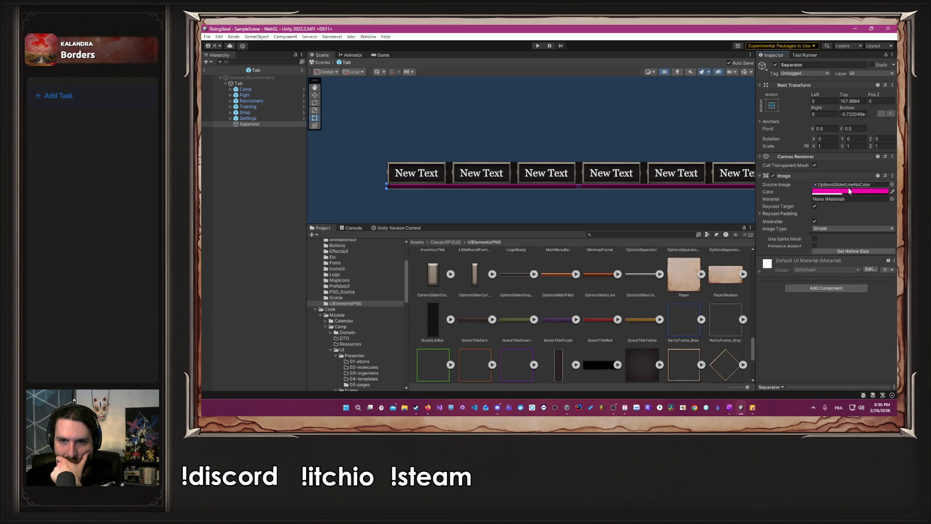
pyautogui.click(849, 192)
pyautogui.moveTo(859, 238); pyautogui.dragTo(782, 211)
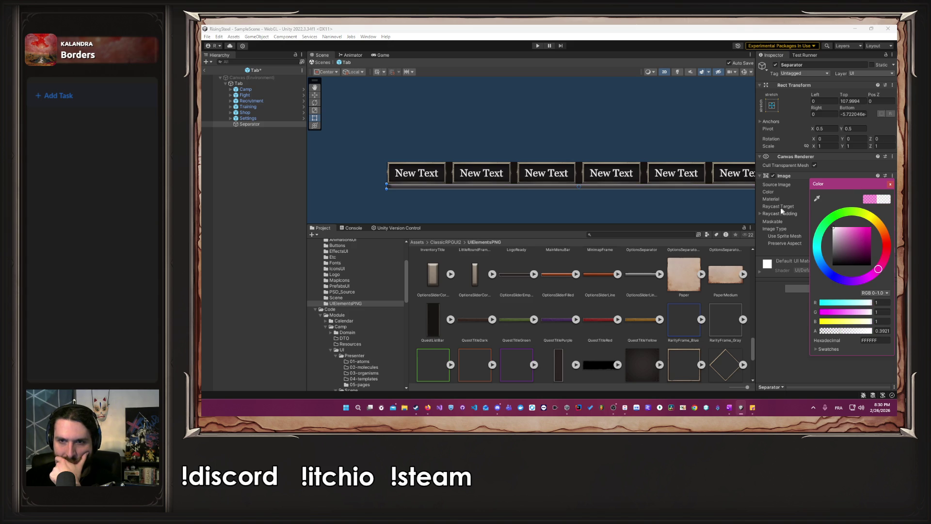
pyautogui.moveTo(849, 335); pyautogui.dragTo(891, 332)
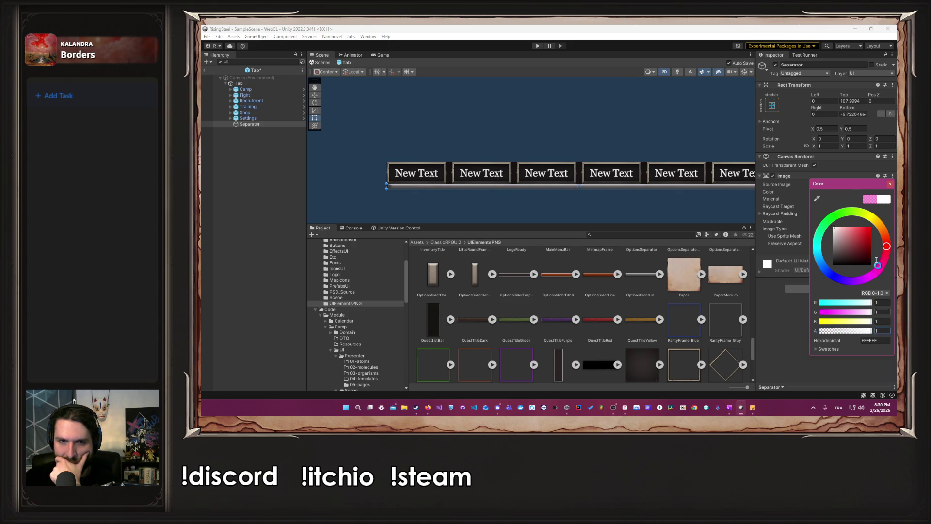
pyautogui.click(888, 185)
# Replace the Separator's sprite with SpellPickDarkPart and check the result
pyautogui.moveTo(729, 198)
pyautogui.mouseDown()
pyautogui.moveTo(536, 183)
pyautogui.moveTo(669, 163)
pyautogui.mouseUp()
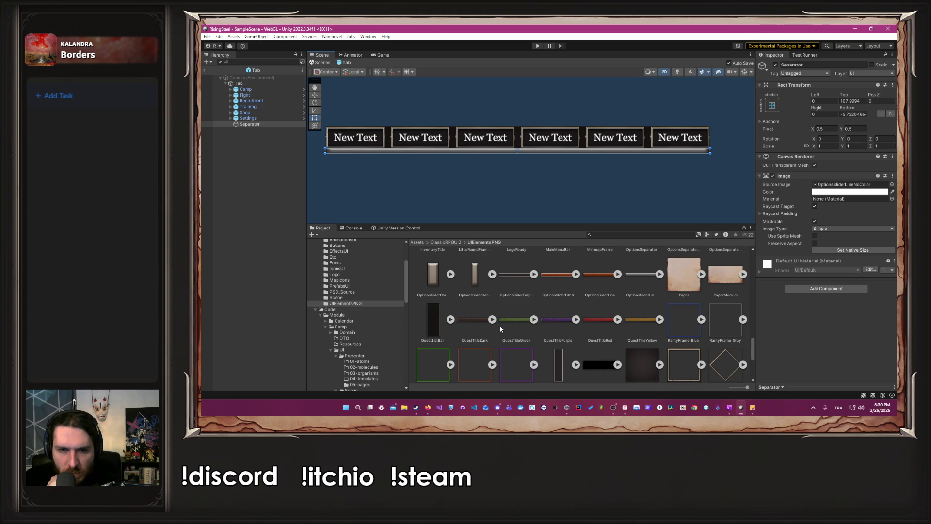
pyautogui.scroll(-3, 500, 327)
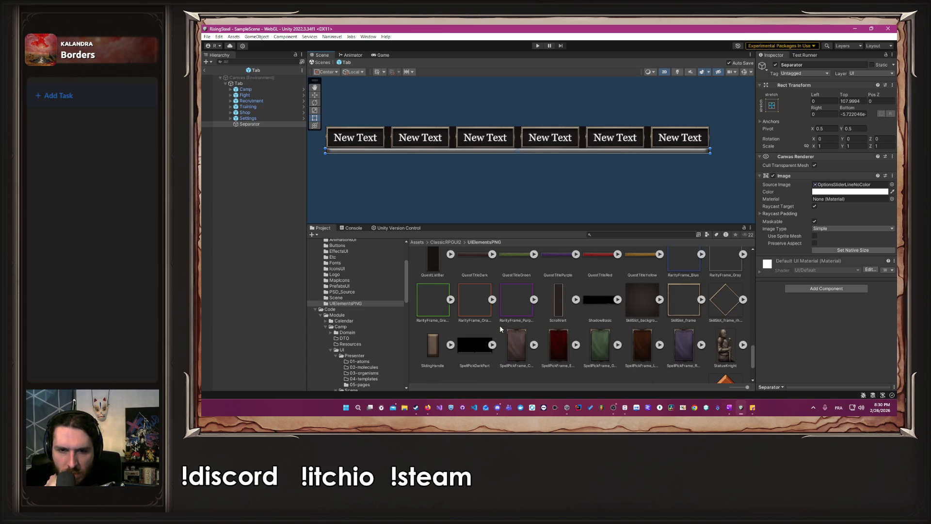
pyautogui.moveTo(481, 347); pyautogui.dragTo(787, 218)
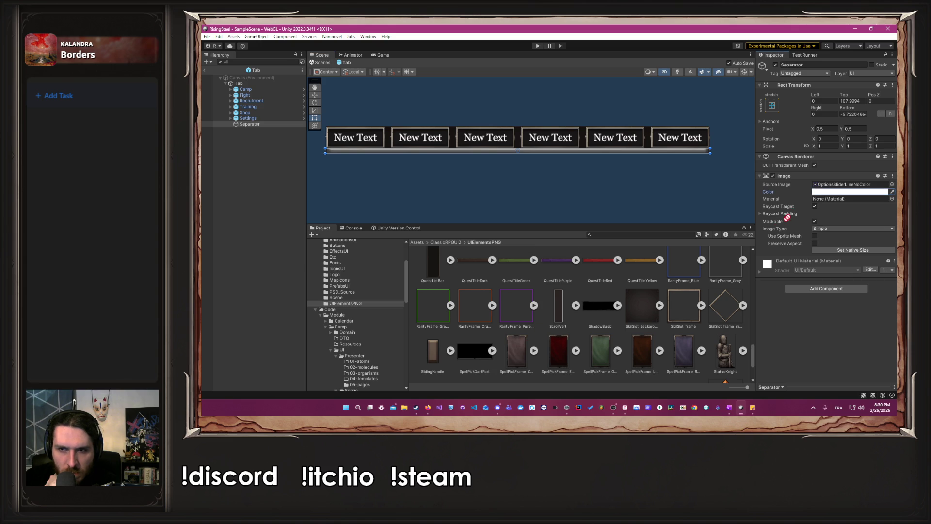
pyautogui.moveTo(823, 187); pyautogui.dragTo(824, 187)
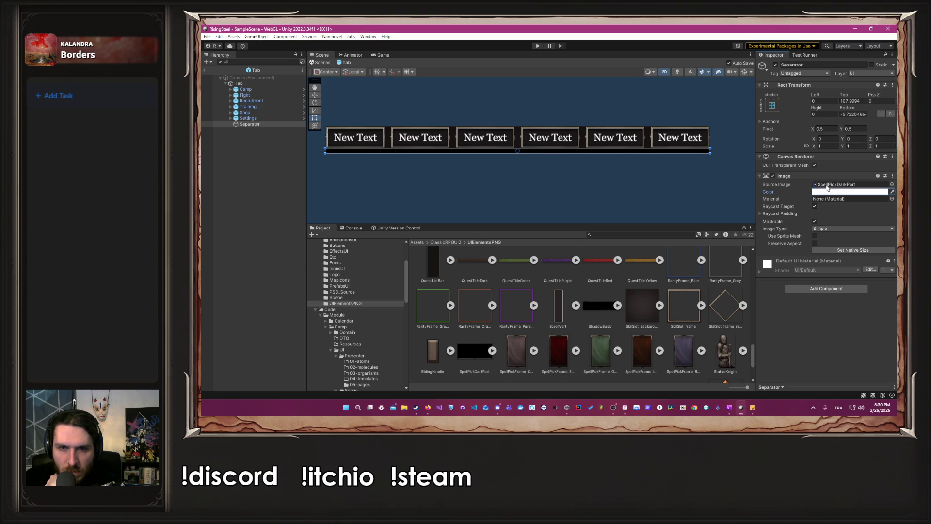
pyautogui.click(522, 194)
pyautogui.scroll(3, 564, 214)
pyautogui.scroll(5, 562, 184)
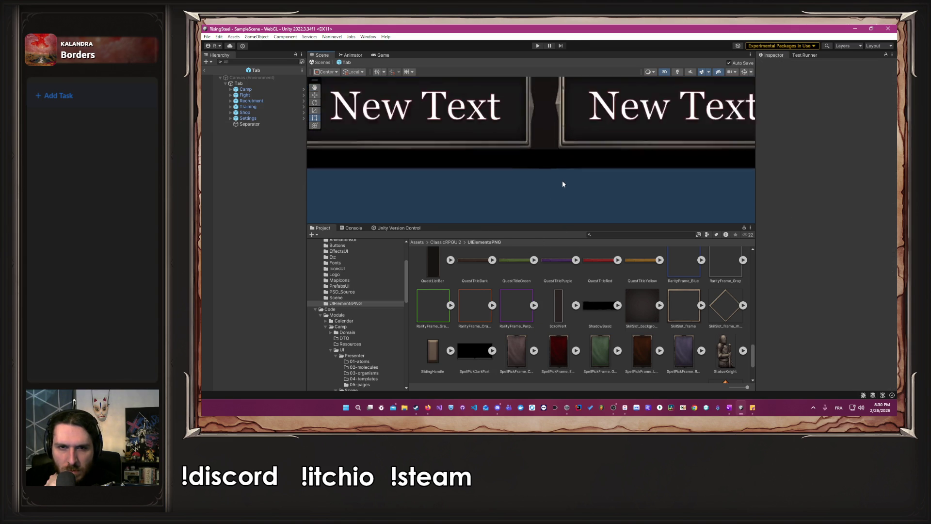
pyautogui.scroll(-5, 562, 184)
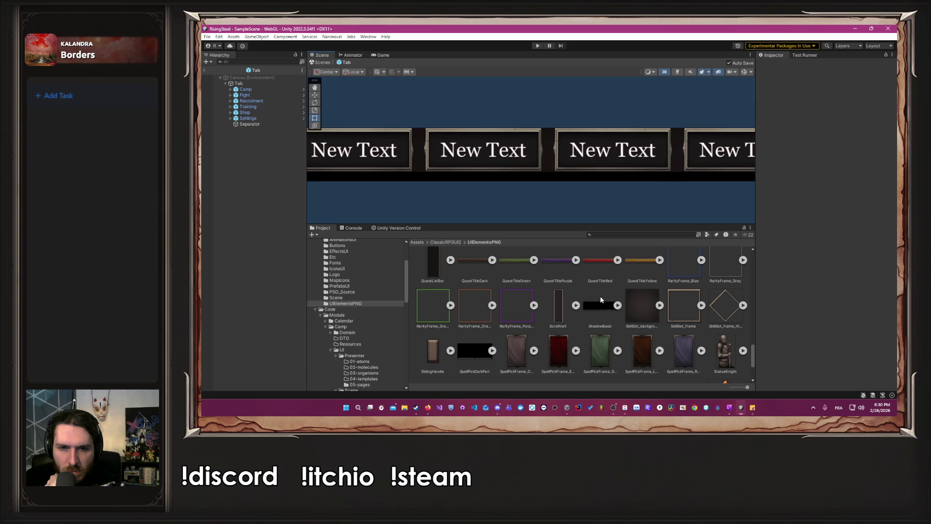
# View SpellPickDarkPart.png, then ShadowBasic.png, enlarged in Windows Photos
pyautogui.doubleClick(481, 346)
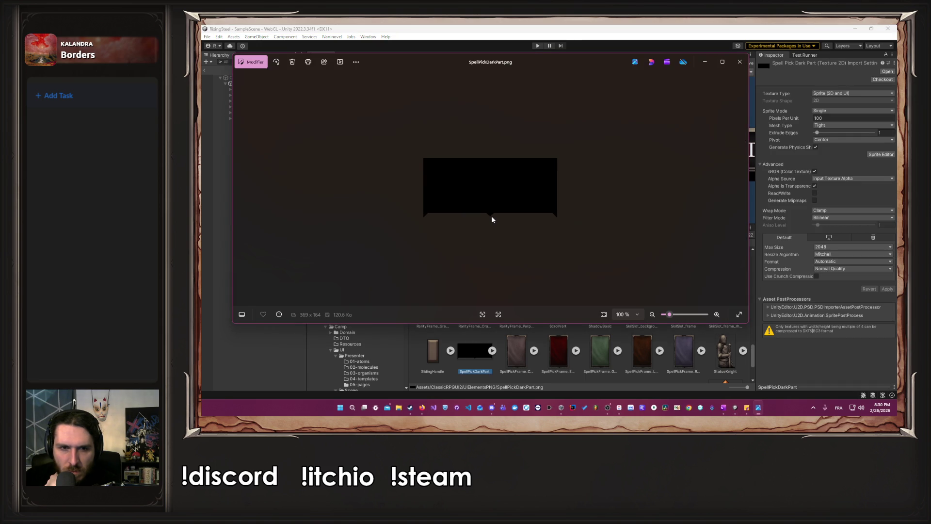
pyautogui.scroll(5, 491, 216)
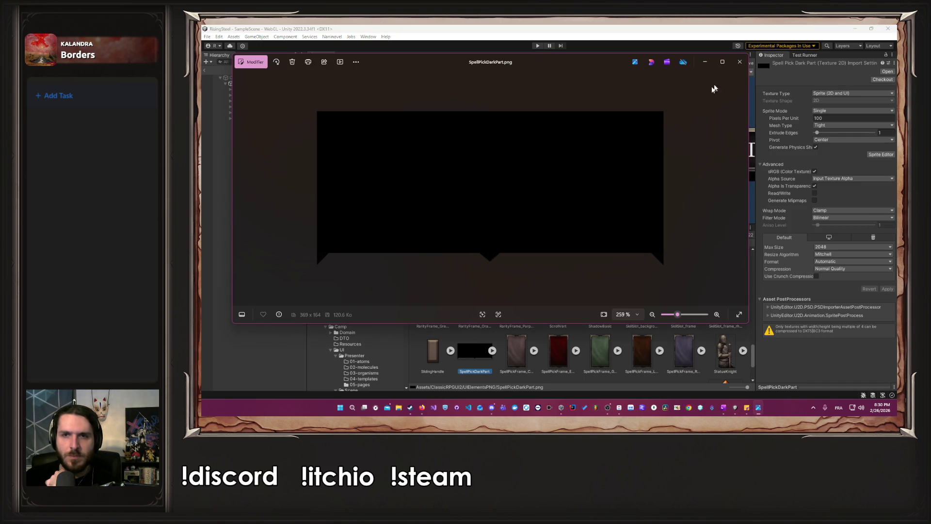
pyautogui.click(737, 62)
pyautogui.doubleClick(602, 306)
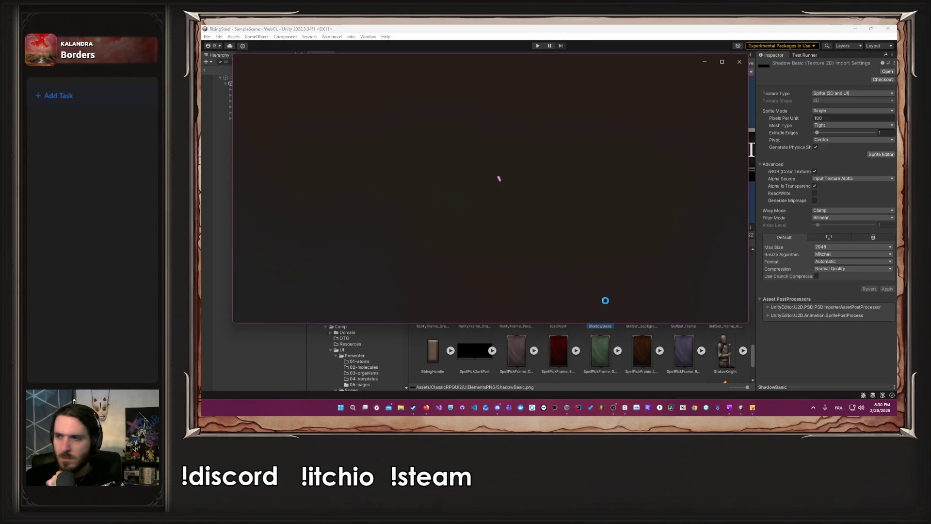
pyautogui.scroll(8, 500, 222)
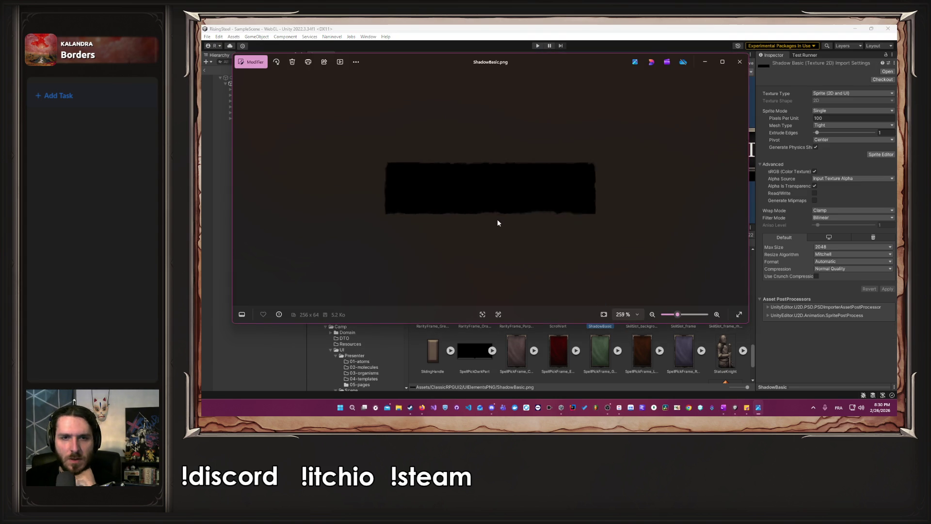
# Close the image preview and try QuestTitleDark as the Separator's sprite
pyautogui.click(739, 61)
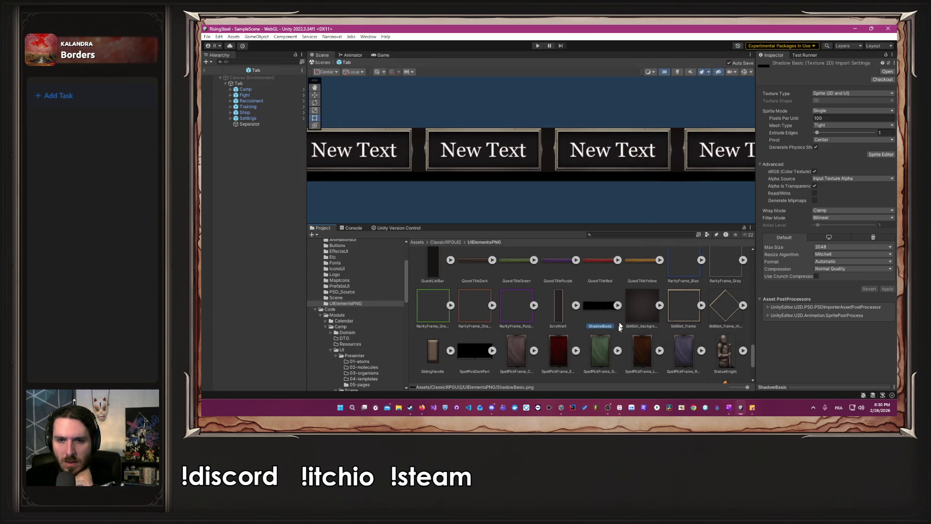
pyautogui.scroll(-5, 635, 310)
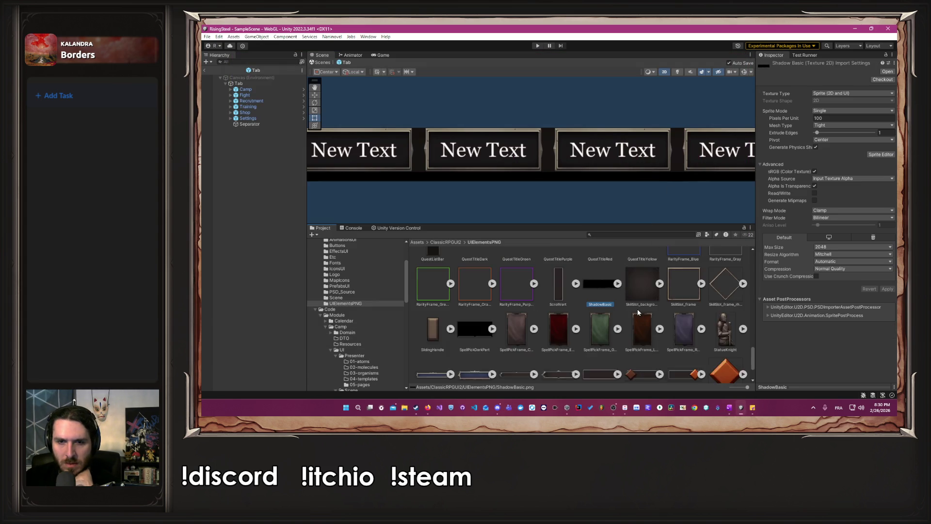
pyautogui.scroll(3, 633, 313)
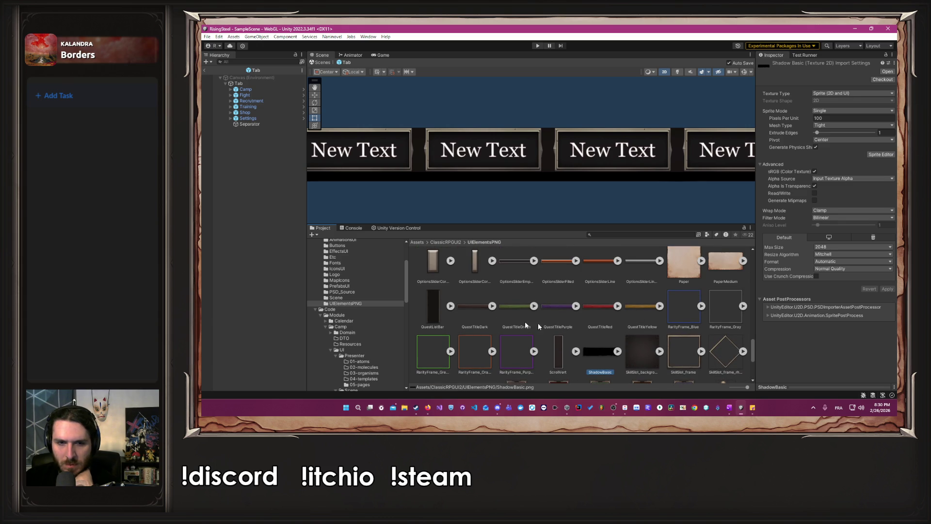
pyautogui.moveTo(476, 310)
pyautogui.mouseDown()
pyautogui.moveTo(809, 175)
pyautogui.moveTo(575, 277)
pyautogui.mouseUp()
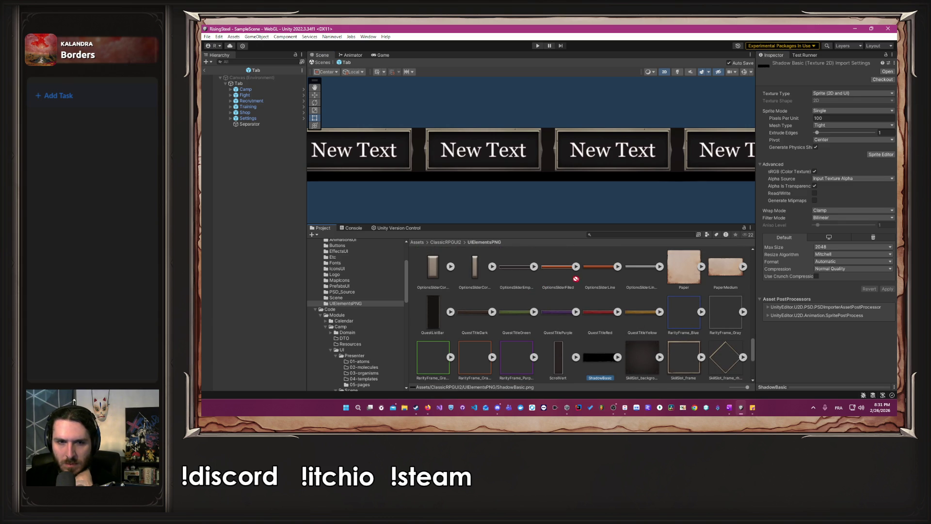
pyautogui.click(318, 167)
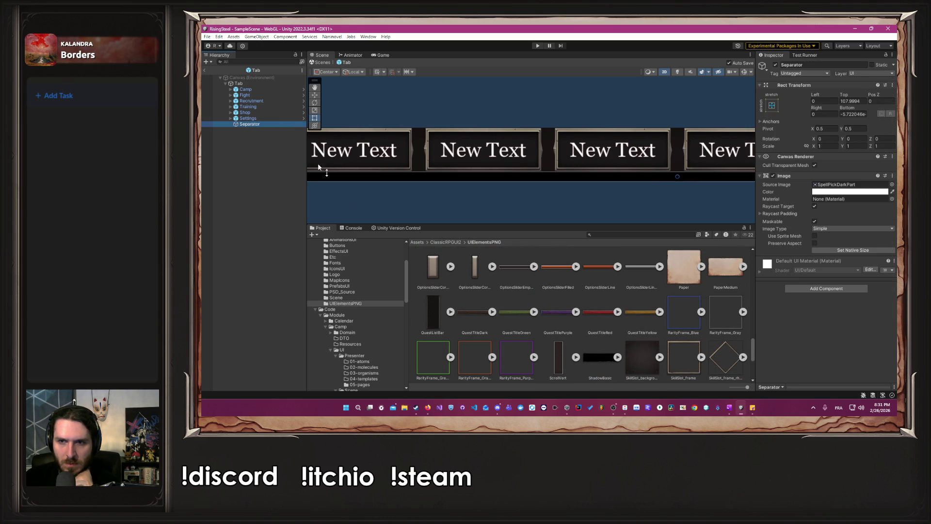
pyautogui.moveTo(474, 315); pyautogui.dragTo(849, 184)
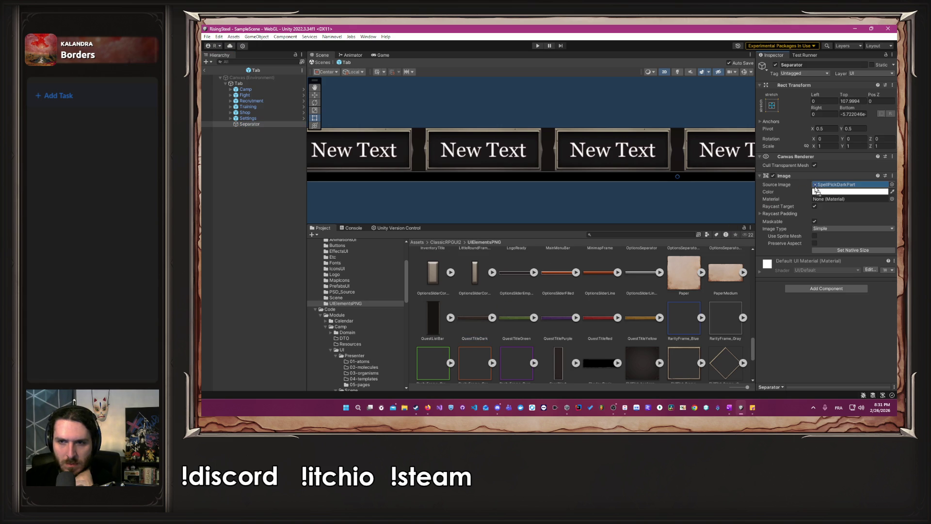
pyautogui.click(670, 211)
# Switch the Separator's sprite to HpBar_HealthFrameBg
pyautogui.scroll(-2, 670, 212)
pyautogui.moveTo(670, 211)
pyautogui.mouseDown()
pyautogui.moveTo(360, 208)
pyautogui.moveTo(426, 195)
pyautogui.mouseUp()
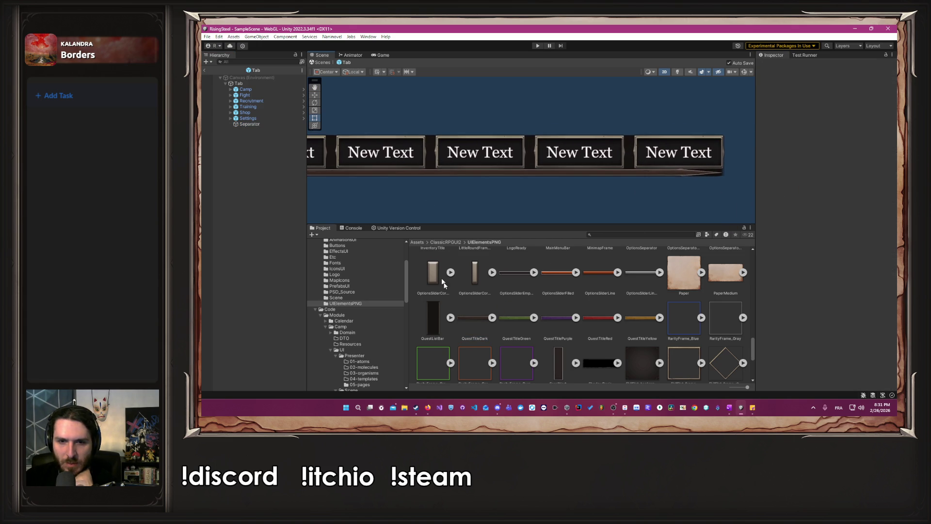
pyautogui.scroll(5, 504, 313)
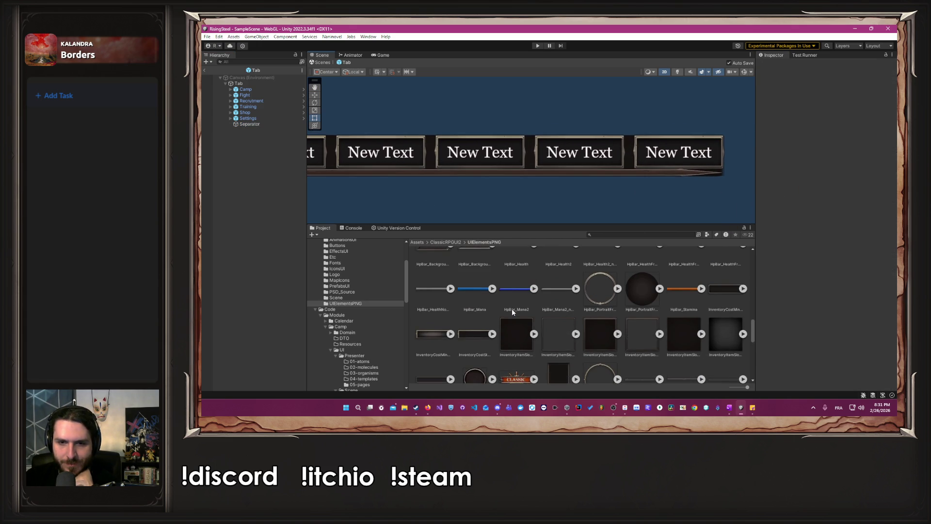
pyautogui.scroll(1, 511, 309)
pyautogui.scroll(1, 650, 332)
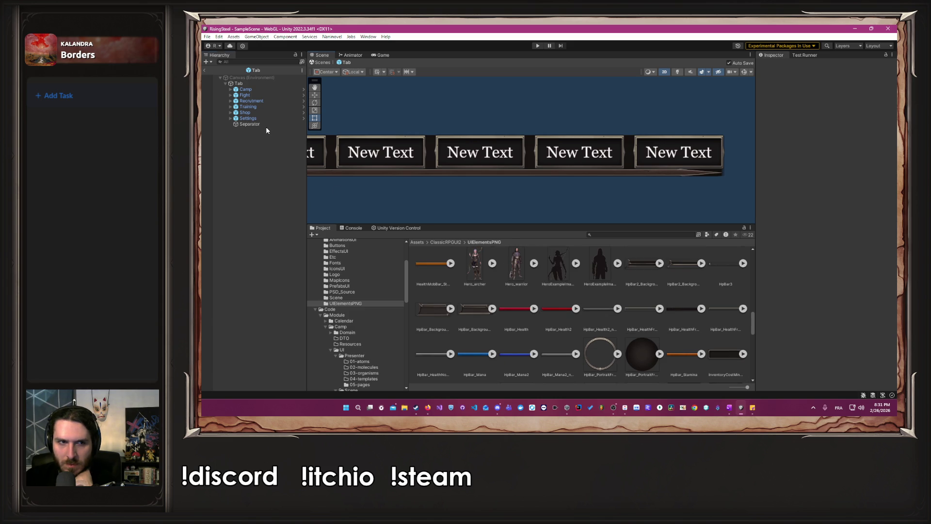
pyautogui.click(267, 124)
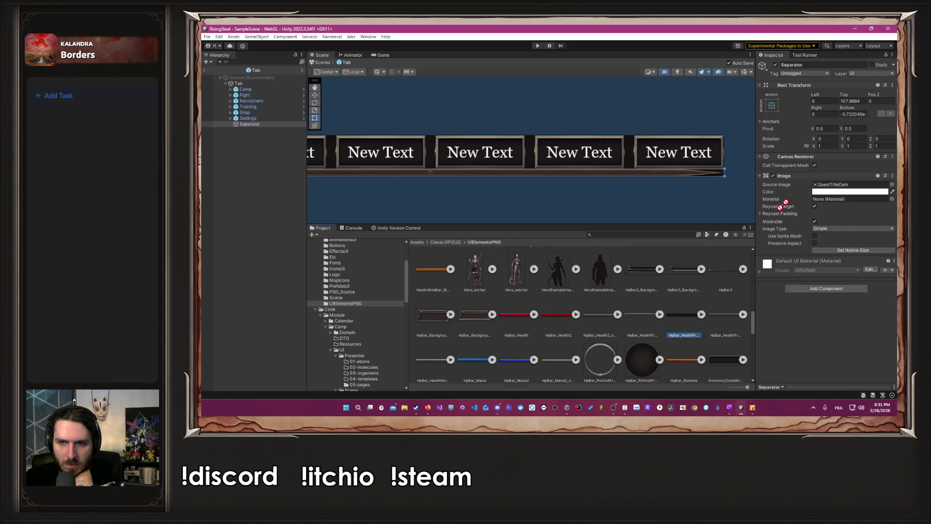
pyautogui.moveTo(681, 324); pyautogui.dragTo(848, 185)
pyautogui.moveTo(751, 209)
pyautogui.mouseDown()
pyautogui.moveTo(723, 197)
pyautogui.moveTo(732, 204)
pyautogui.mouseUp()
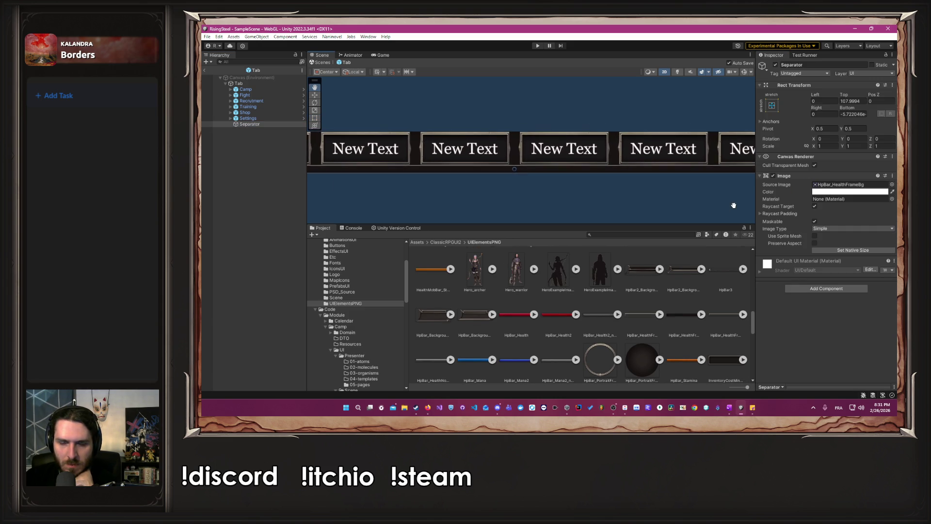
# Find OptionsSliderLineNoColor in UIElementsPNG and apply it as the Separator's Source Image
pyautogui.scroll(-3, 705, 212)
pyautogui.scroll(1, 571, 341)
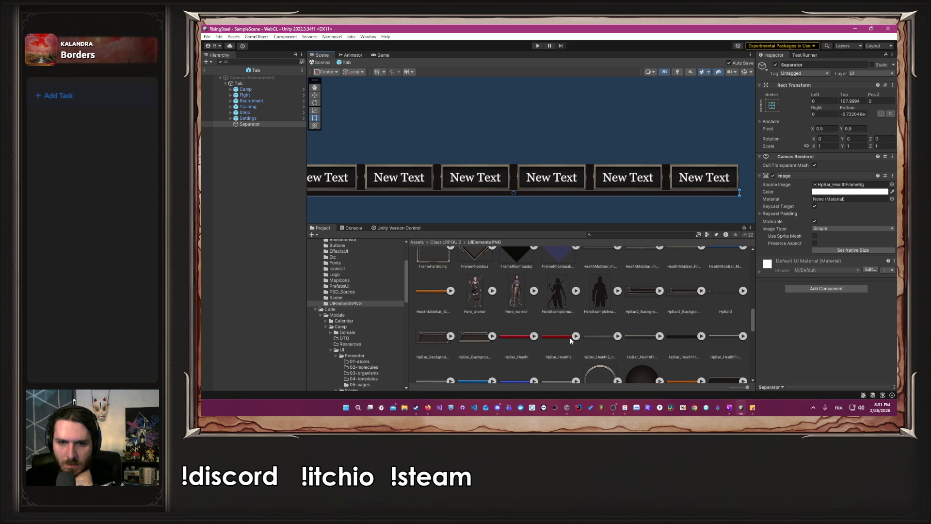
pyautogui.scroll(1, 568, 342)
pyautogui.scroll(5, 565, 346)
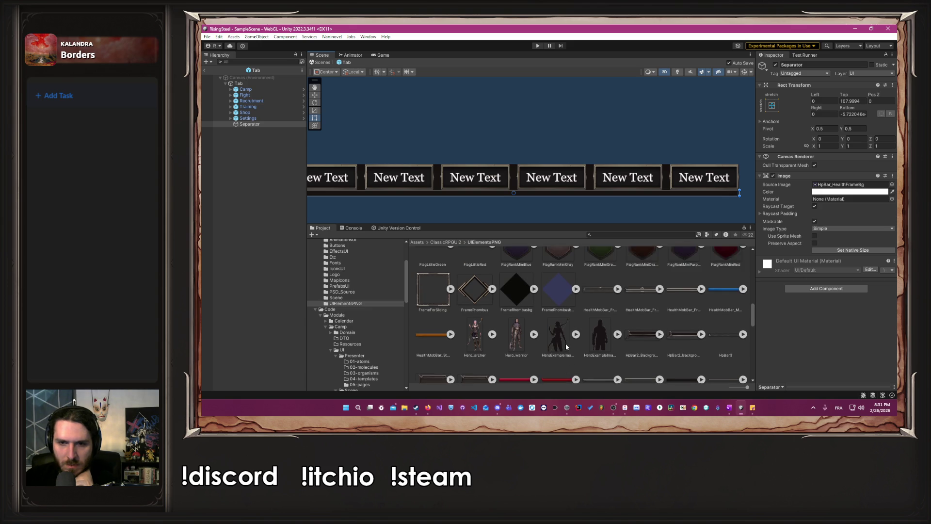
pyautogui.scroll(6, 565, 343)
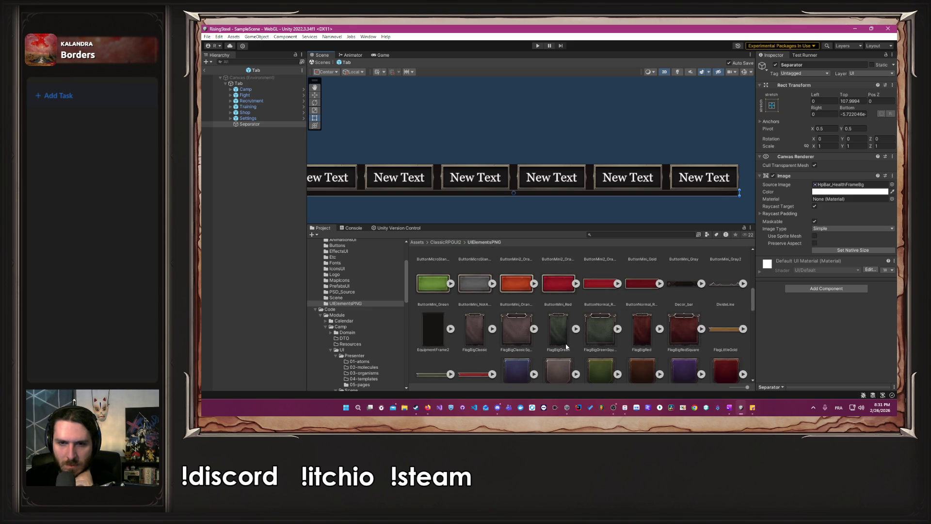
pyautogui.scroll(6, 565, 343)
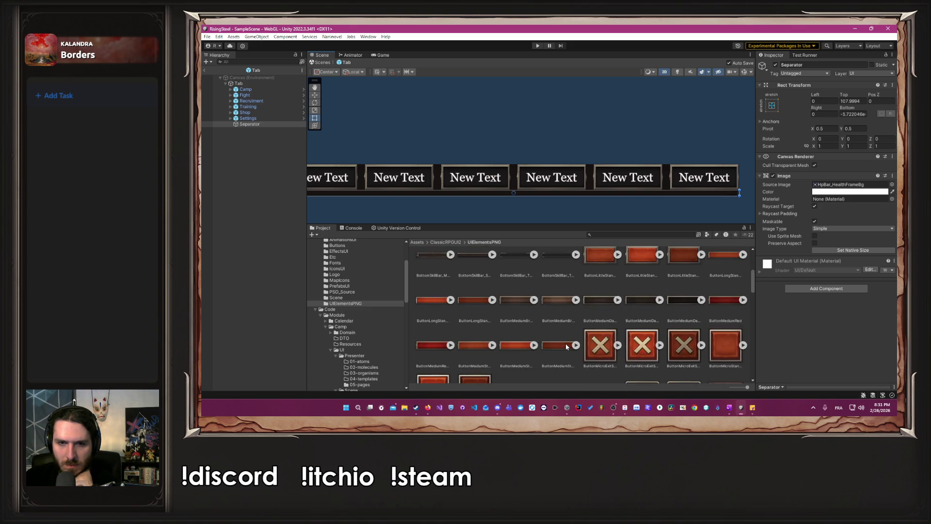
pyautogui.scroll(-20, 566, 344)
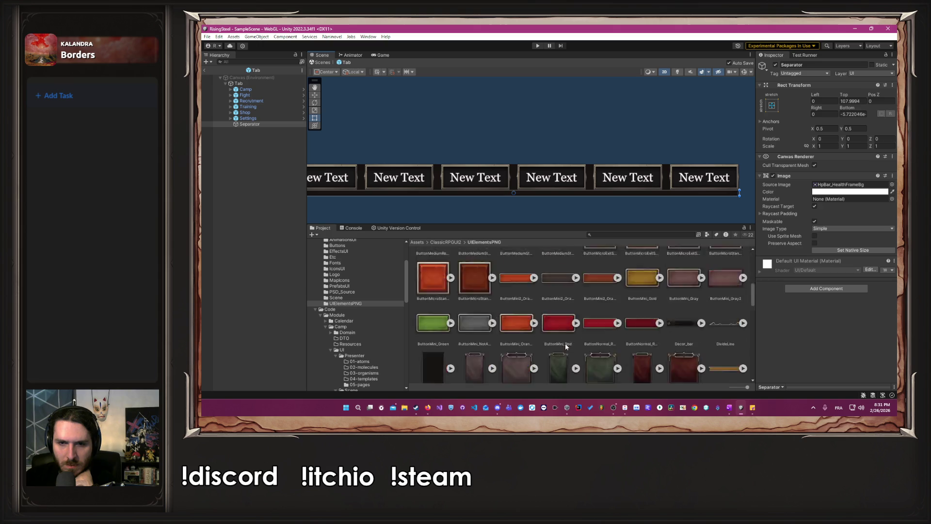
pyautogui.scroll(8, 612, 370)
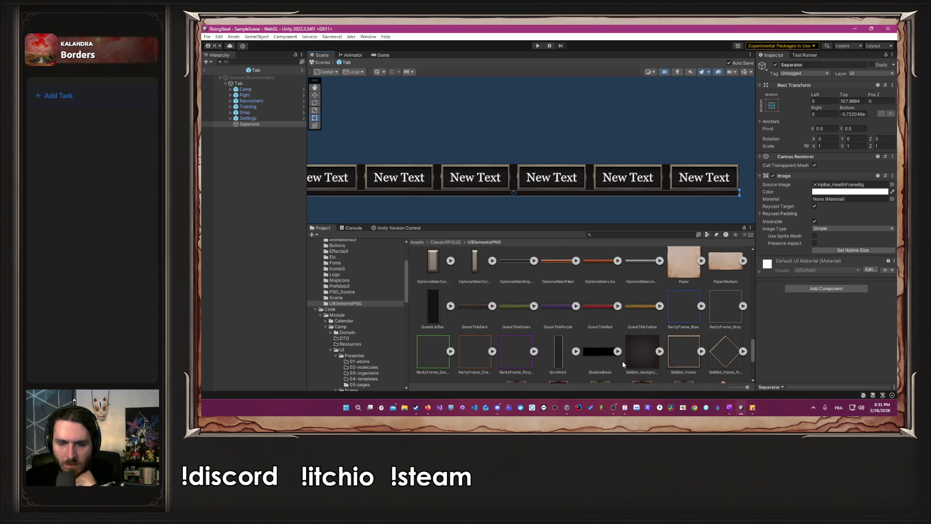
pyautogui.scroll(2, 622, 363)
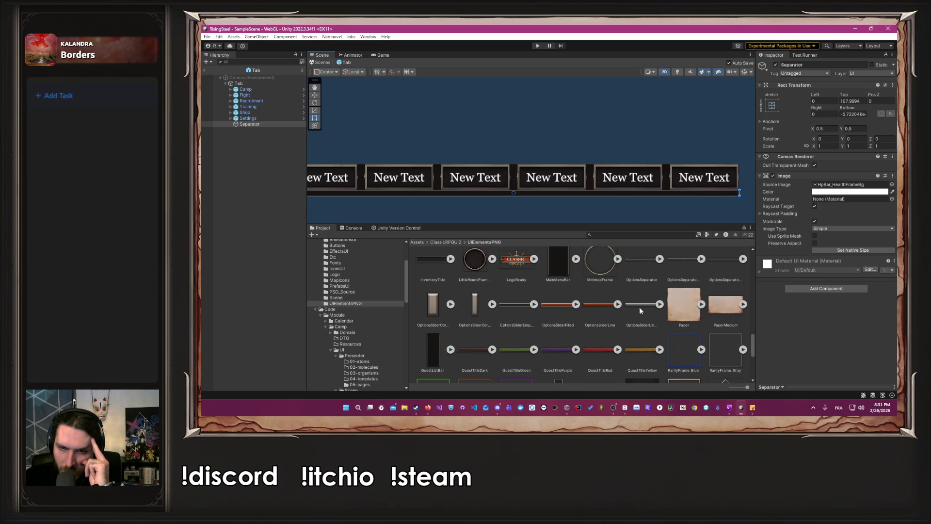
pyautogui.scroll(1, 639, 307)
pyautogui.moveTo(639, 306); pyautogui.dragTo(849, 184)
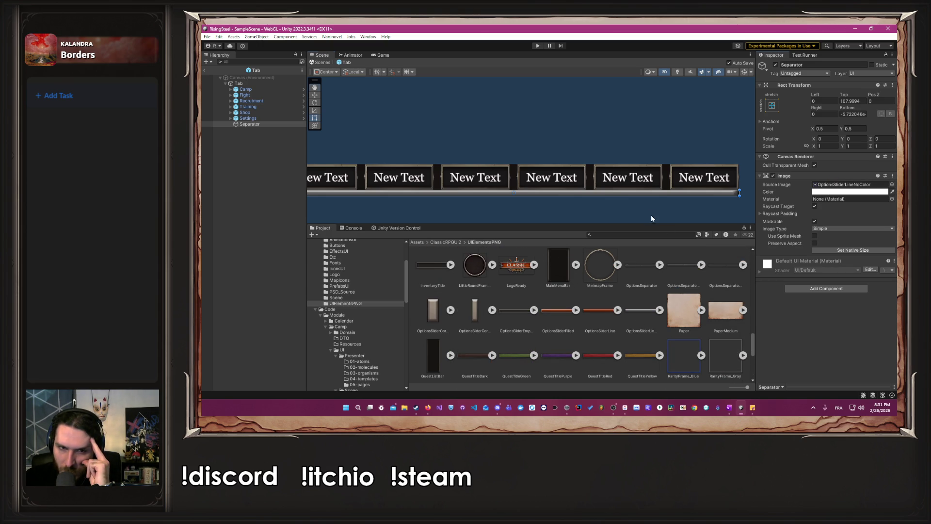
pyautogui.moveTo(652, 218); pyautogui.dragTo(715, 201)
# Deselect and inspect the six dark-framed tabs above the thin separator line
pyautogui.scroll(2, 613, 317)
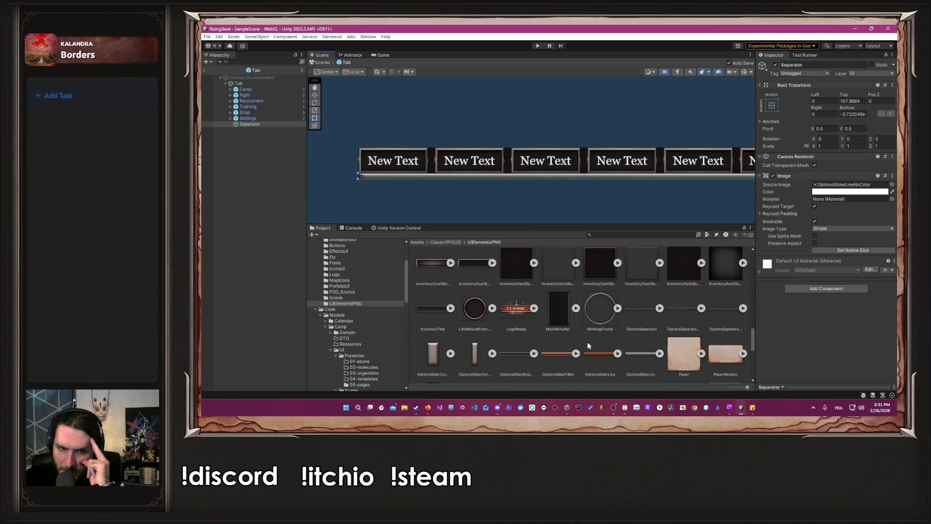
pyautogui.scroll(5, 587, 345)
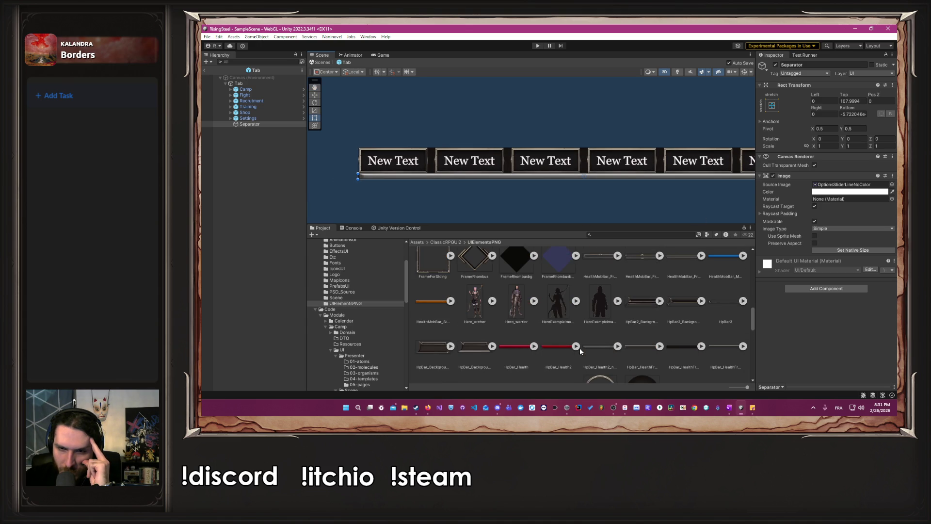
pyautogui.scroll(5, 580, 348)
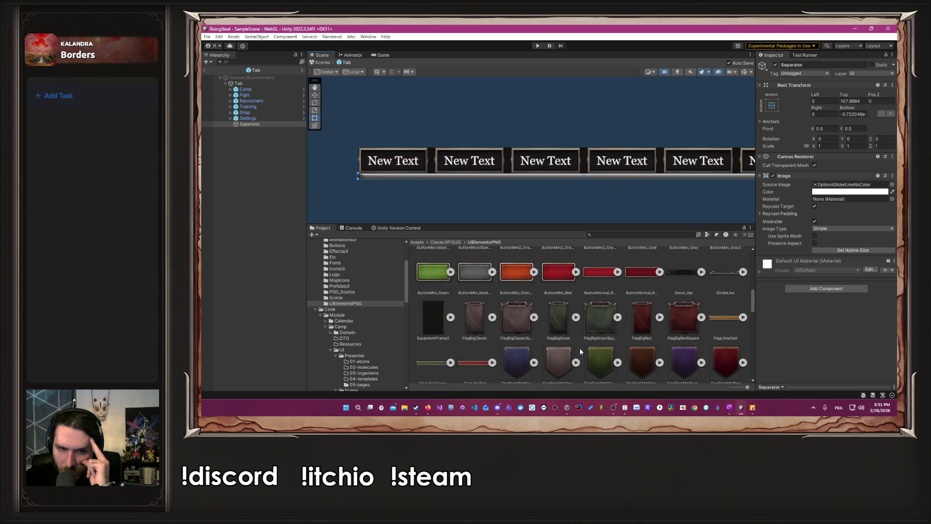
pyautogui.scroll(1, 580, 351)
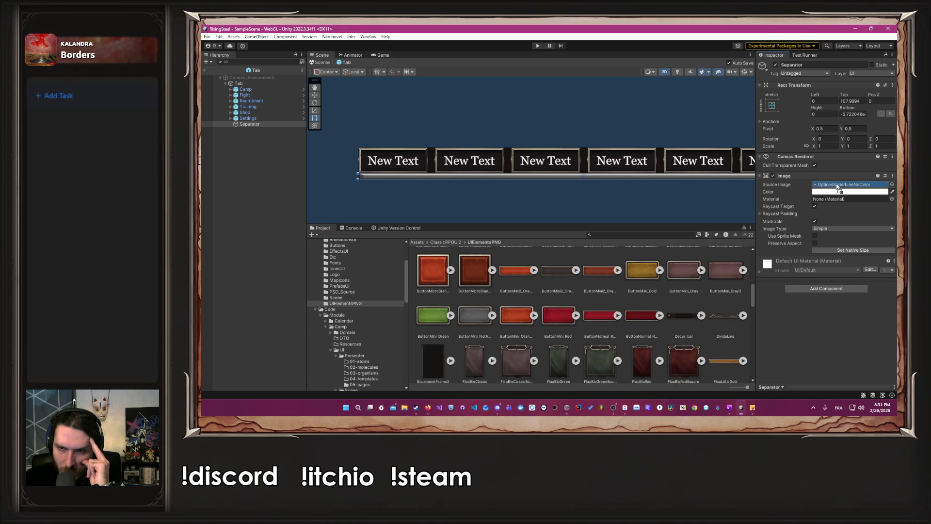
pyautogui.click(668, 203)
pyautogui.moveTo(667, 203); pyautogui.dragTo(603, 202)
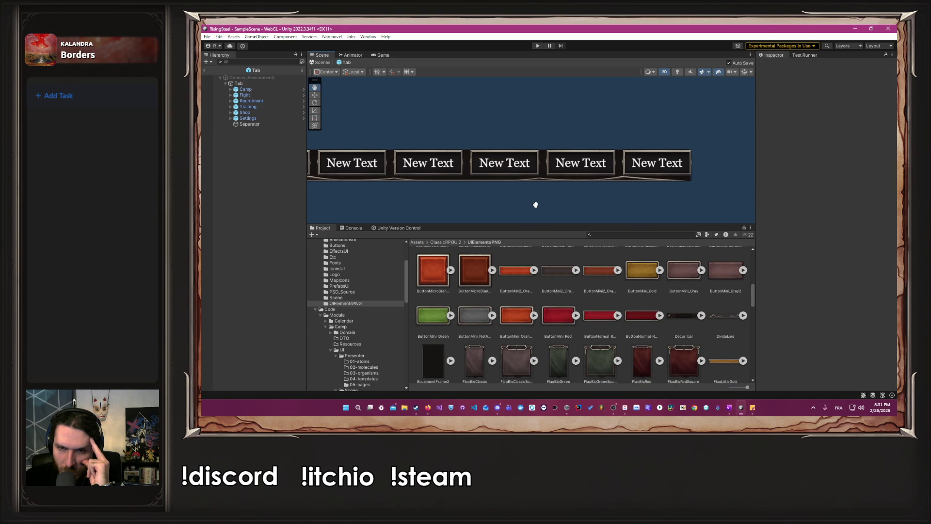
pyautogui.scroll(3, 650, 197)
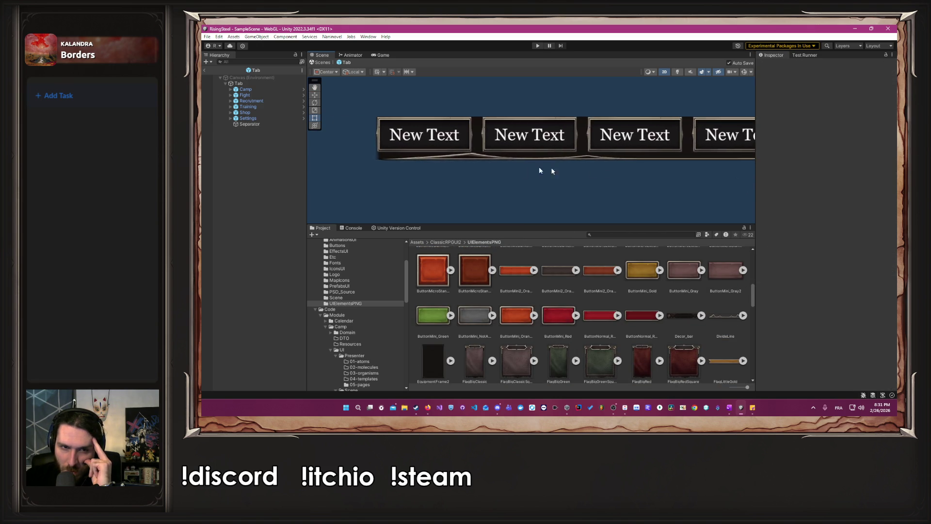
pyautogui.scroll(3, 433, 178)
pyautogui.scroll(-5, 524, 184)
pyautogui.scroll(-3, 562, 194)
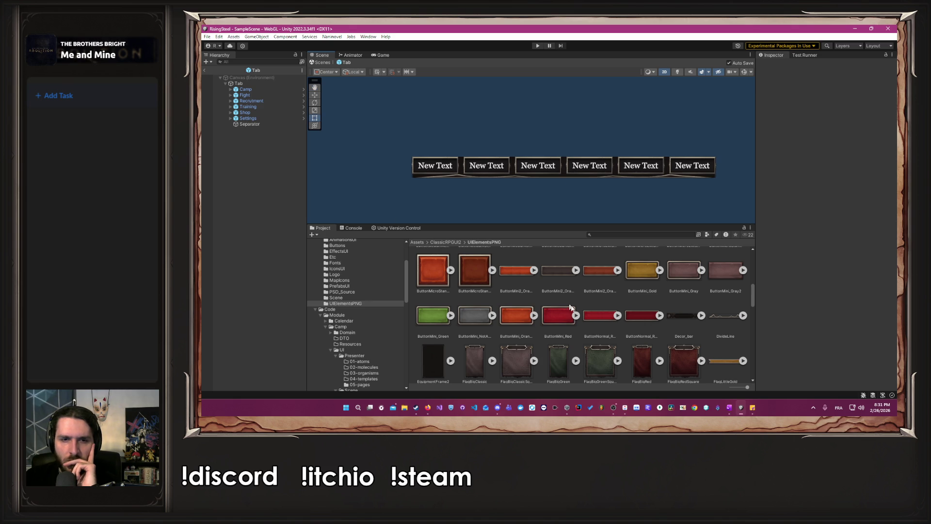
pyautogui.scroll(1, 599, 313)
pyautogui.scroll(5, 600, 313)
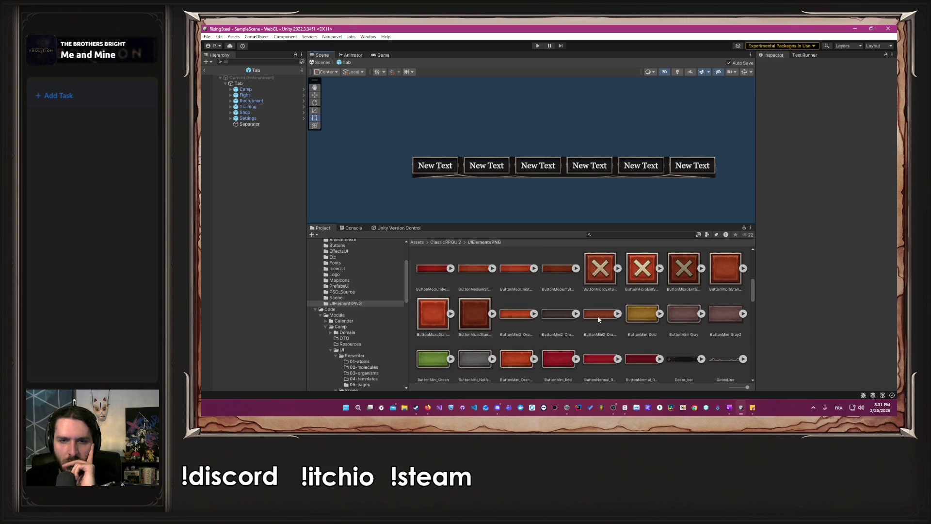
pyautogui.scroll(3, 598, 321)
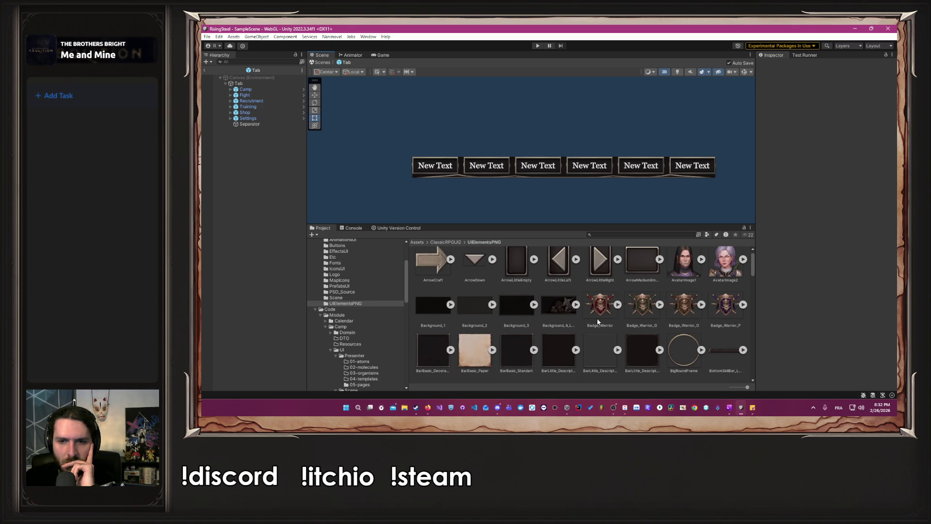
pyautogui.scroll(1, 598, 321)
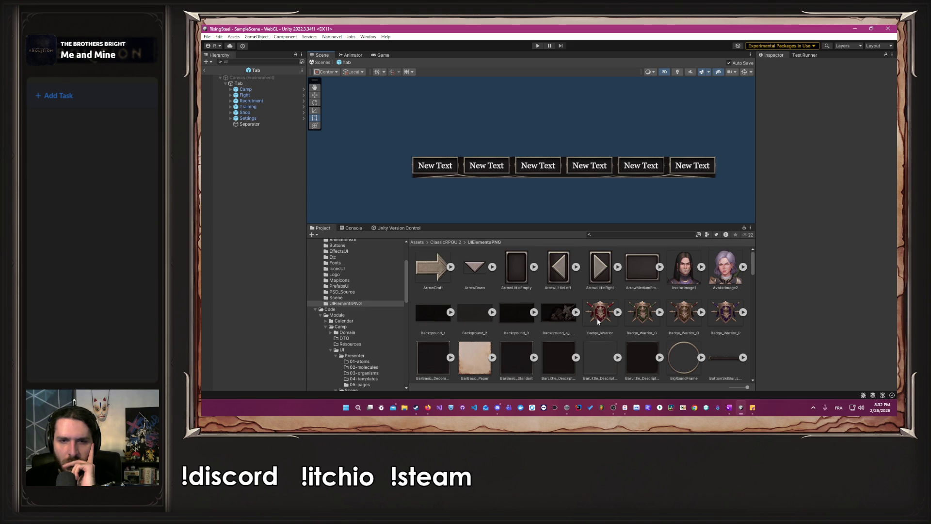
pyautogui.scroll(-5, 376, 306)
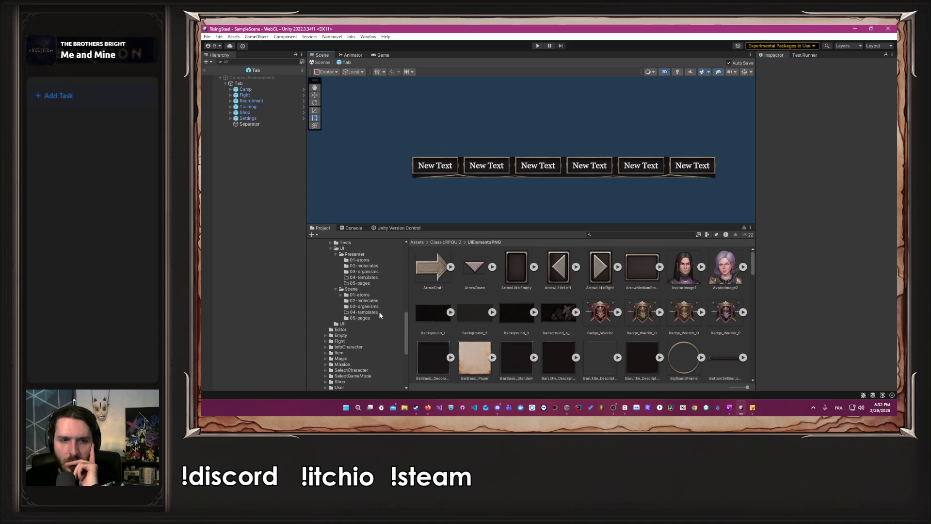
# Browse to the Camp module's UI Scene 05-pages folder and open the Camp prefab
pyautogui.click(370, 319)
pyautogui.scroll(-2, 364, 321)
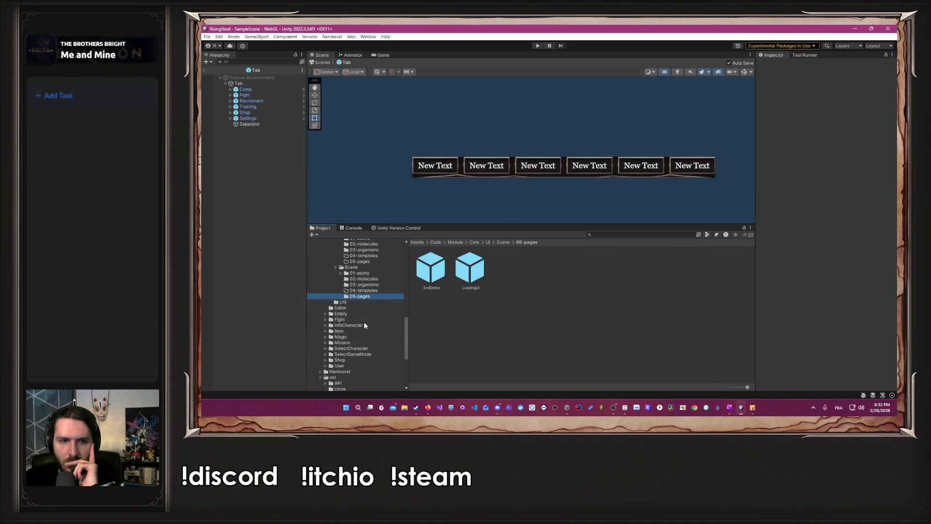
pyautogui.scroll(5, 347, 343)
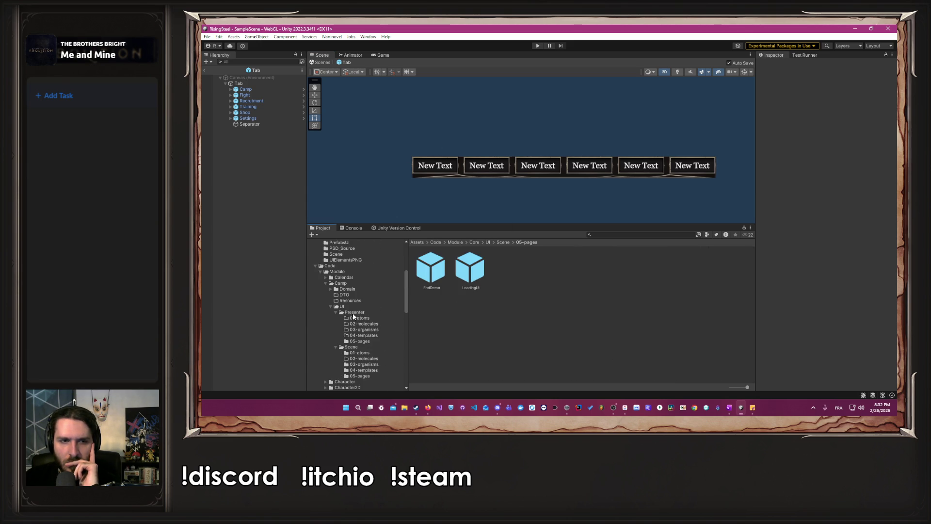
pyautogui.click(340, 284)
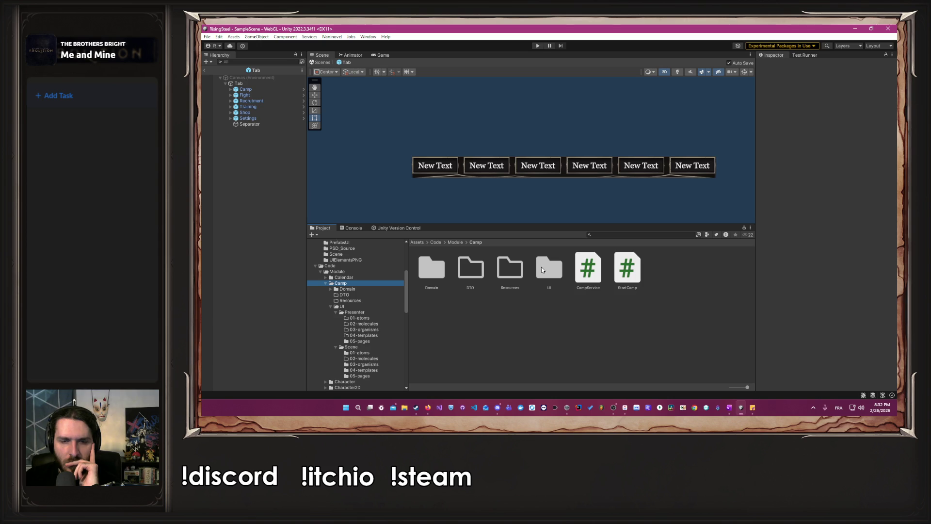
pyautogui.doubleClick(542, 268)
pyautogui.doubleClick(470, 270)
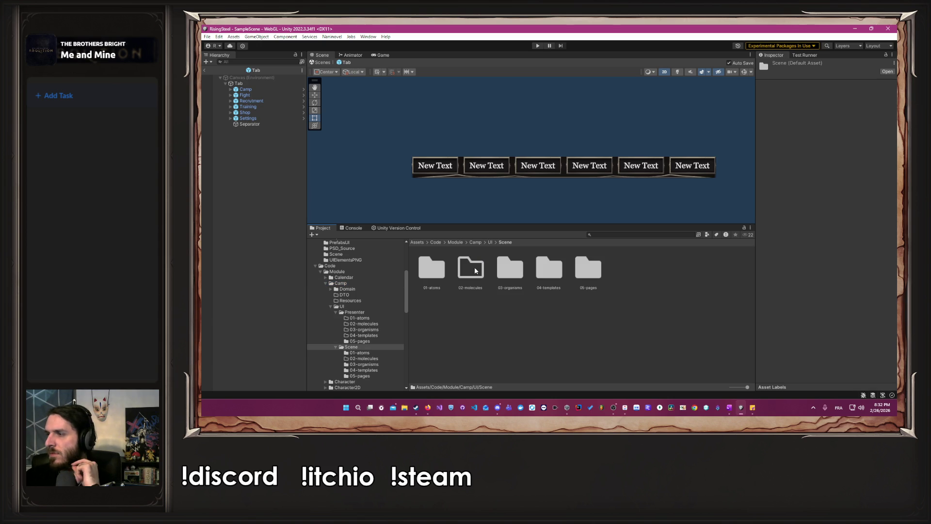
pyautogui.doubleClick(600, 278)
pyautogui.doubleClick(428, 264)
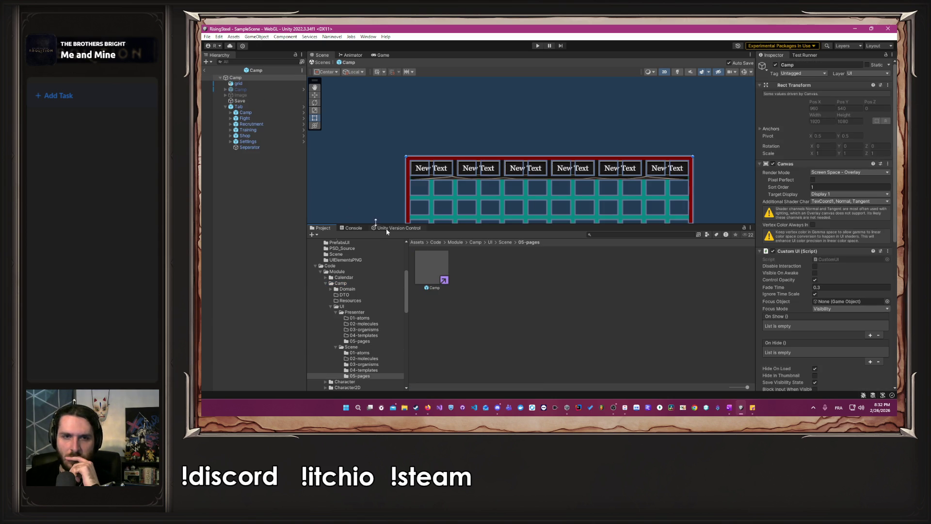
# Hide the grid, show the Camp UI and try raising its canvas, then undo the changes
pyautogui.click(258, 83)
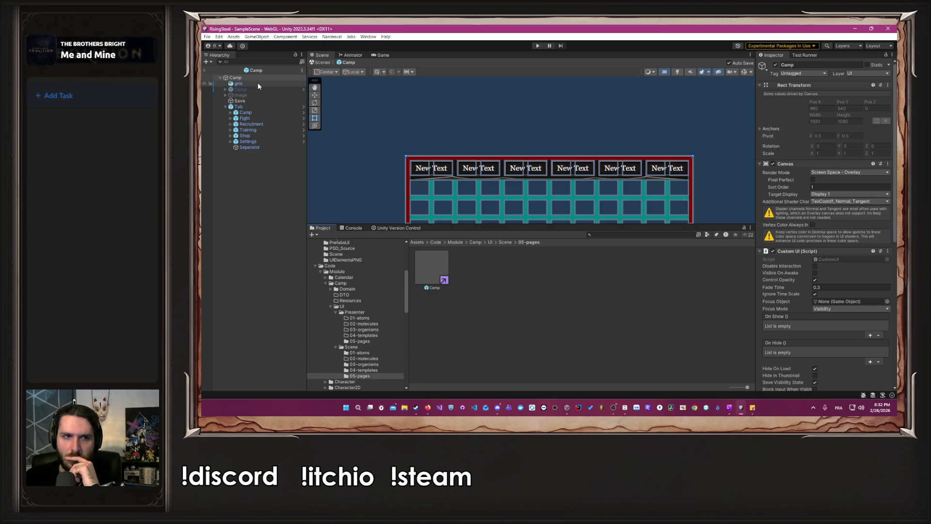
pyautogui.click(775, 64)
pyautogui.moveTo(600, 129); pyautogui.dragTo(619, 92)
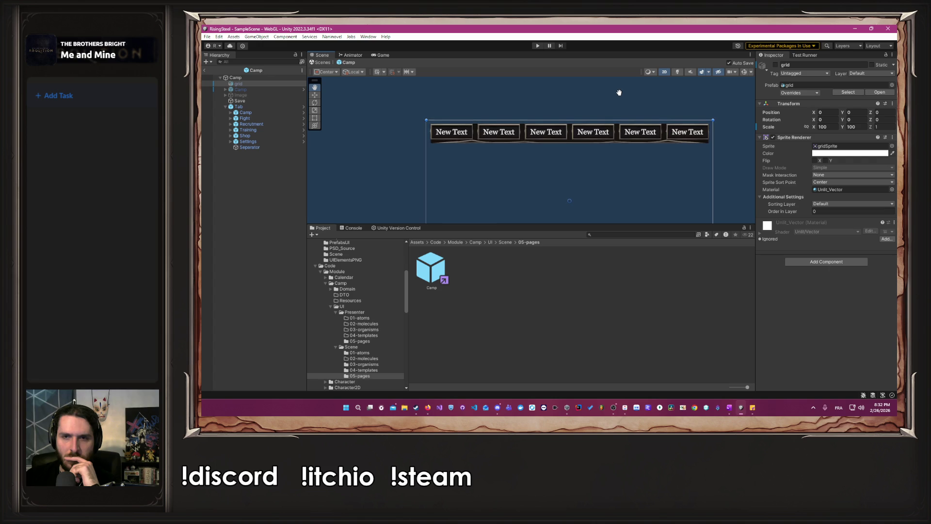
pyautogui.scroll(2, 607, 101)
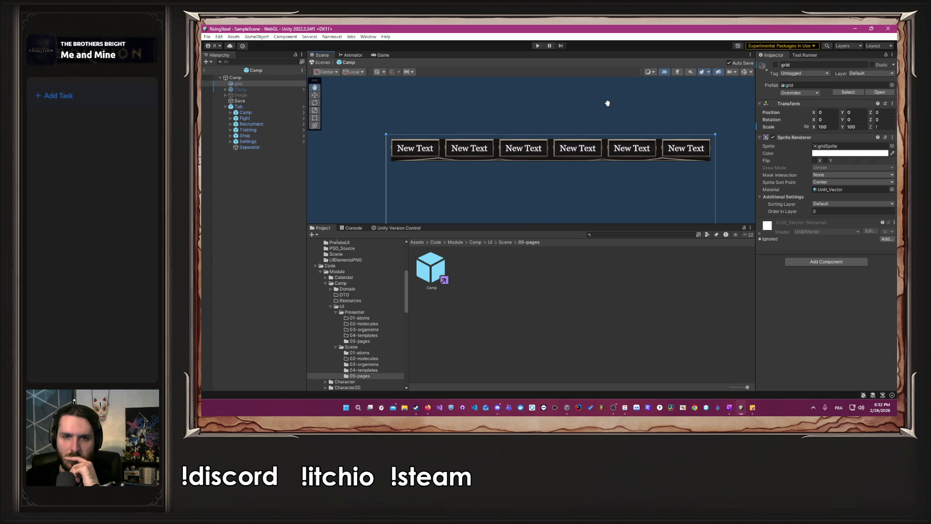
pyautogui.click(255, 90)
pyautogui.click(775, 65)
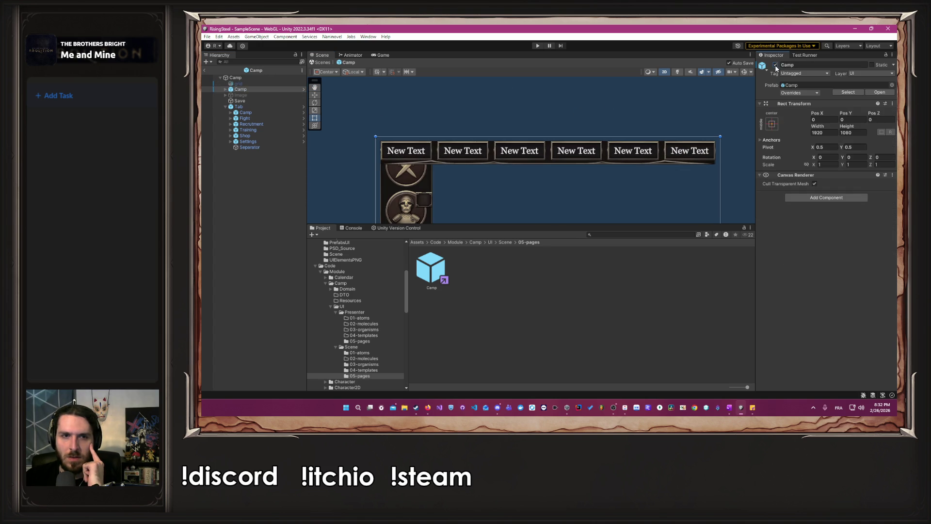
pyautogui.moveTo(560, 197)
pyautogui.mouseDown()
pyautogui.moveTo(592, 137)
pyautogui.moveTo(590, 166)
pyautogui.moveTo(567, 130)
pyautogui.moveTo(559, 142)
pyautogui.mouseUp()
pyautogui.scroll(-2, 571, 141)
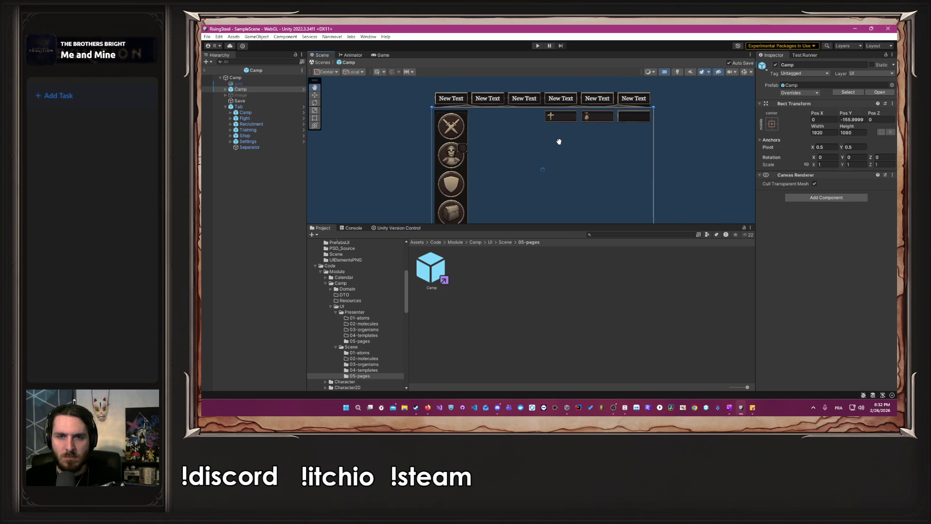
pyautogui.scroll(3, 565, 155)
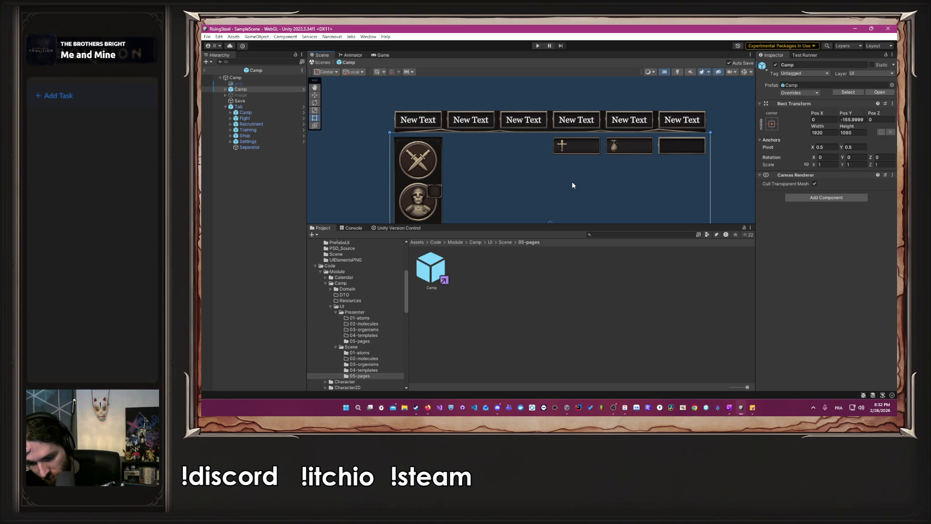
pyautogui.hotkey('ctrl', 'z')
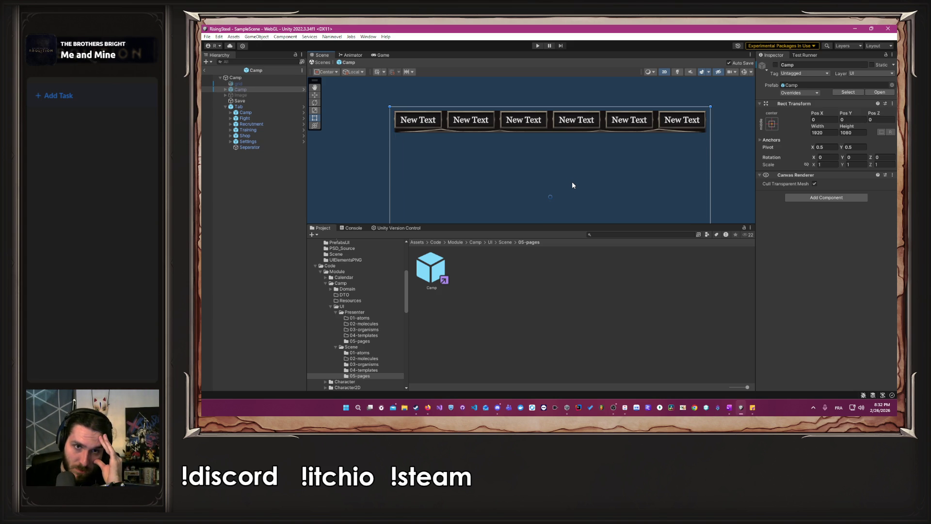
# Centre the tab bar in view and enter Prefab Mode on the Tab prefab
pyautogui.scroll(5, 558, 125)
pyautogui.scroll(4, 561, 126)
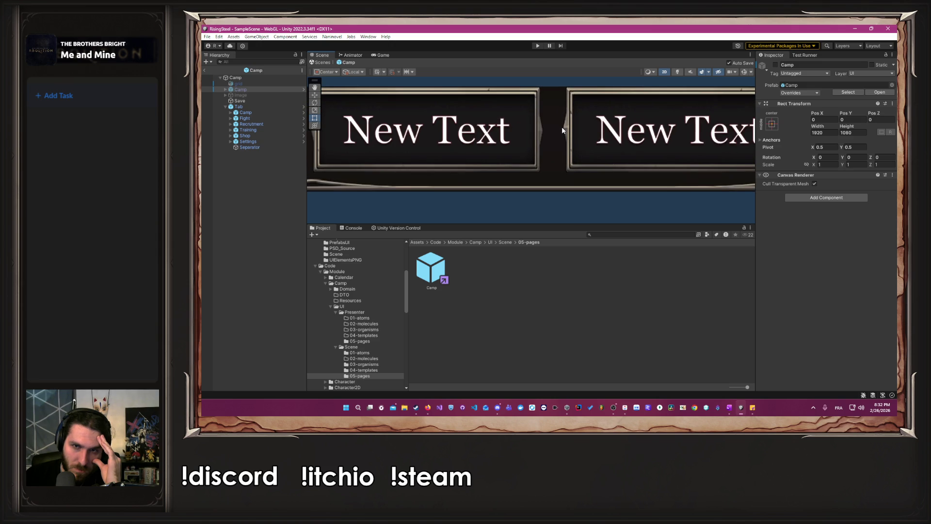
pyautogui.scroll(-4, 561, 126)
pyautogui.scroll(-5, 561, 127)
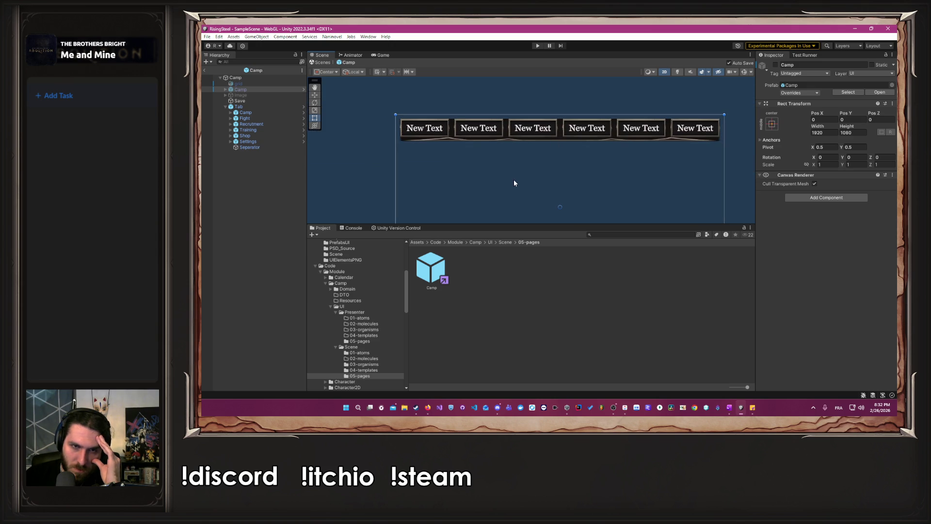
pyautogui.moveTo(514, 181)
pyautogui.mouseDown()
pyautogui.moveTo(576, 218)
pyautogui.moveTo(567, 164)
pyautogui.moveTo(546, 166)
pyautogui.mouseUp()
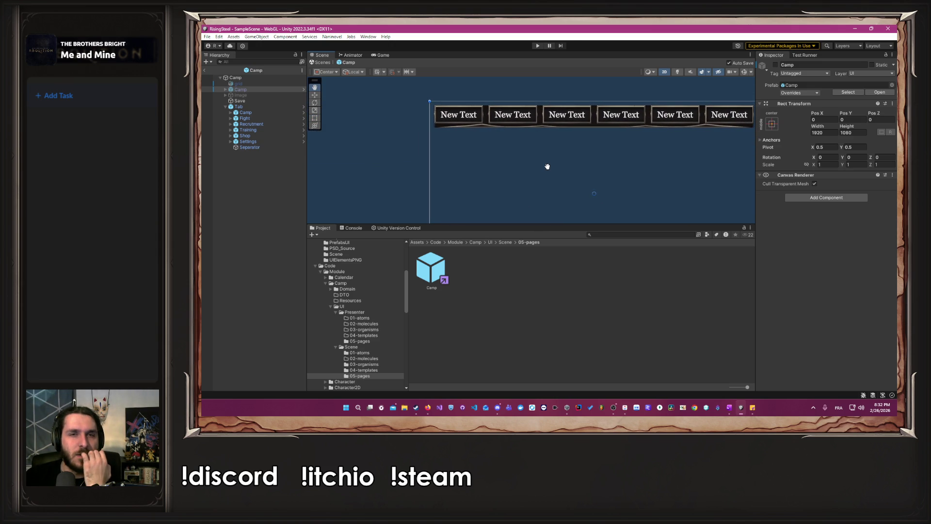
pyautogui.click(304, 107)
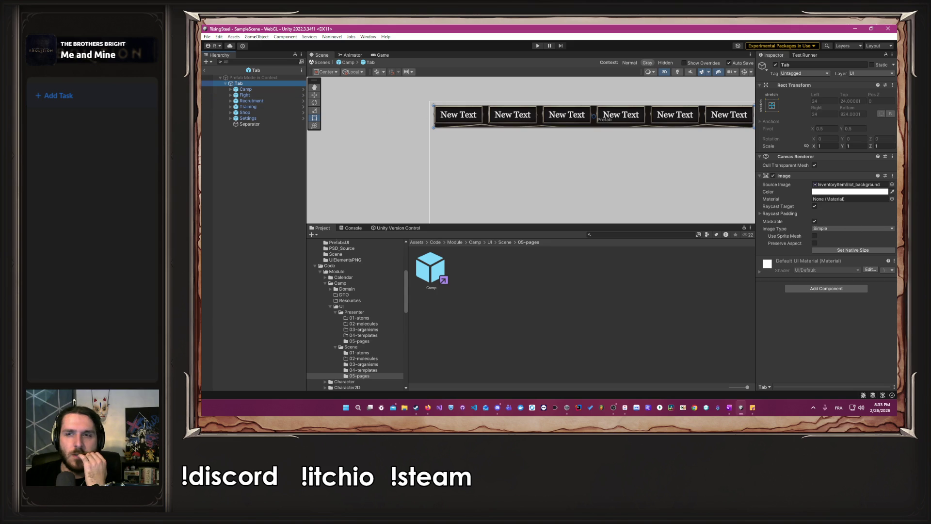
# Try the InventoryItemSlot_background sprite, then remove the Tab root's Image component and go back to Camp
pyautogui.click(891, 185)
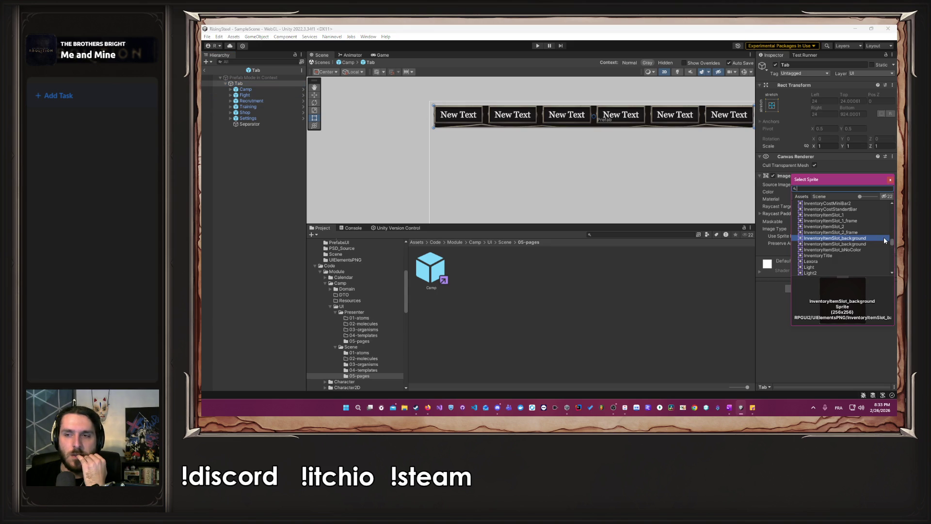
pyautogui.click(892, 176)
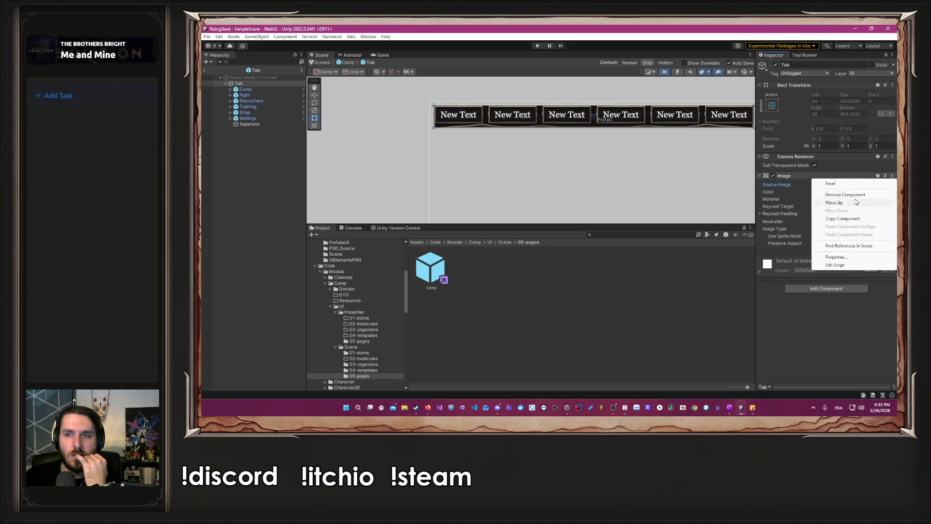
pyautogui.click(855, 195)
pyautogui.click(639, 159)
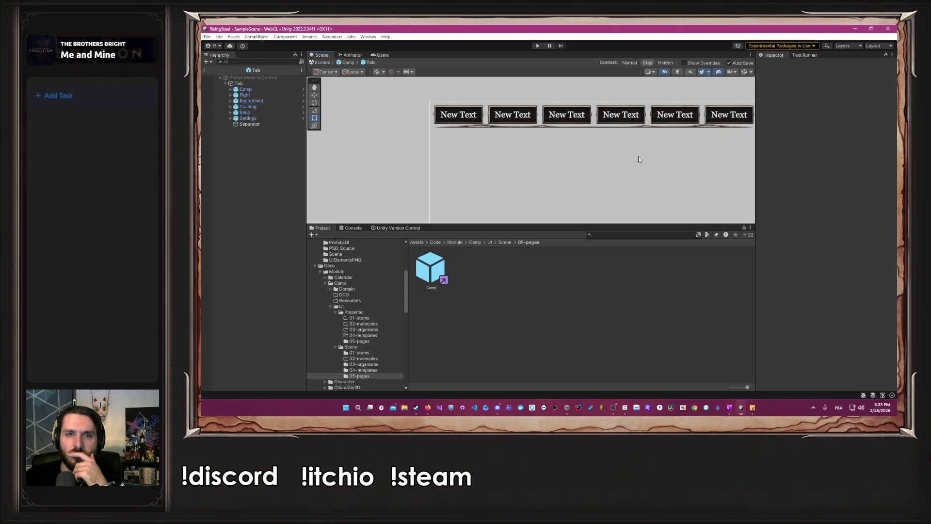
pyautogui.click(348, 62)
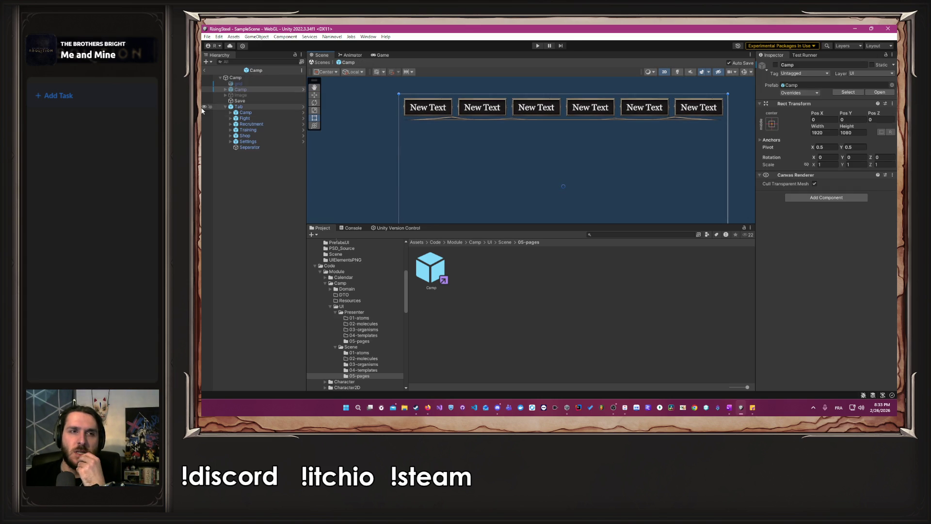
pyautogui.click(223, 106)
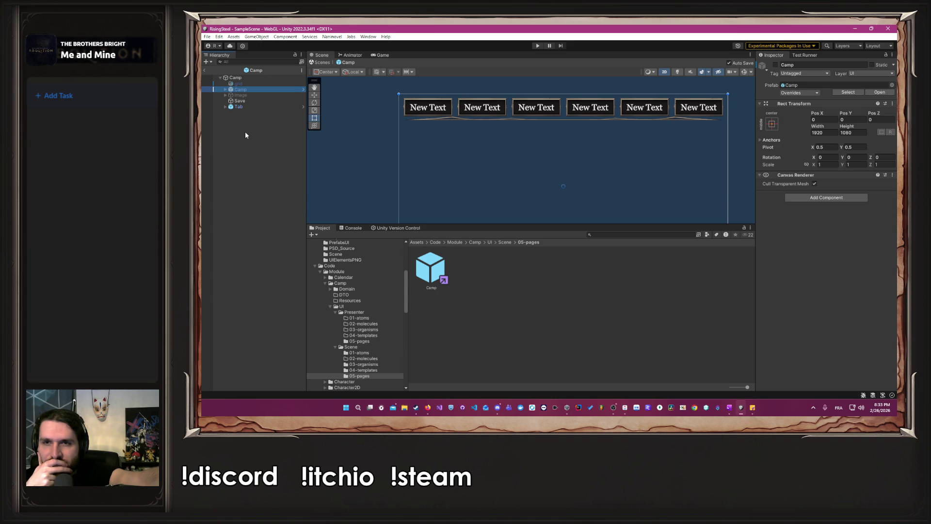
# Reactivate the Camp UI and trial-move the Head bar below the tabs, then undo it
pyautogui.click(776, 65)
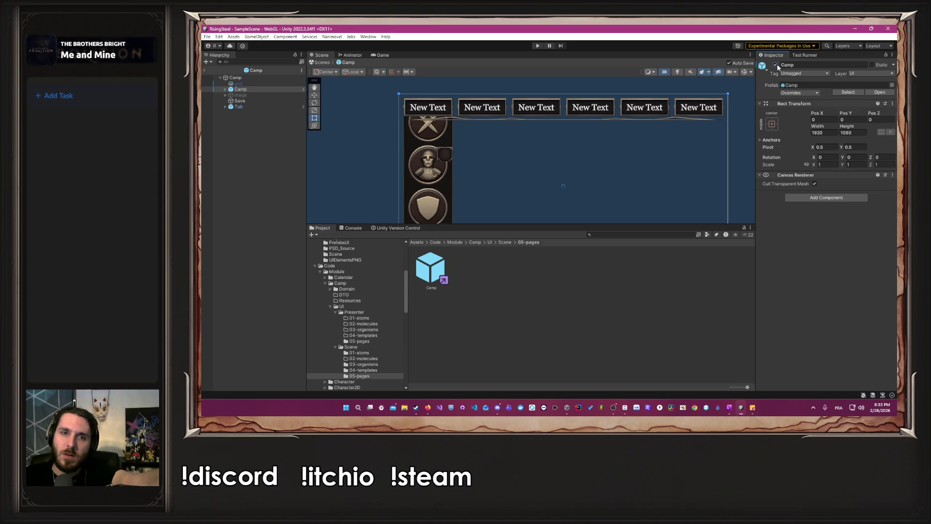
pyautogui.click(226, 89)
pyautogui.click(251, 101)
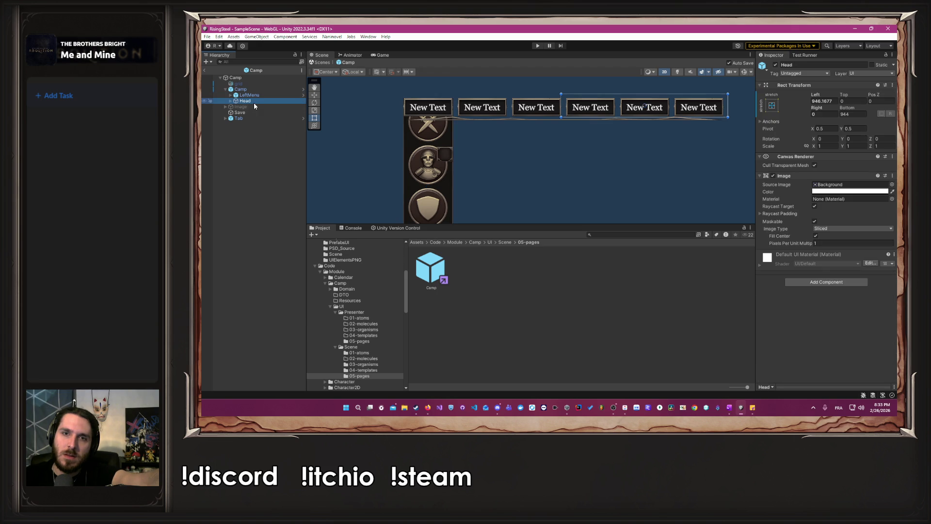
pyautogui.moveTo(671, 104); pyautogui.dragTo(673, 130)
pyautogui.hotkey('ctrl', 'z')
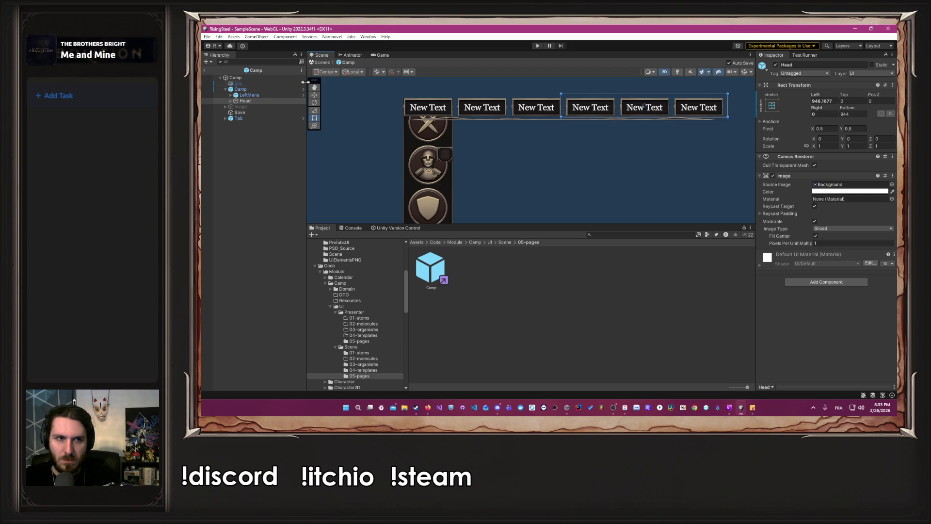
# Shift the Camp canvas down to Pos Y -156 and save the prefab
pyautogui.click(263, 88)
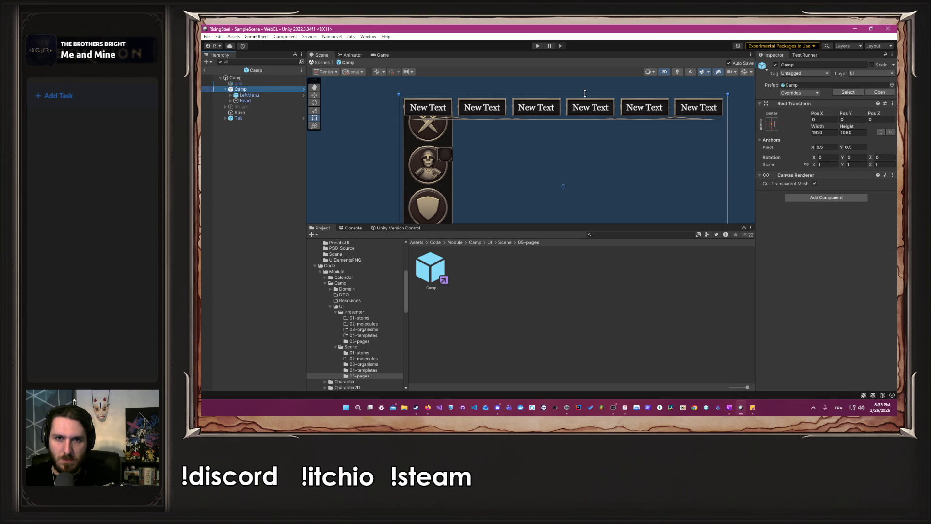
pyautogui.moveTo(585, 93); pyautogui.dragTo(577, 160)
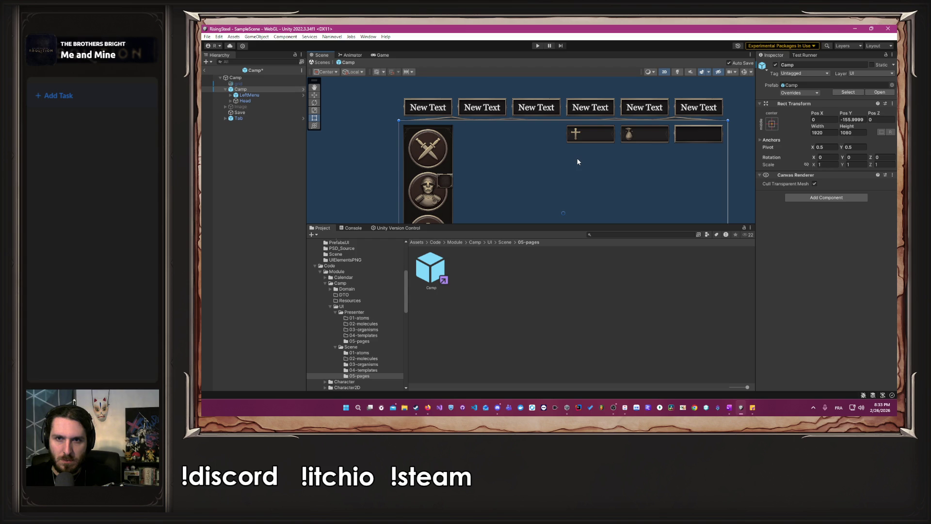
pyautogui.hotkey('ctrl', 's')
pyautogui.click(324, 160)
pyautogui.scroll(-5, 354, 155)
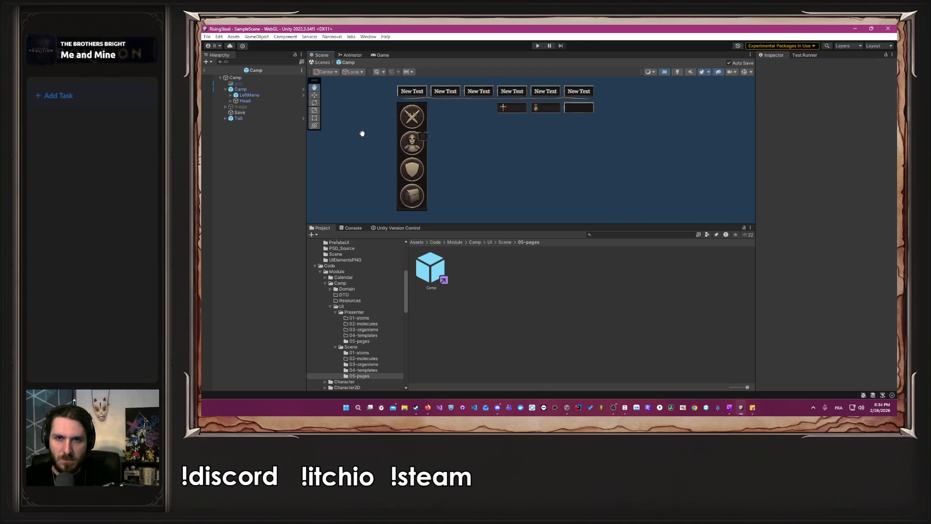
pyautogui.scroll(5, 369, 162)
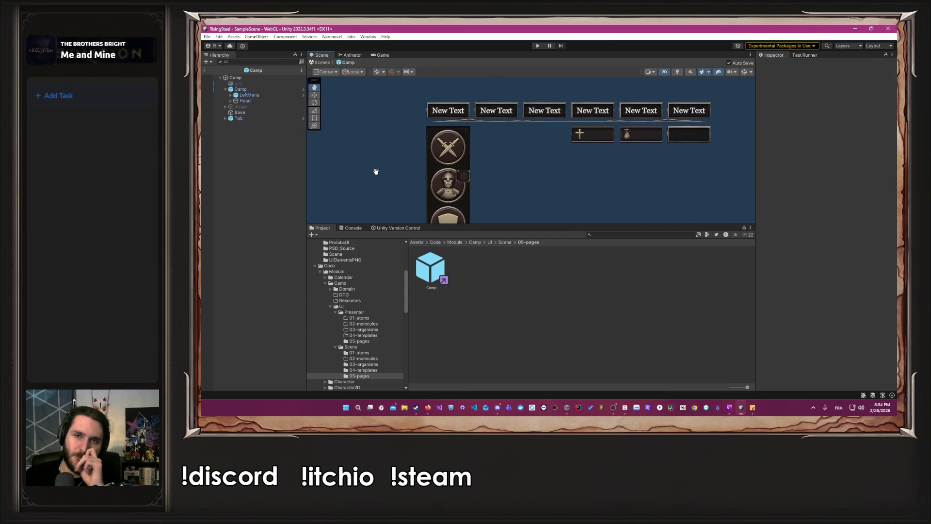
pyautogui.click(331, 36)
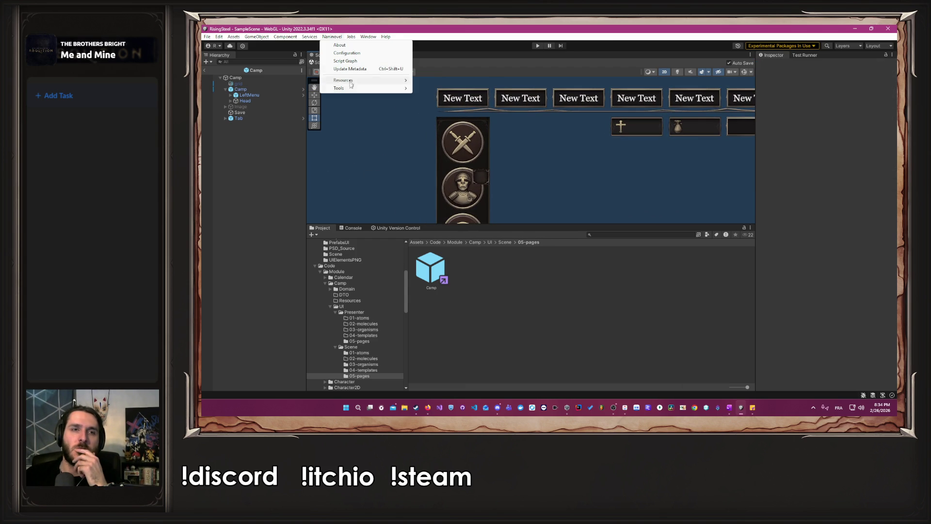
# In Play mode, start Nouvelle Partie, enter a one-letter player name, pick the right character, skip the tutorial
pyautogui.click(537, 45)
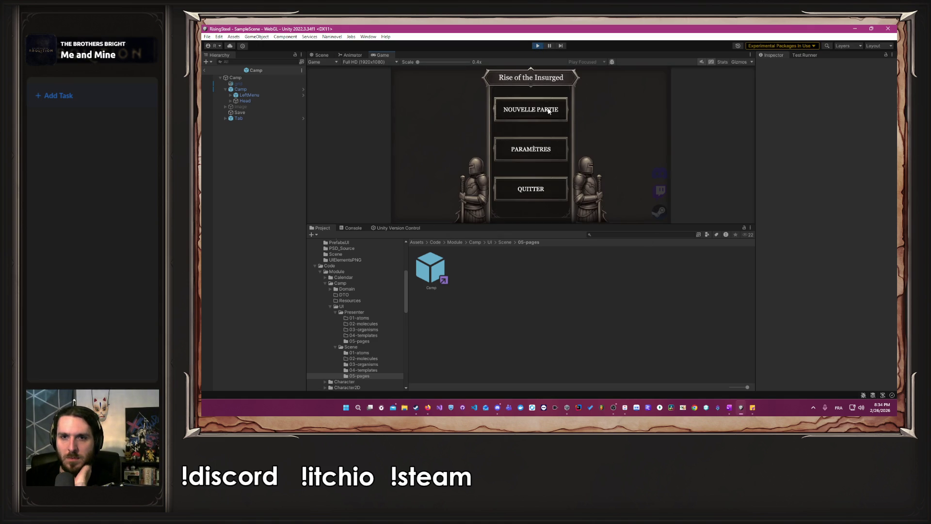
pyautogui.click(549, 110)
pyautogui.moveTo(629, 223); pyautogui.dragTo(602, 297)
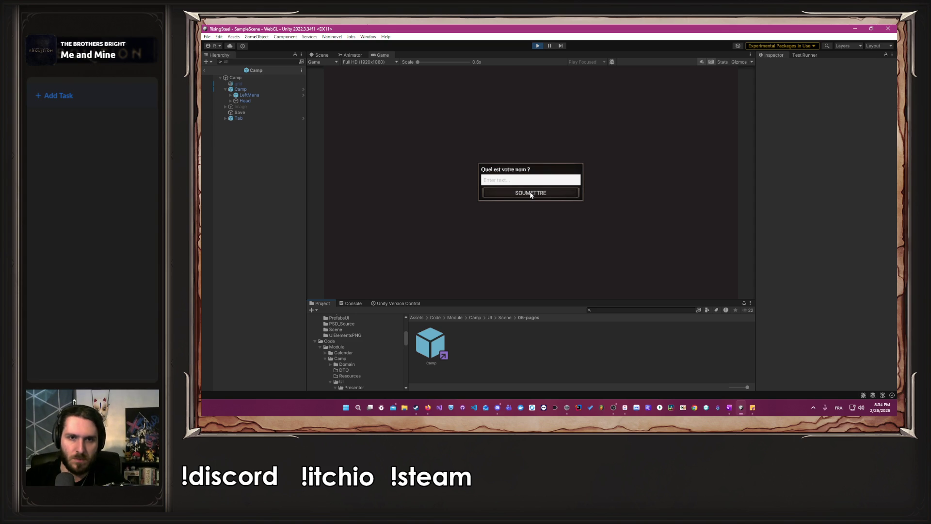
pyautogui.click(513, 181)
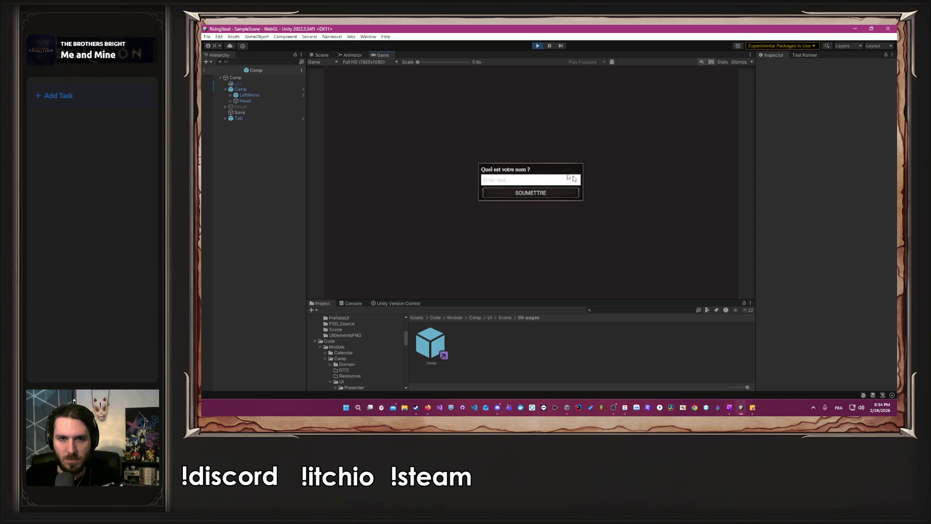
pyautogui.write('Alber')
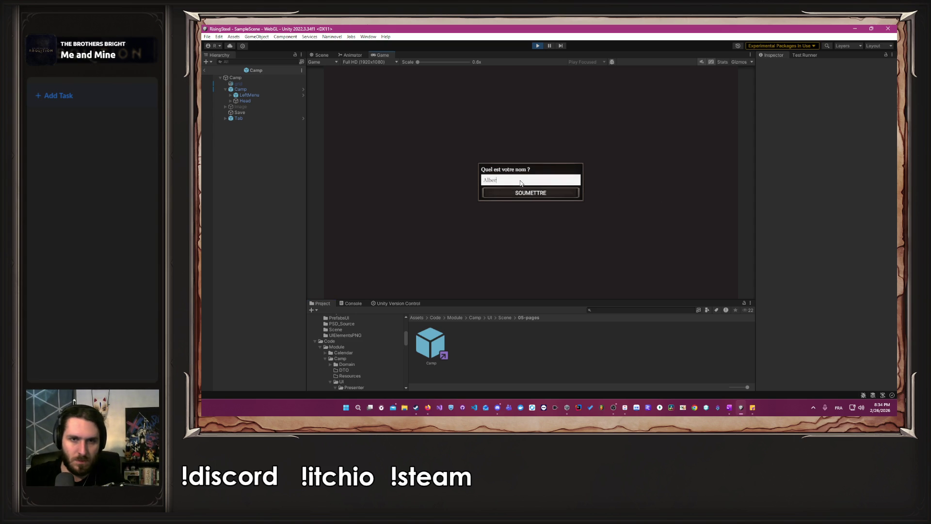
pyautogui.press('Return')
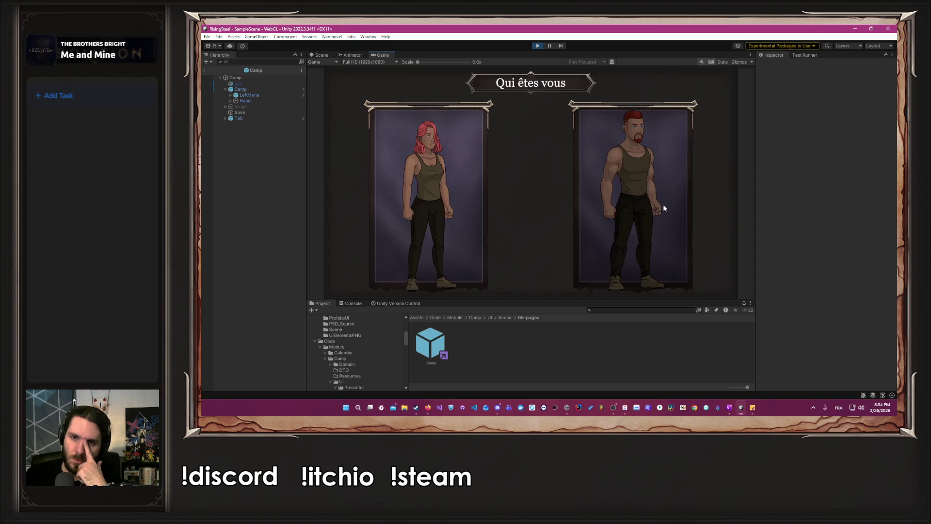
pyautogui.click(663, 205)
pyautogui.click(567, 176)
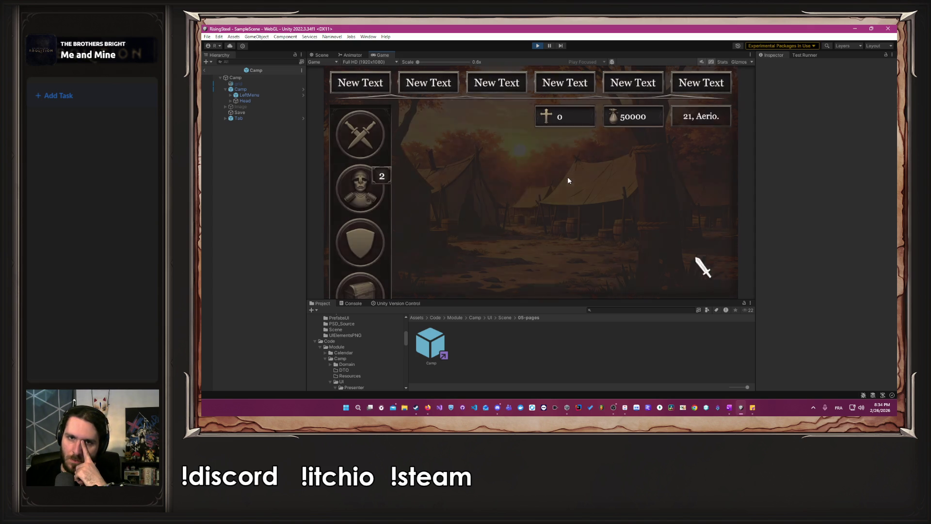
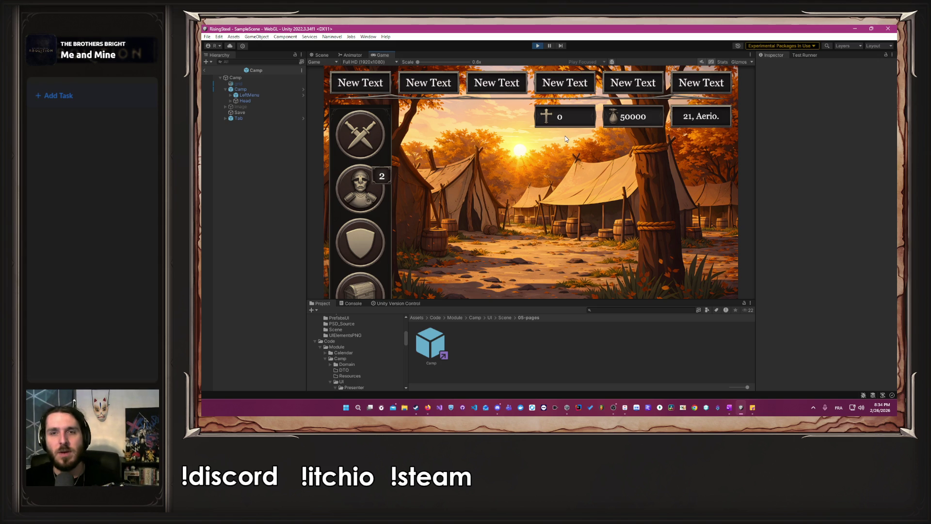
# Stop play mode, switch to the Rect tool, and enable the grid overlay object
pyautogui.click(538, 45)
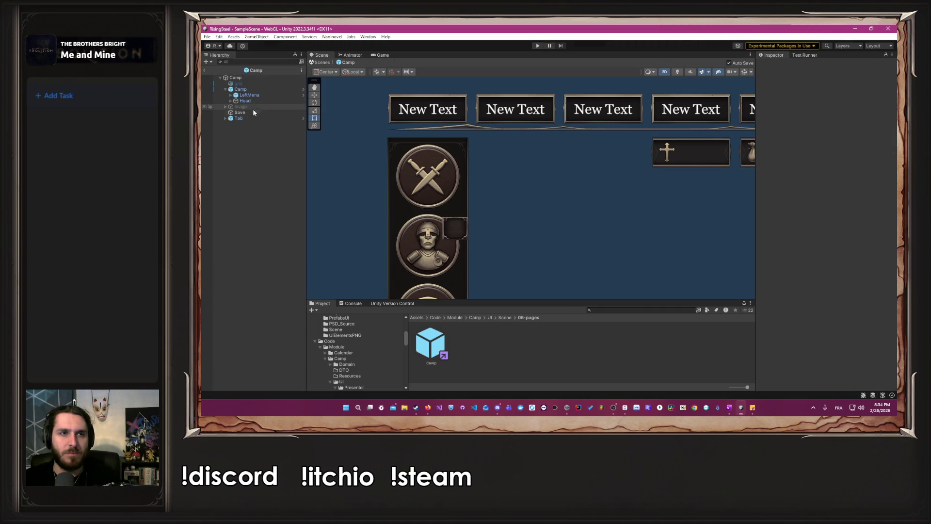
pyautogui.click(277, 119)
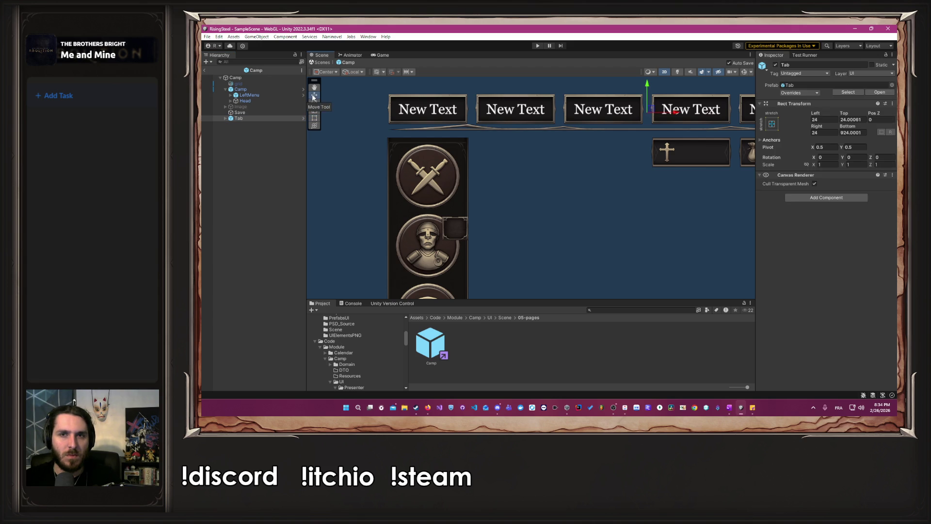
pyautogui.click(314, 118)
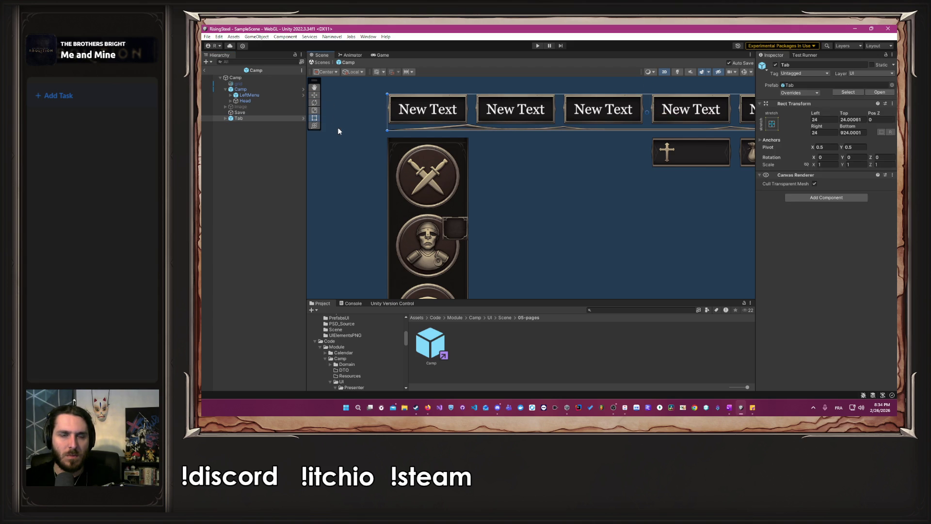
pyautogui.click(238, 83)
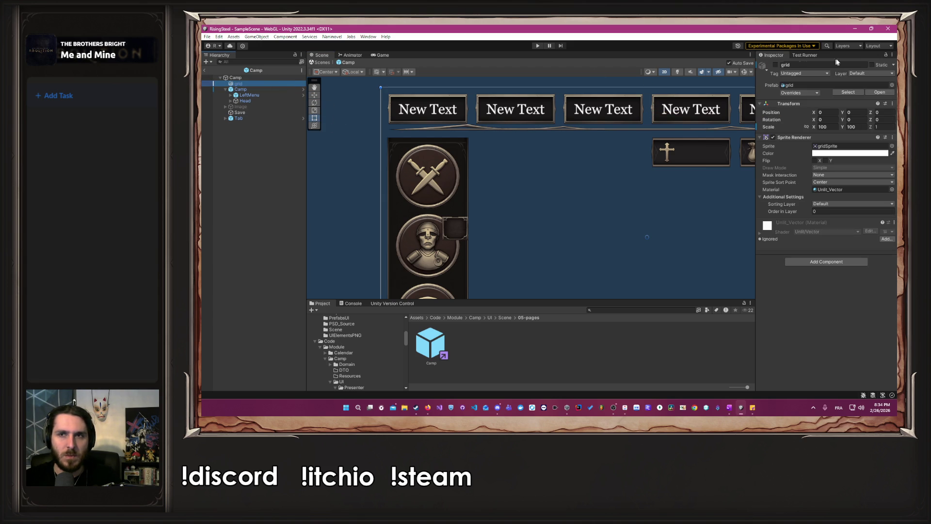
pyautogui.click(775, 64)
# Expand the Tab bar in the Hierarchy to show its six buttons and select Camp
pyautogui.click(249, 118)
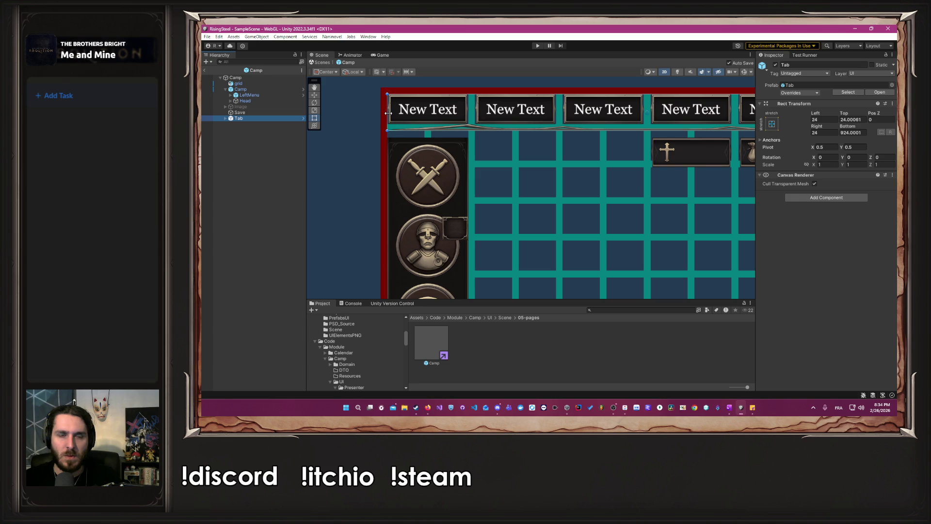
pyautogui.click(385, 115)
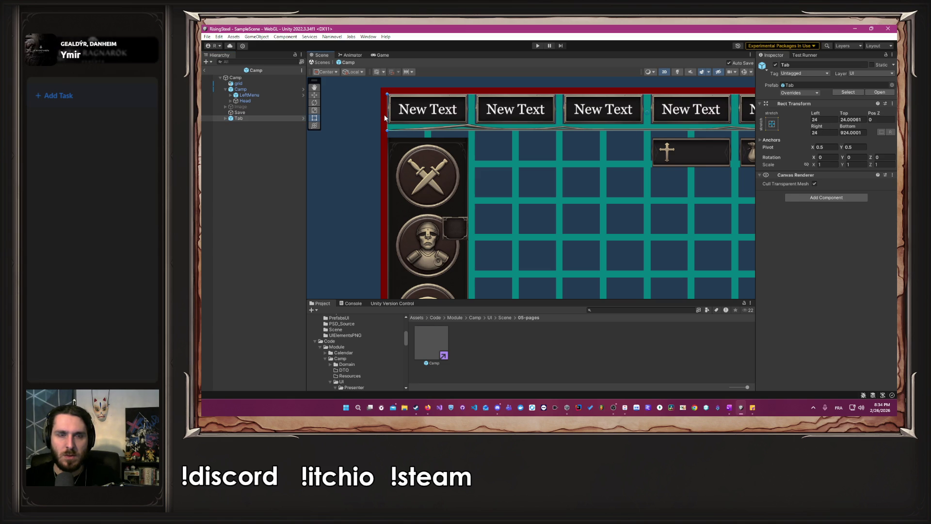
pyautogui.click(226, 118)
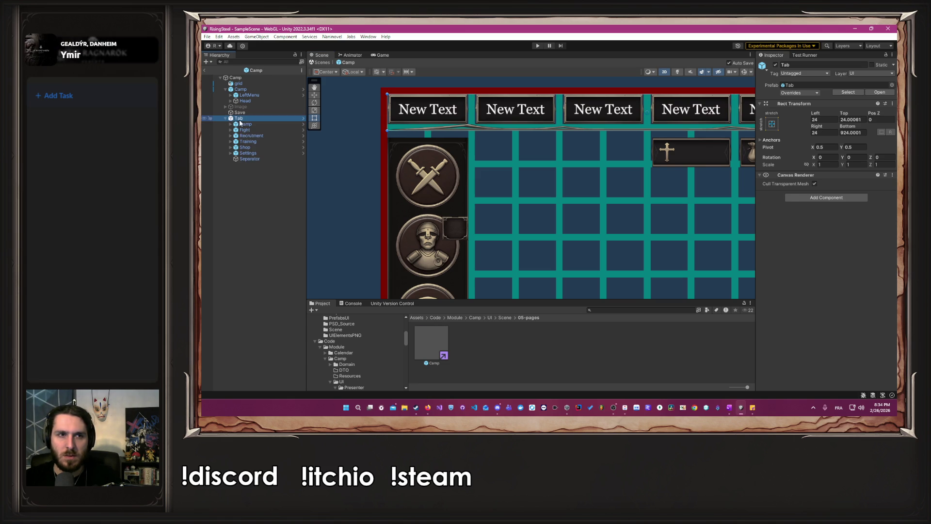
pyautogui.click(250, 124)
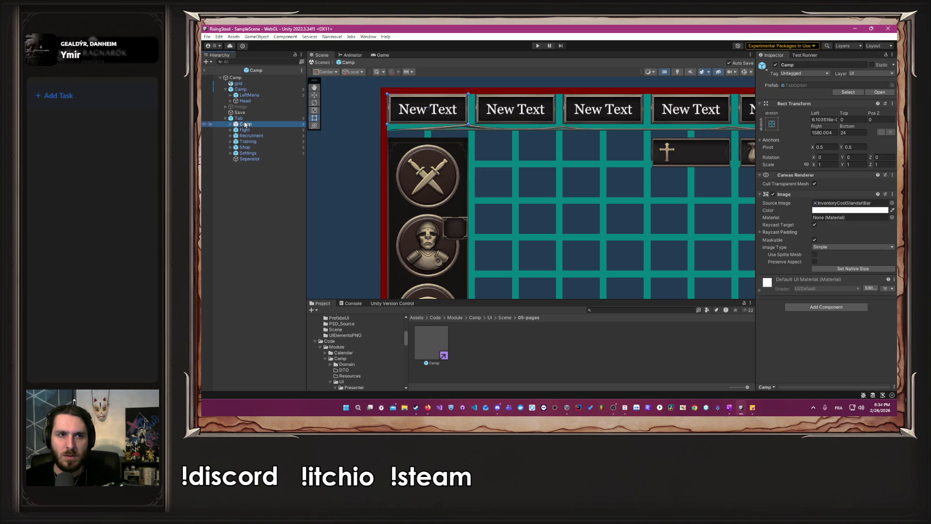
# In the Tab prefab, anchor the six buttons Camp through Settings at middle-centre
pyautogui.click(303, 119)
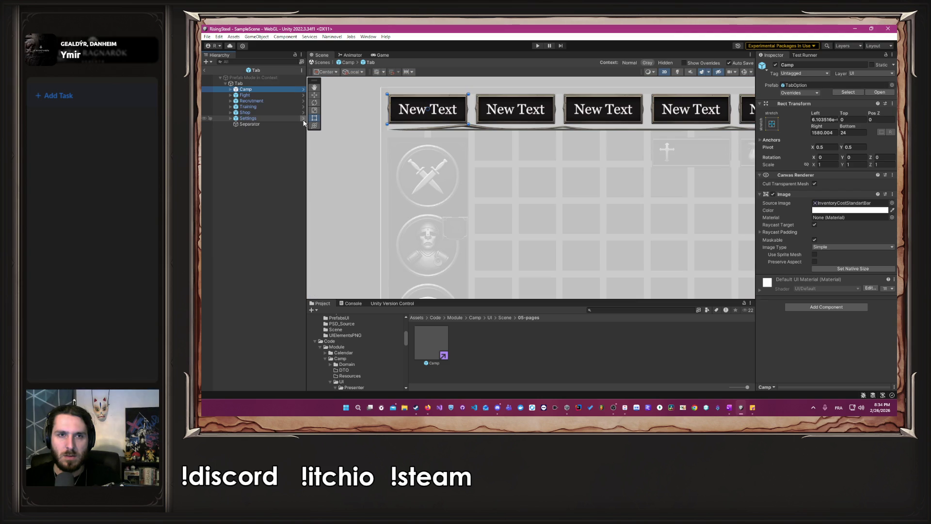
pyautogui.keyDown('shift'); pyautogui.click(249, 118); pyautogui.keyUp('shift')
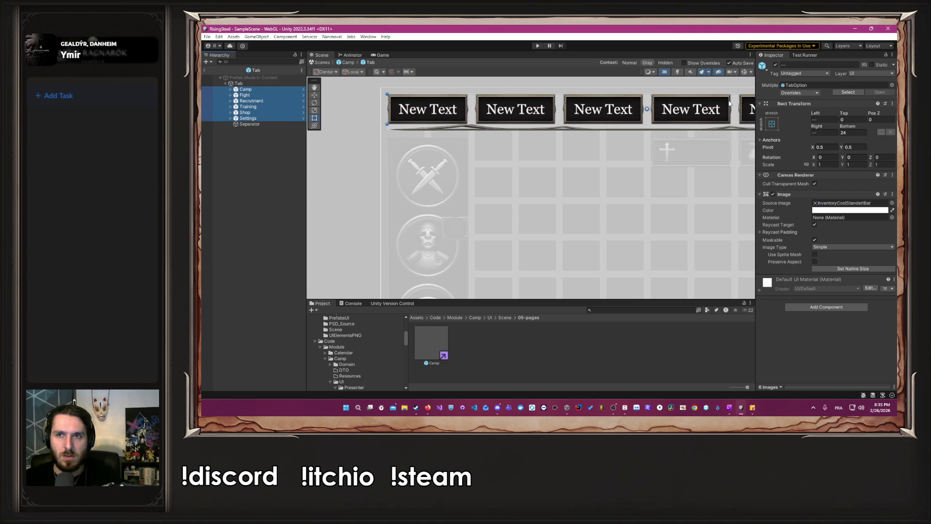
pyautogui.click(771, 124)
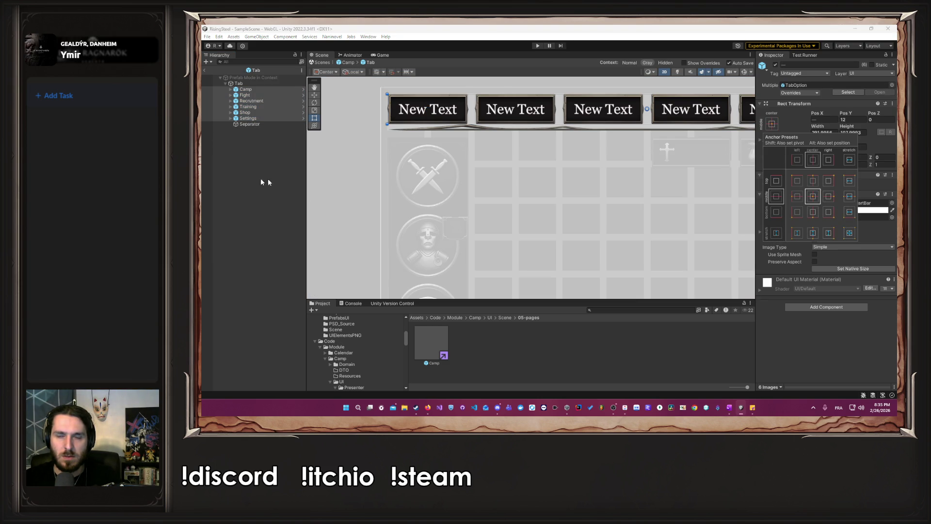
# Check the Separator's anchor settings, then return from the Tab prefab to the Camp scene
pyautogui.click(257, 124)
pyautogui.click(774, 105)
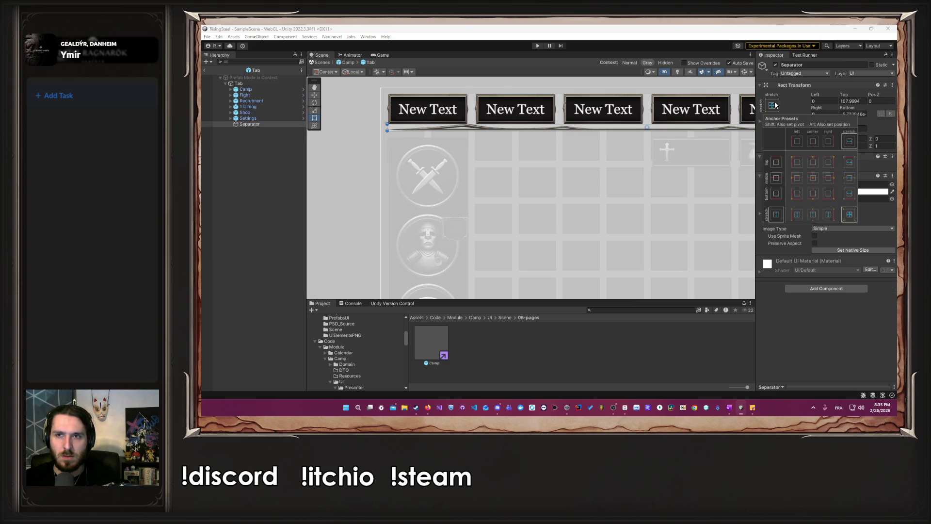
pyautogui.click(238, 83)
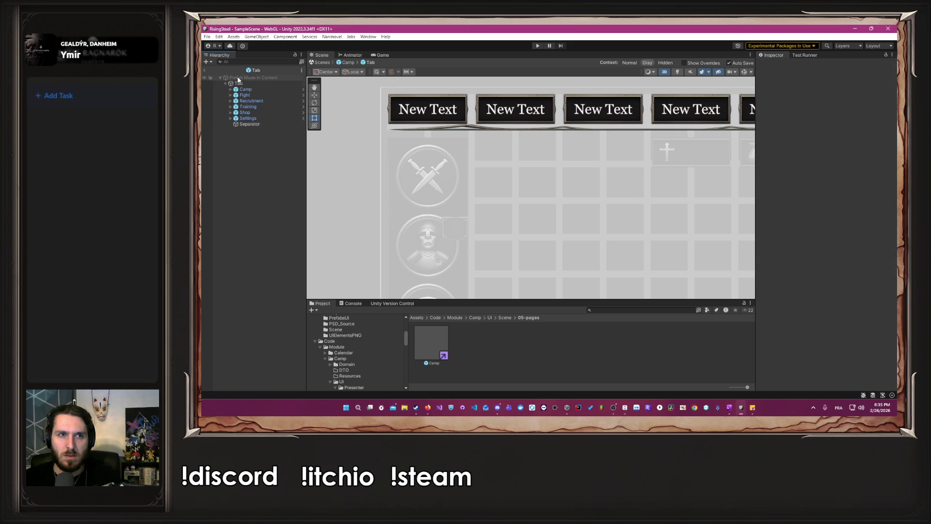
pyautogui.click(386, 115)
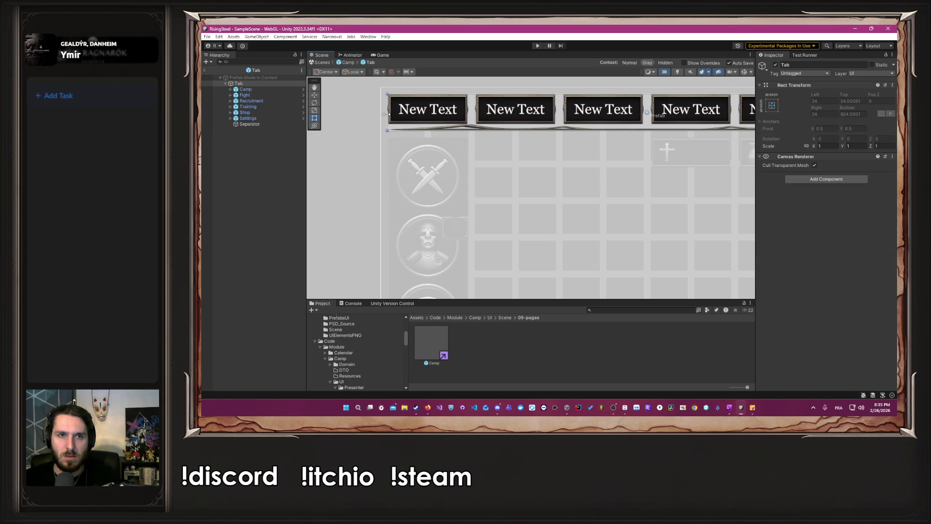
pyautogui.click(357, 63)
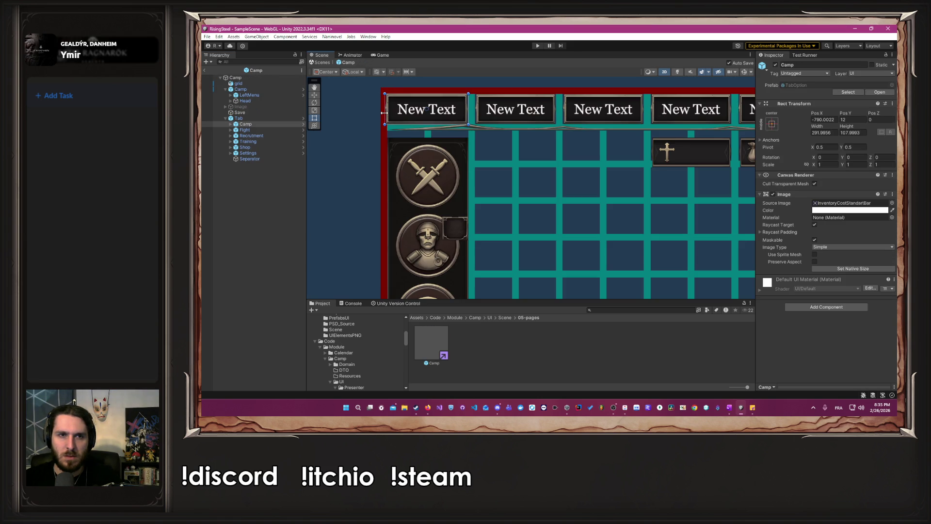
# Drag the Tab bar's left and top edges to the canvas edges and raise its bottom edge
pyautogui.click(256, 118)
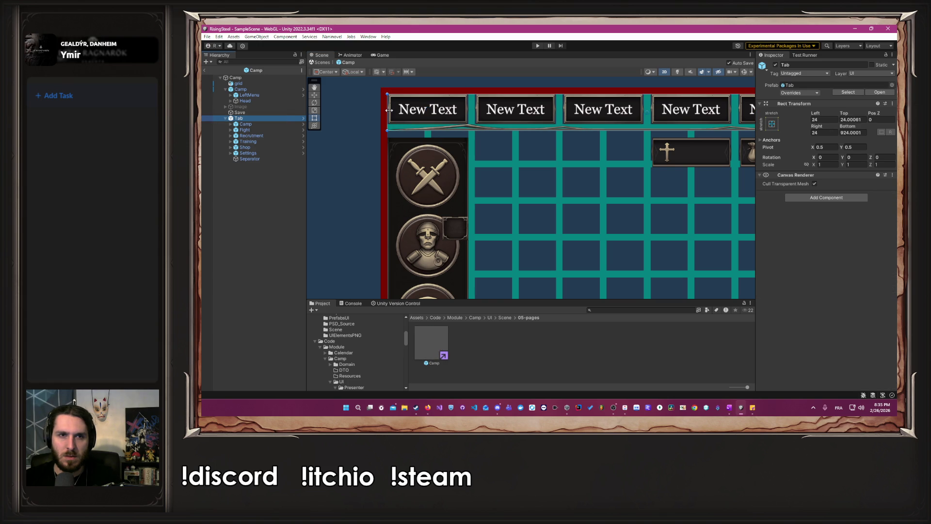
pyautogui.moveTo(387, 111); pyautogui.dragTo(380, 111)
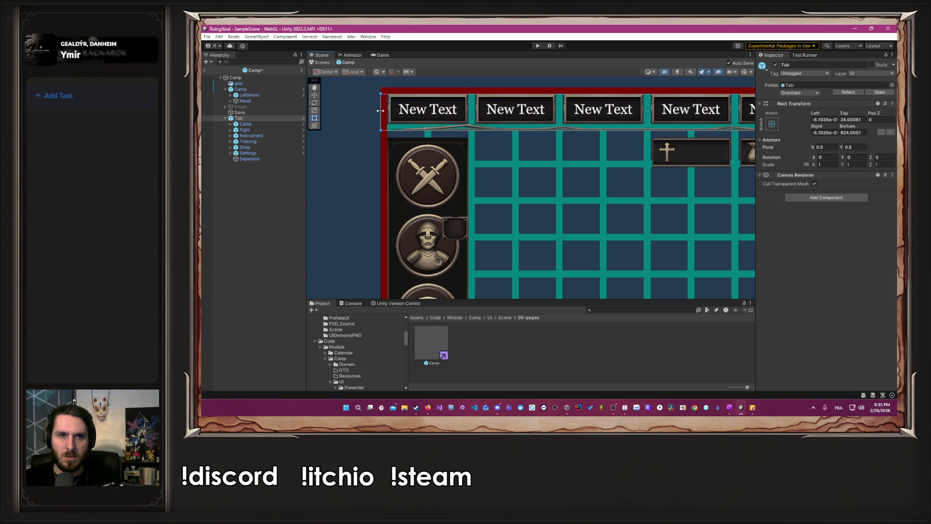
pyautogui.press('f')
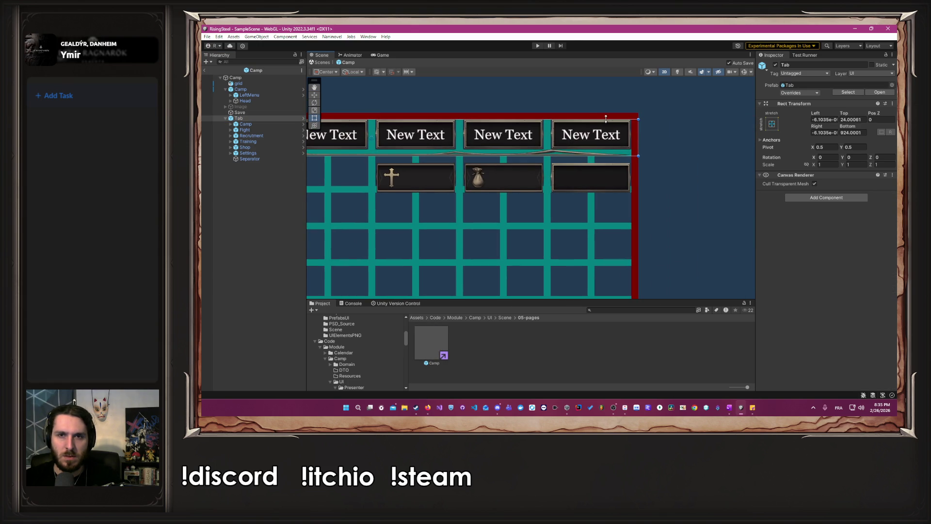
pyautogui.moveTo(588, 118); pyautogui.dragTo(584, 113)
pyautogui.moveTo(572, 163); pyautogui.dragTo(572, 156)
# Readjust the Tab bar's bottom edge to offset 923.9999 and open the Tab prefab
pyautogui.click(668, 147)
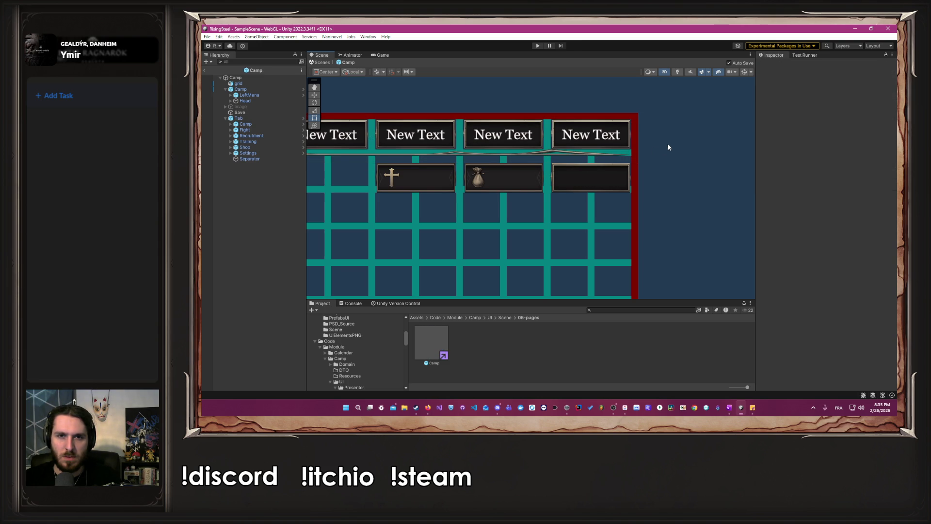
pyautogui.moveTo(668, 147); pyautogui.dragTo(732, 159)
pyautogui.hscroll(-5, 720, 164)
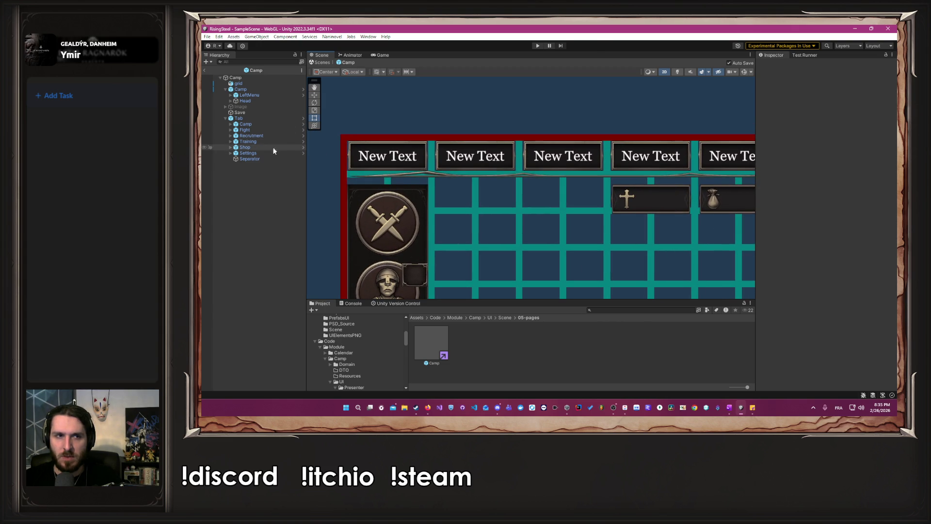
pyautogui.click(264, 118)
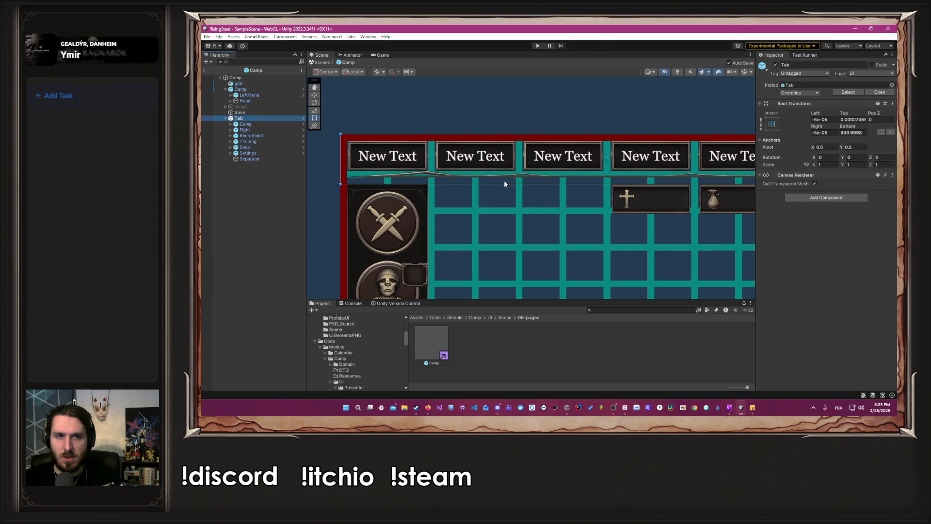
pyautogui.moveTo(546, 183); pyautogui.dragTo(546, 177)
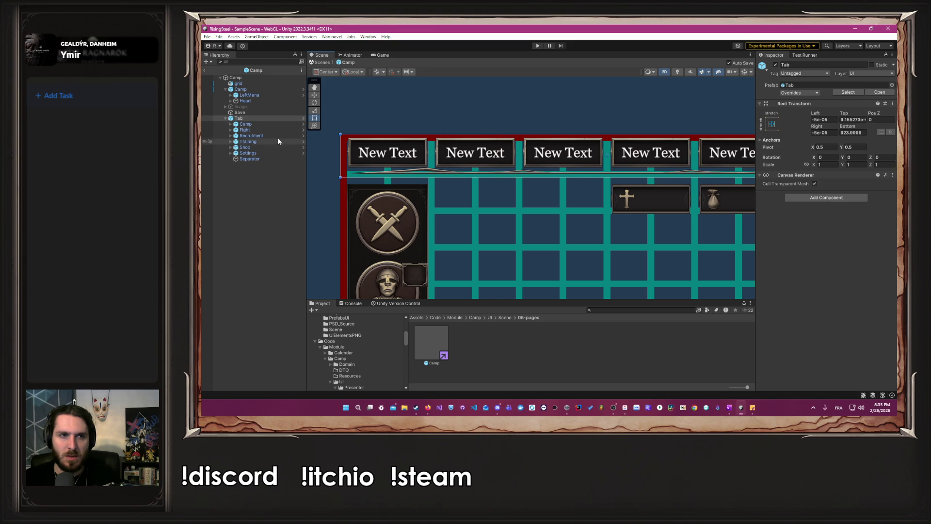
pyautogui.click(303, 118)
# Move the Separator line slightly lower inside the Tab prefab
pyautogui.click(272, 124)
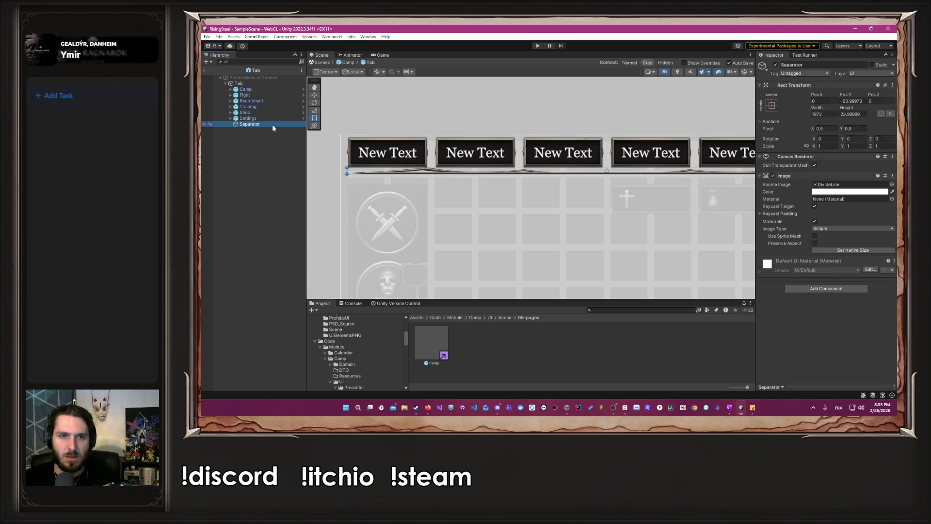
pyautogui.press('f')
pyautogui.moveTo(433, 170); pyautogui.dragTo(436, 176)
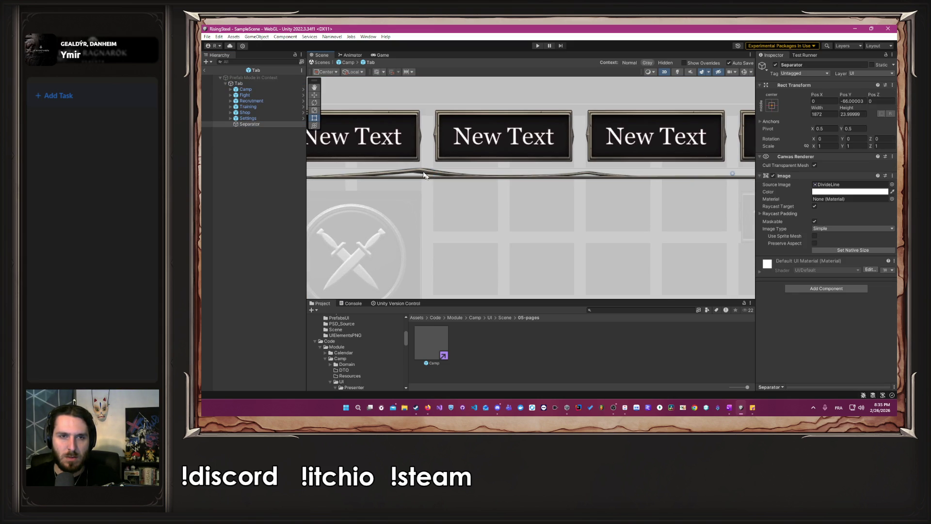
# Move the six tab buttons down slightly, deselect them, and return to the Camp scene
pyautogui.click(245, 89)
pyautogui.keyDown('shift'); pyautogui.click(254, 119); pyautogui.keyUp('shift')
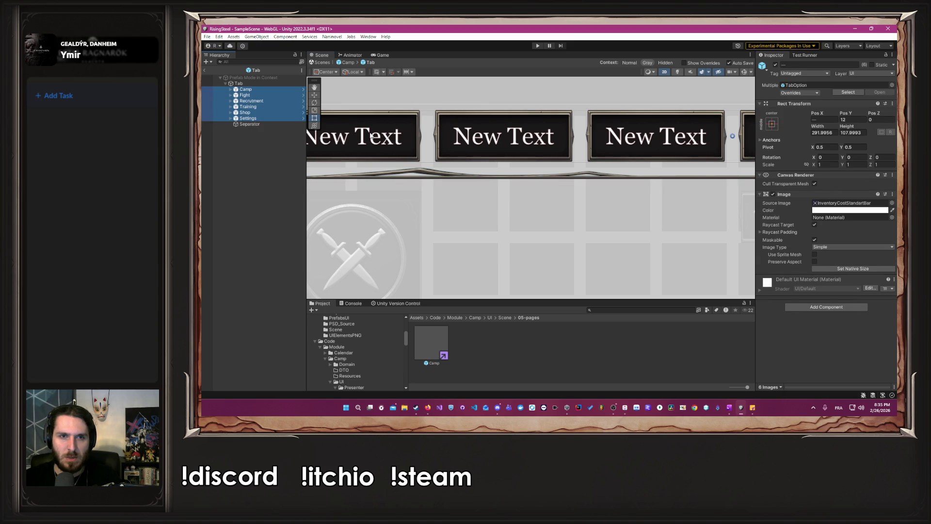
pyautogui.moveTo(376, 137); pyautogui.dragTo(379, 143)
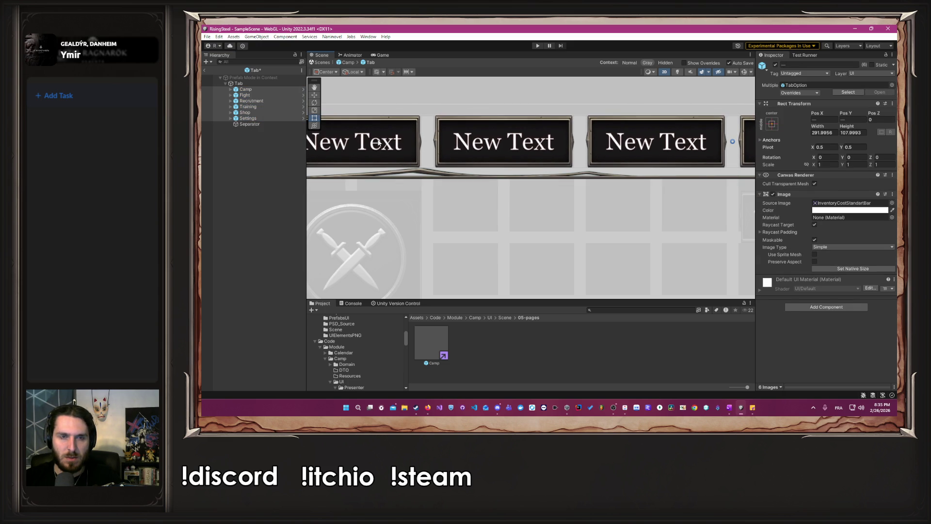
pyautogui.scroll(10, 380, 142)
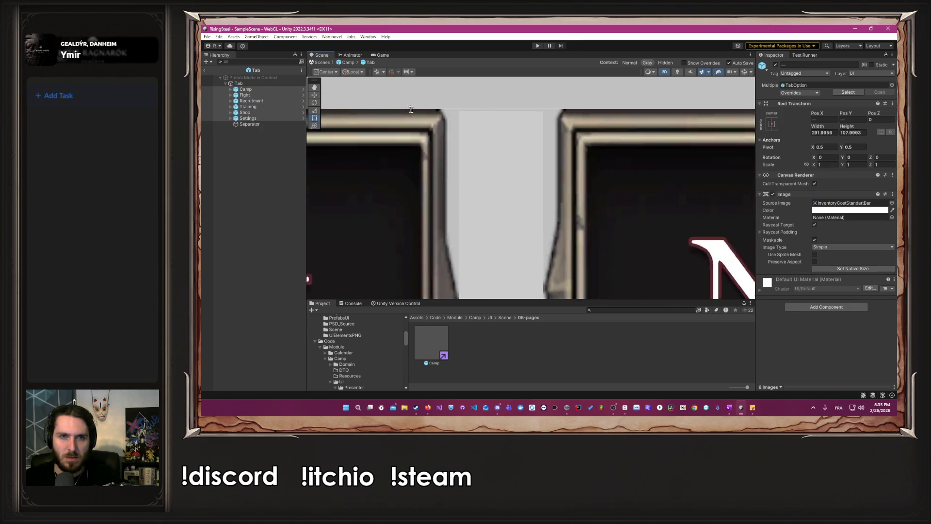
pyautogui.scroll(2, 438, 116)
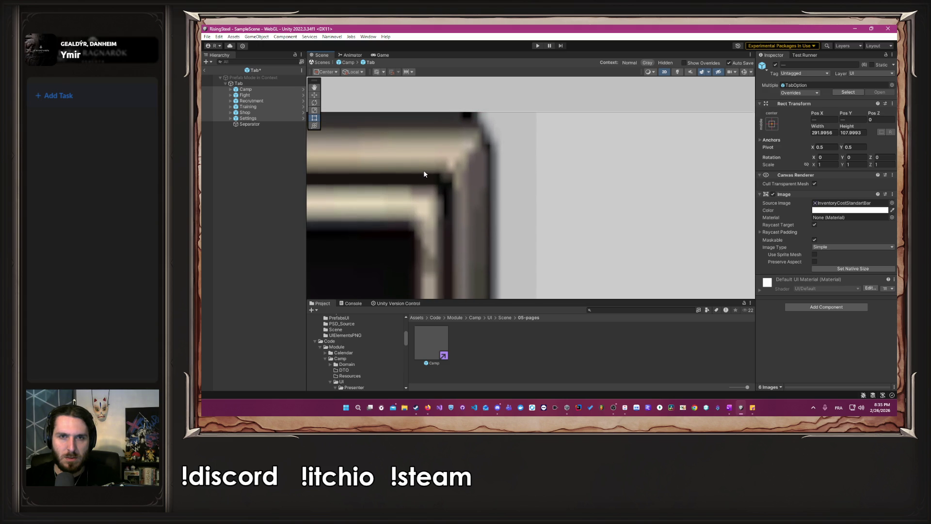
pyautogui.scroll(-6, 424, 174)
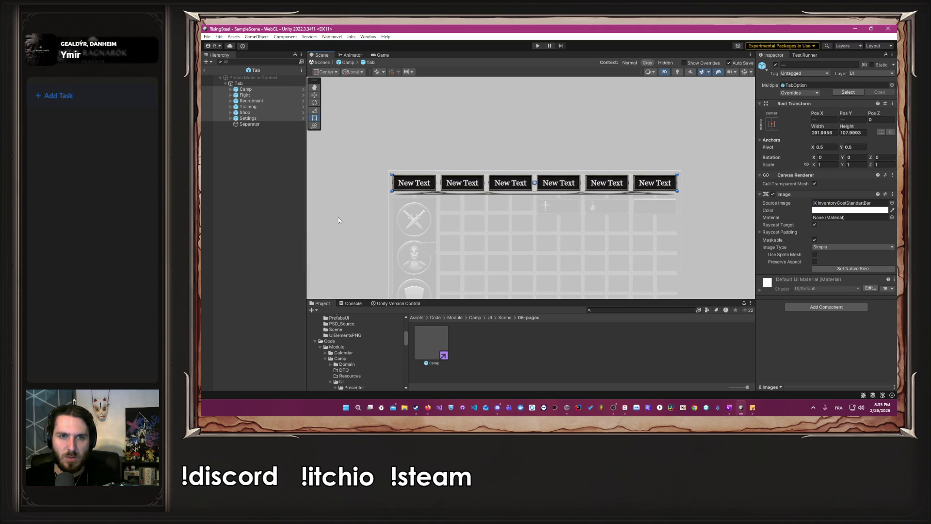
pyautogui.click(338, 220)
pyautogui.click(346, 63)
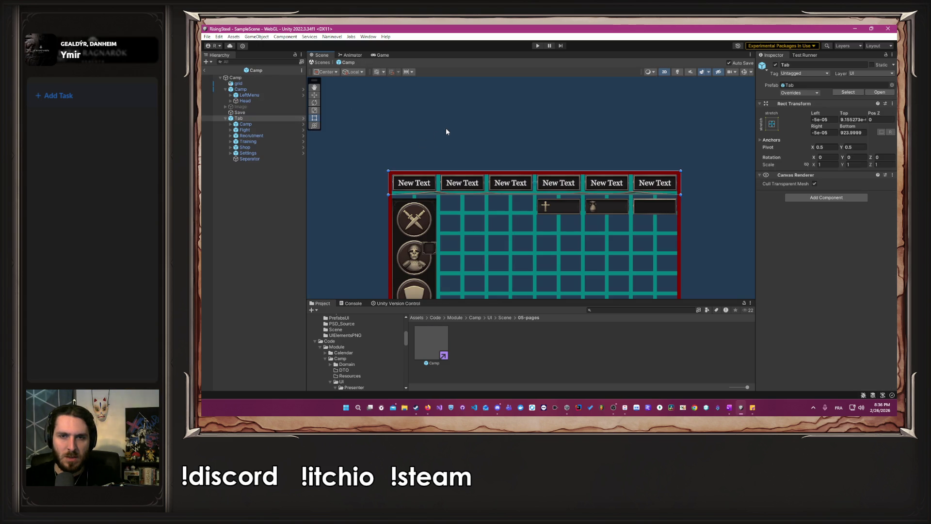
# Deactivate the grid object to hide the overlay in the Camp scene
pyautogui.click(537, 149)
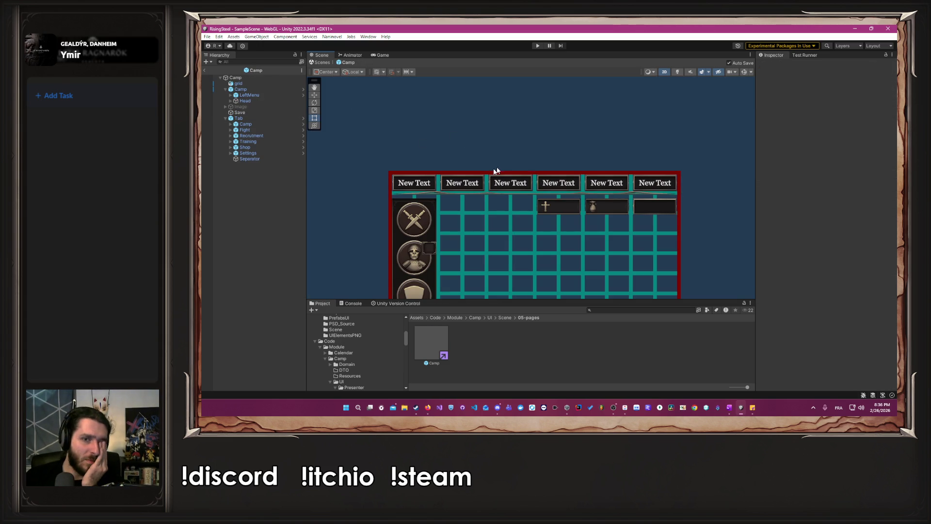
pyautogui.click(276, 119)
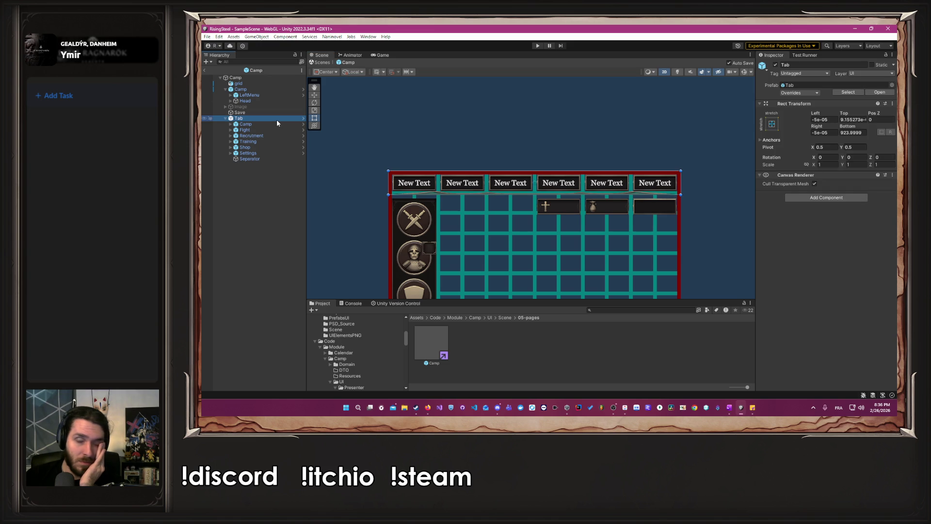
pyautogui.click(561, 118)
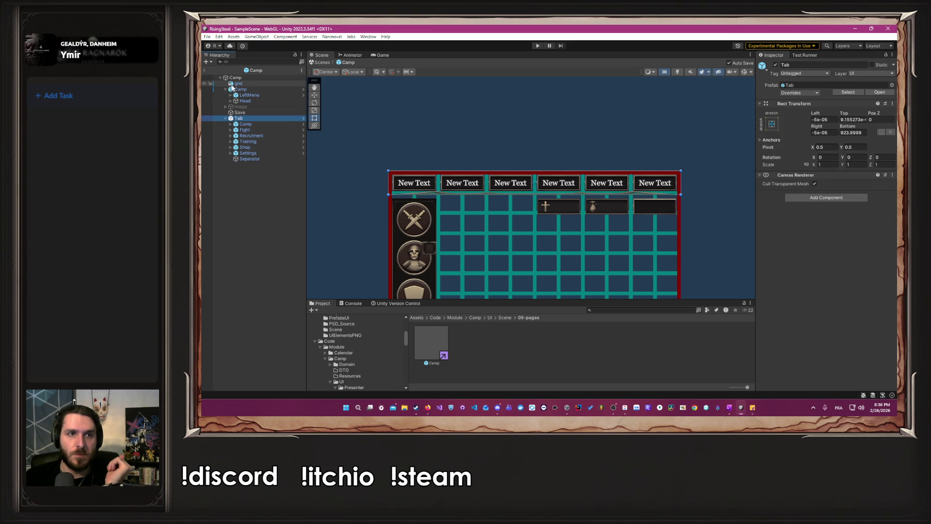
pyautogui.click(774, 65)
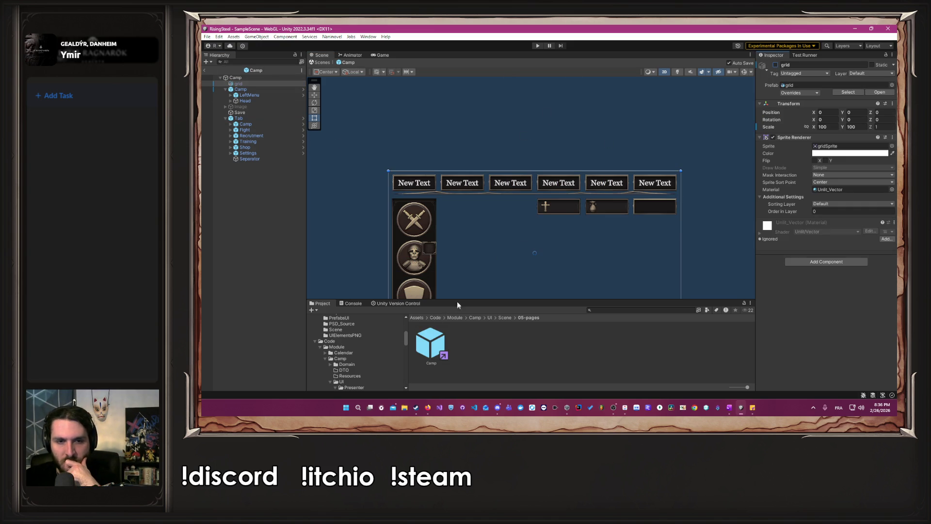
# Enlarge the Project panel, browse the UIElementsPNG sprite folder, and select the Separator
pyautogui.moveTo(457, 300)
pyautogui.mouseDown()
pyautogui.moveTo(436, 284)
pyautogui.moveTo(417, 224)
pyautogui.mouseUp()
pyautogui.scroll(3, 371, 269)
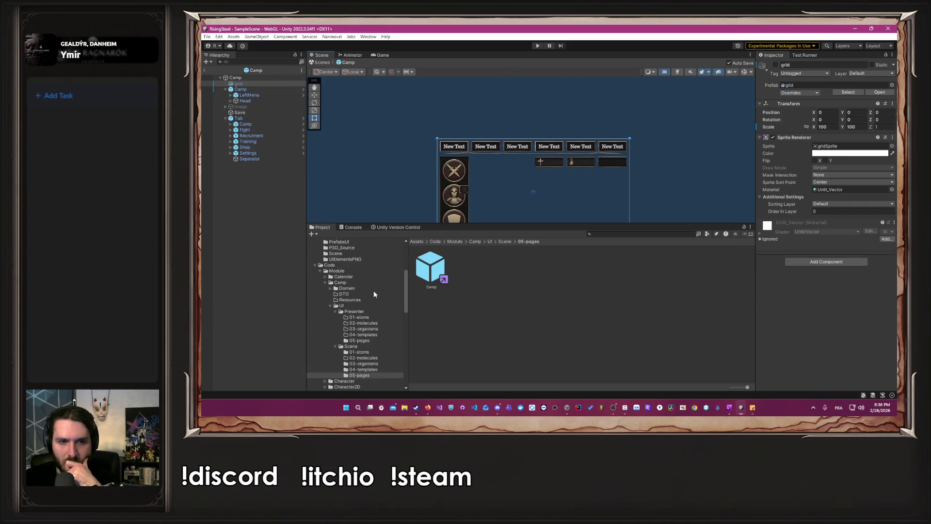
pyautogui.scroll(3, 374, 294)
pyautogui.click(365, 303)
pyautogui.scroll(-1, 491, 315)
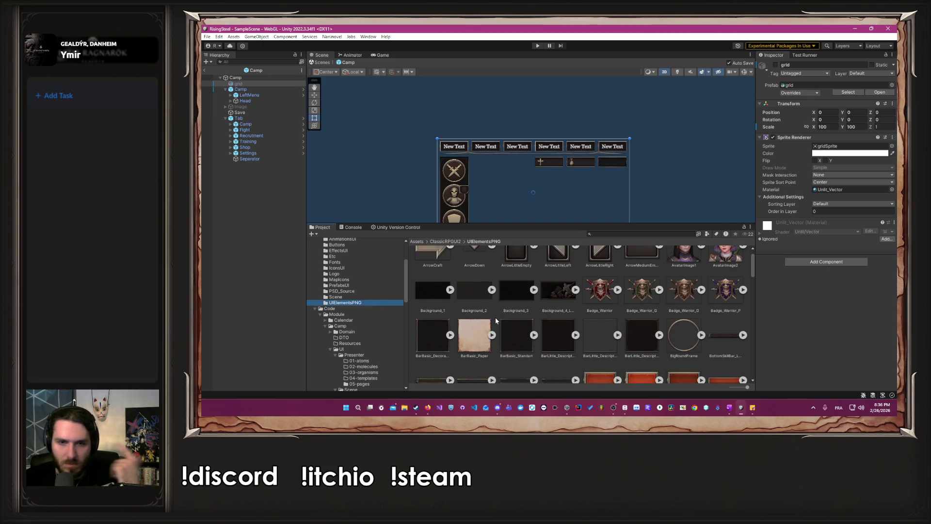
pyautogui.scroll(-2, 496, 319)
pyautogui.scroll(-1, 497, 319)
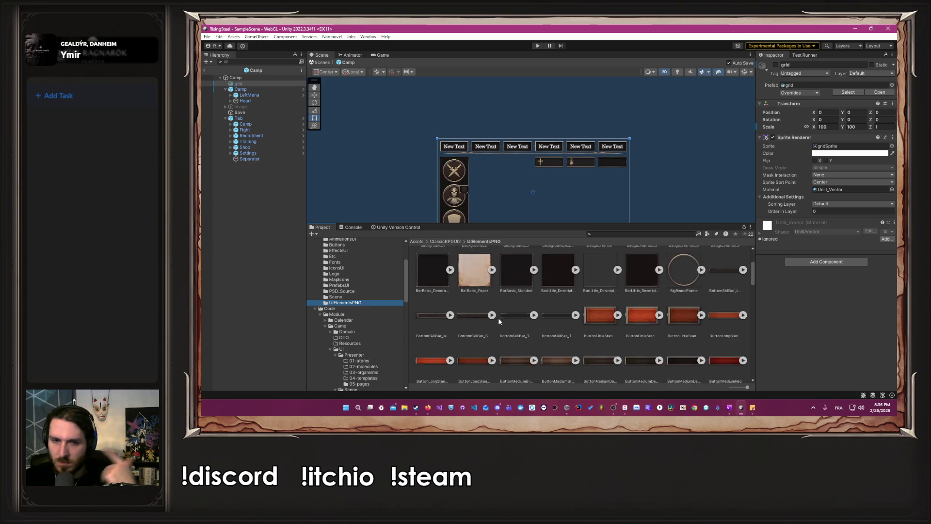
pyautogui.scroll(-10, 499, 317)
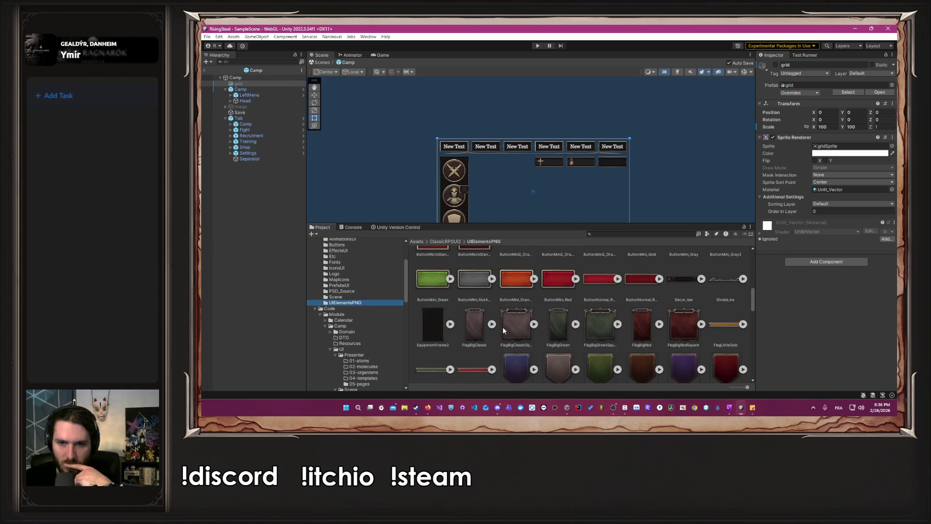
pyautogui.scroll(-1, 503, 328)
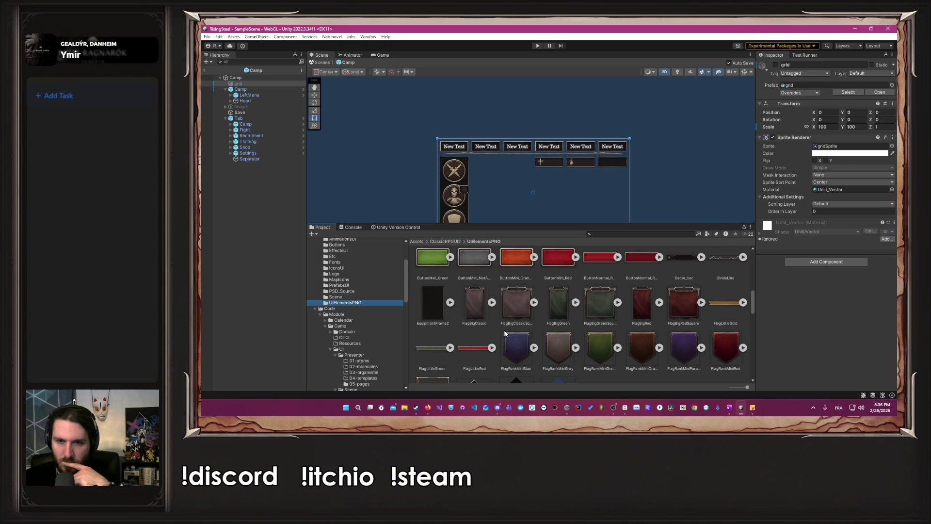
pyautogui.scroll(1, 516, 196)
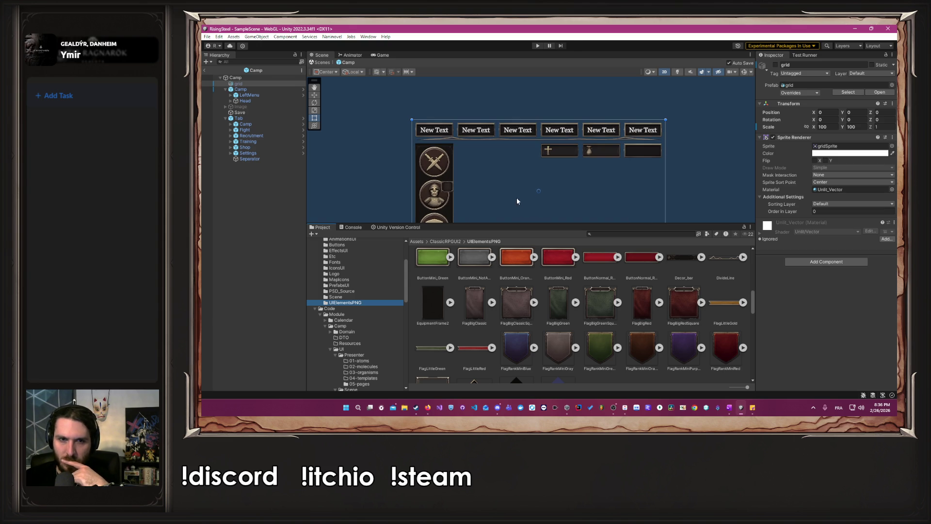
pyautogui.click(249, 158)
# Open the Tab prefab on its own and select its Separator
pyautogui.click(291, 118)
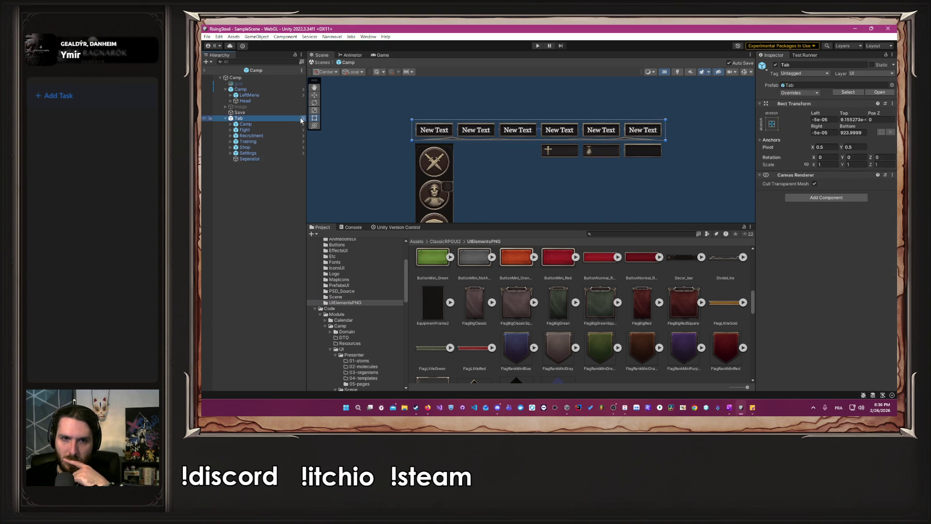
pyautogui.click(303, 118)
pyautogui.click(260, 125)
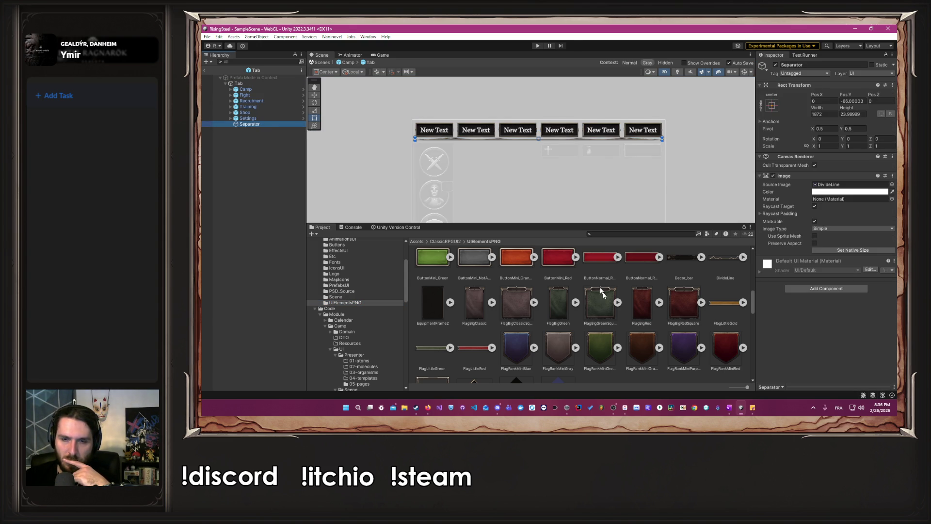
# Try several bar sprites as the Separator's Source Image, settling on Decor_bar instead of DivideLine
pyautogui.scroll(1, 669, 270)
pyautogui.moveTo(682, 273); pyautogui.dragTo(851, 185)
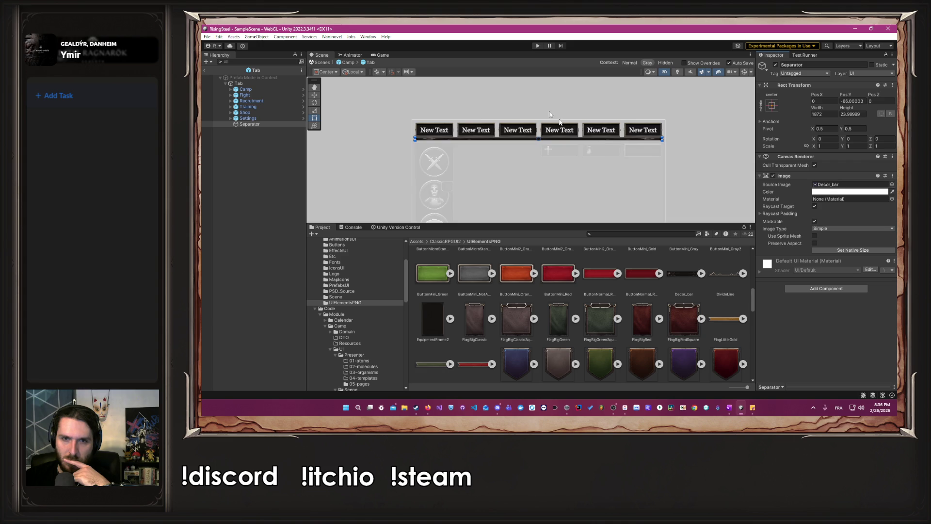
pyautogui.scroll(2, 572, 122)
pyautogui.moveTo(718, 287); pyautogui.dragTo(796, 204)
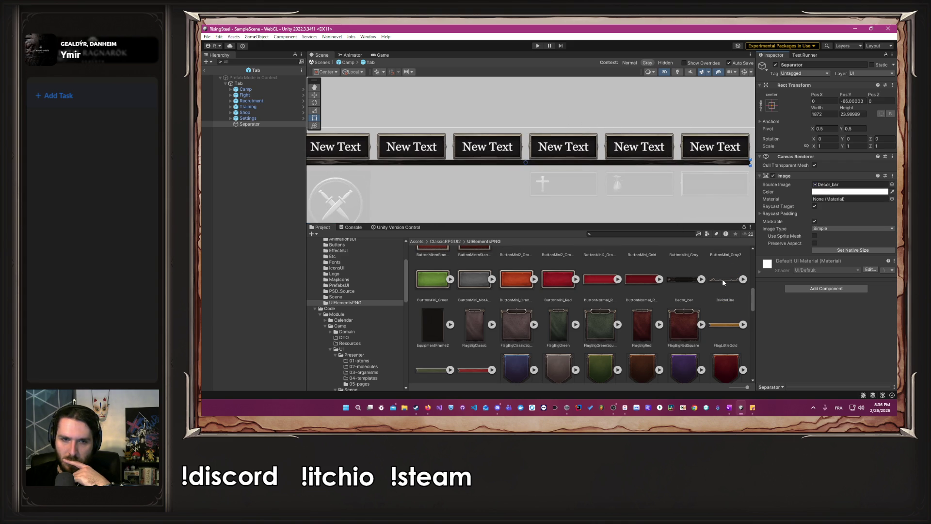
pyautogui.moveTo(722, 282); pyautogui.dragTo(839, 189)
pyautogui.click(632, 108)
pyautogui.scroll(-2, 632, 107)
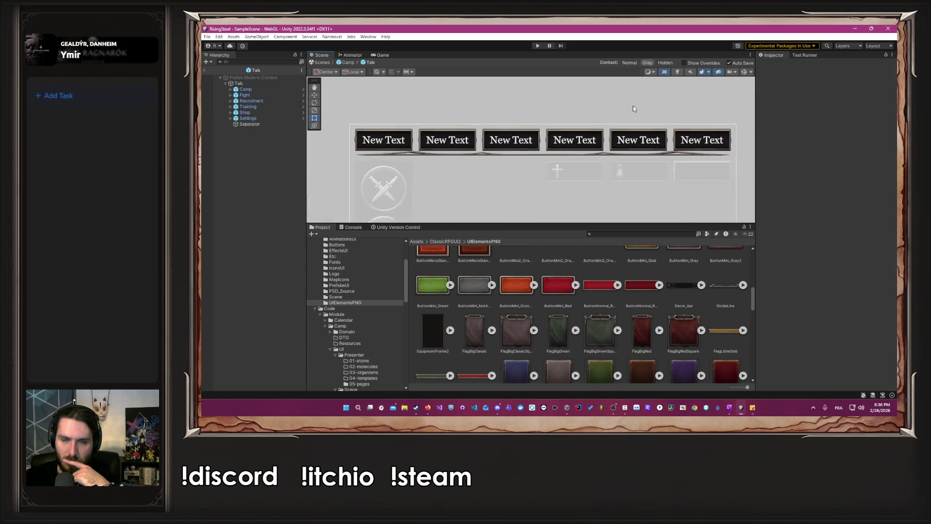
pyautogui.moveTo(497, 104)
pyautogui.mouseDown()
pyautogui.moveTo(526, 164)
pyautogui.moveTo(471, 128)
pyautogui.mouseUp()
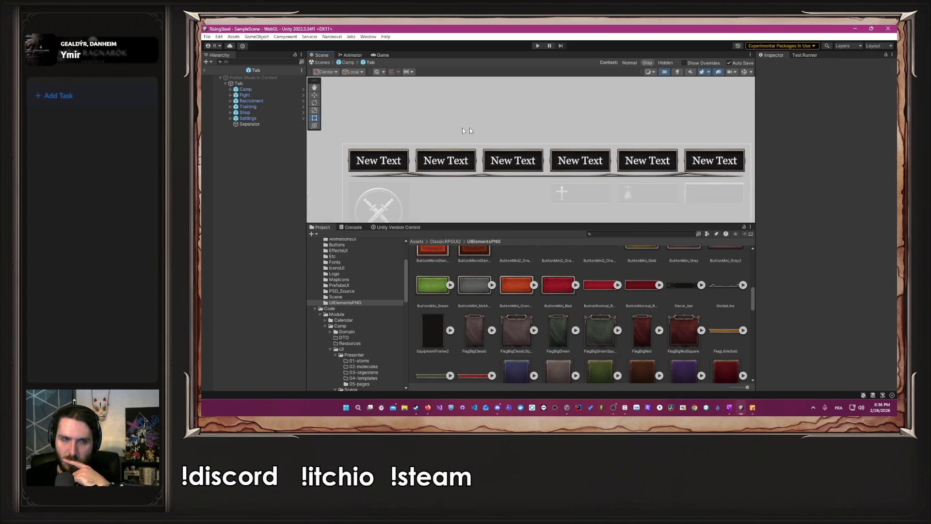
pyautogui.click(262, 83)
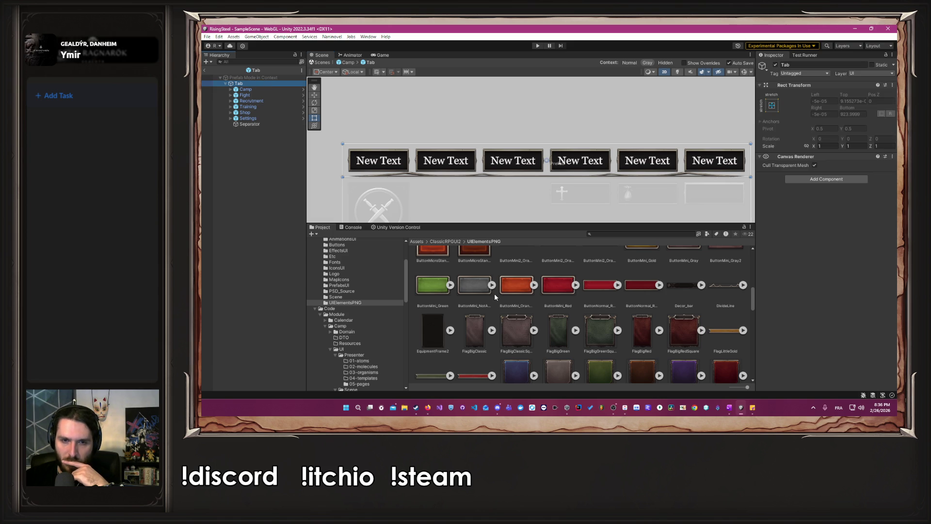
# Add an Image component to the Tab root with the InventoryItemSlot_background sprite as Source Image
pyautogui.scroll(5, 495, 297)
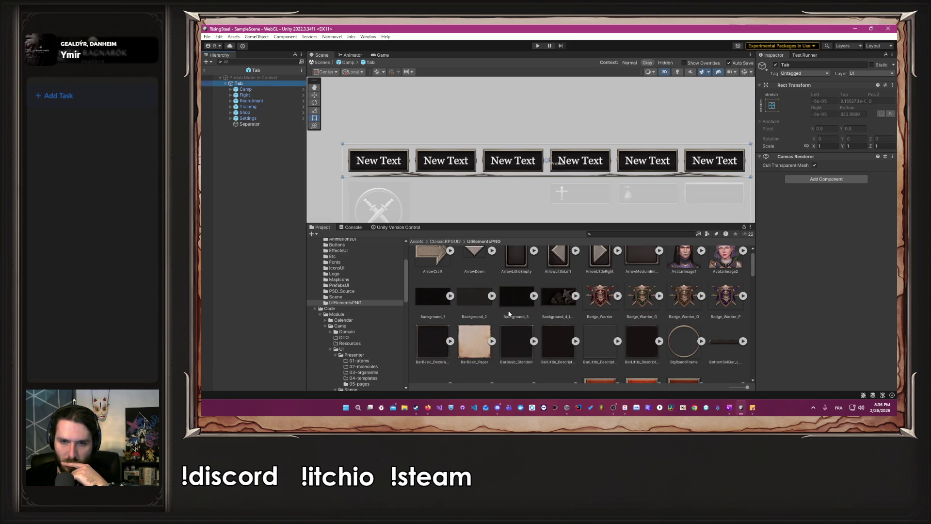
pyautogui.scroll(1, 509, 315)
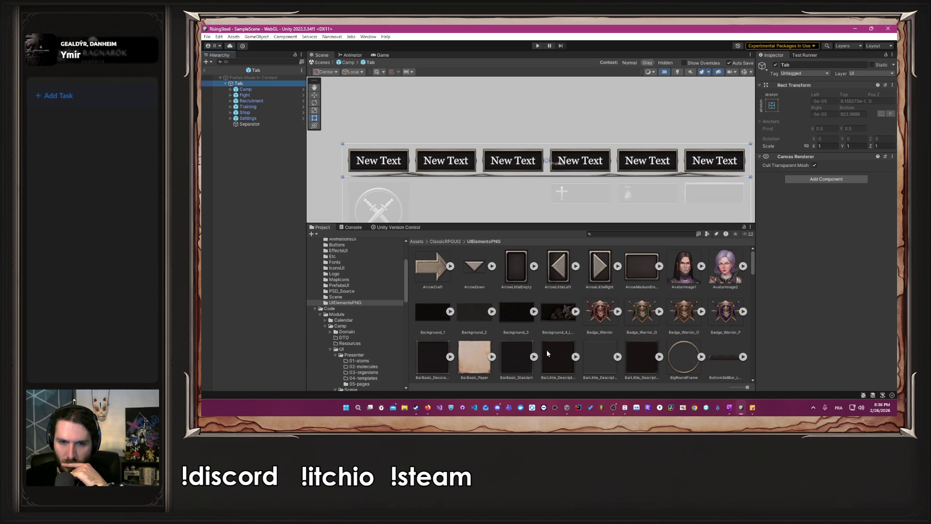
pyautogui.scroll(-10, 539, 336)
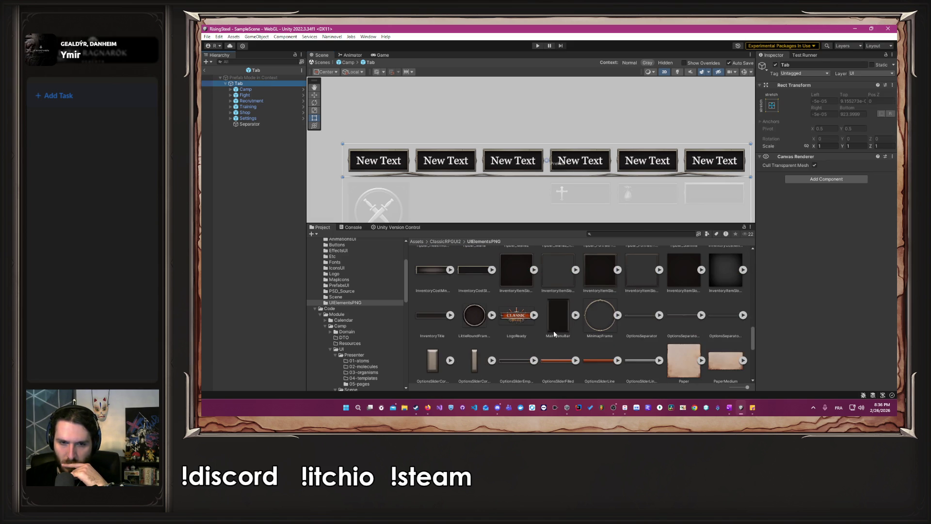
pyautogui.scroll(1, 554, 334)
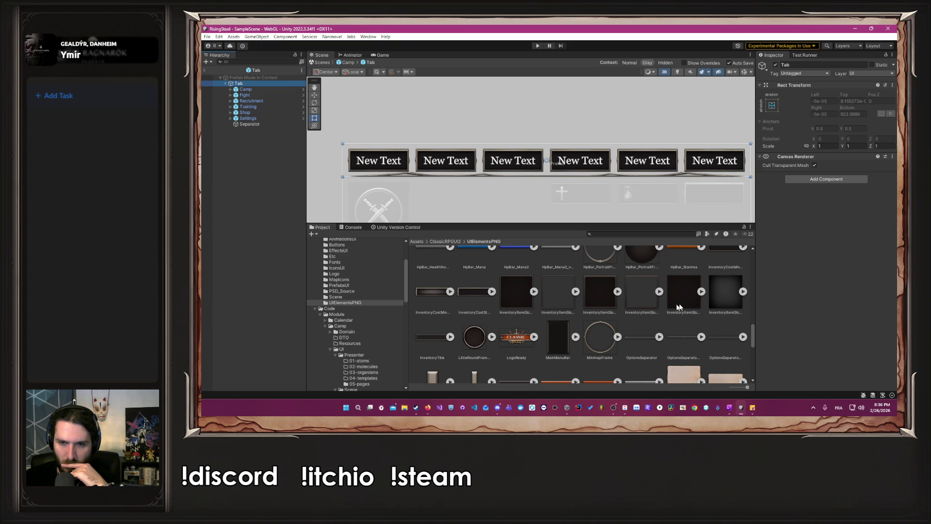
pyautogui.click(701, 291)
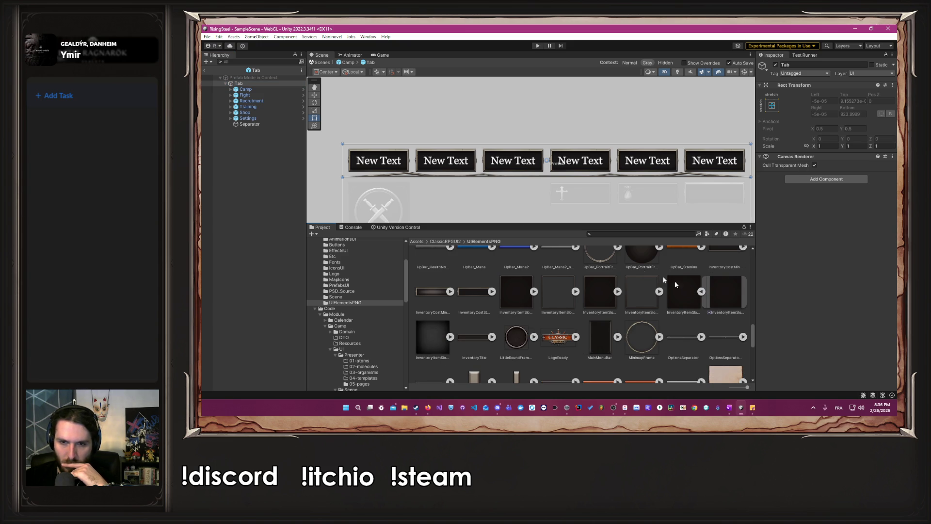
pyautogui.click(850, 179)
pyautogui.write('Image')
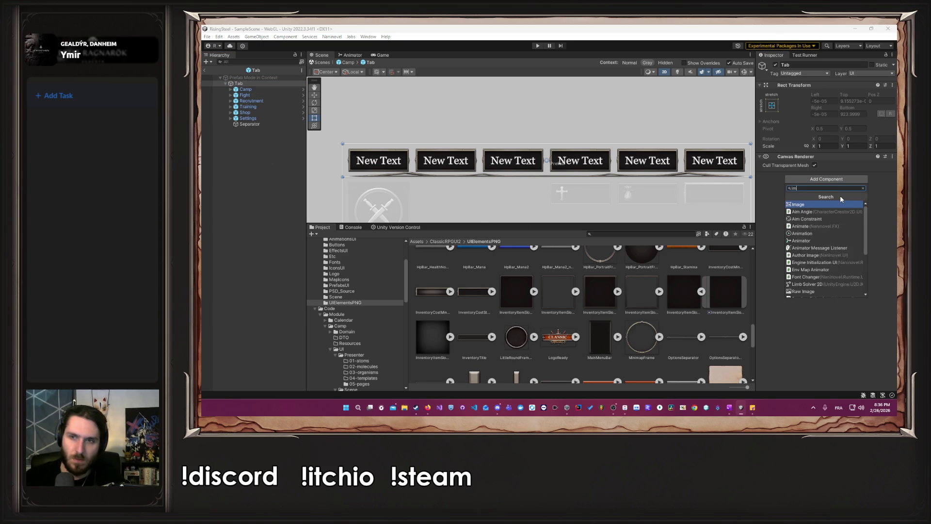
pyautogui.press('Return')
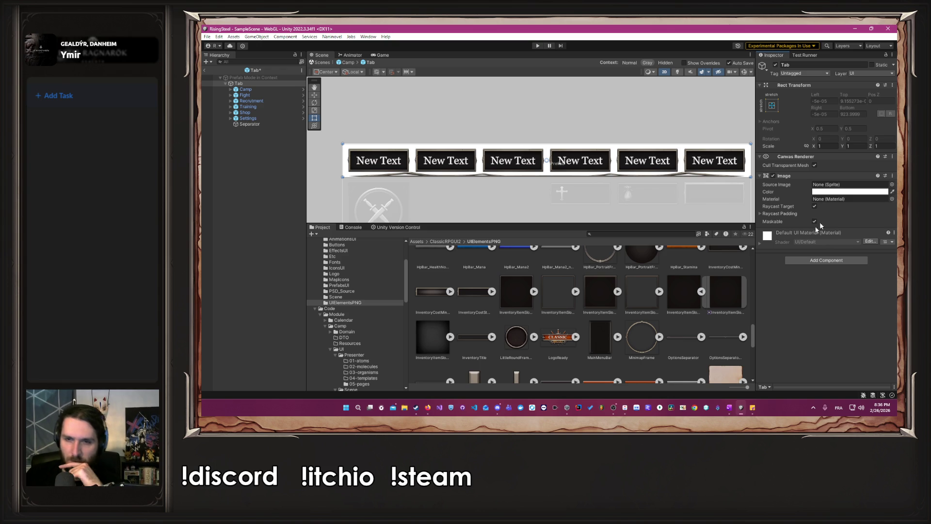
pyautogui.moveTo(684, 302); pyautogui.dragTo(835, 185)
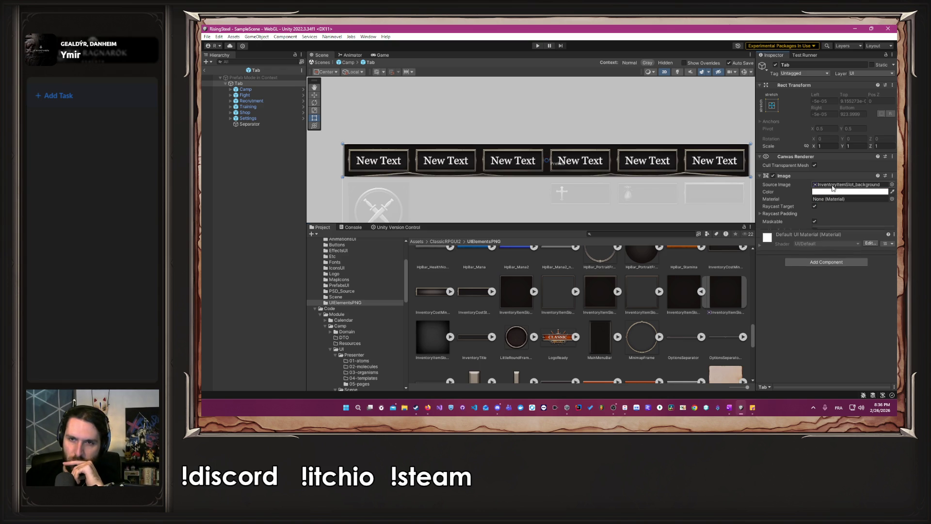
pyautogui.click(691, 123)
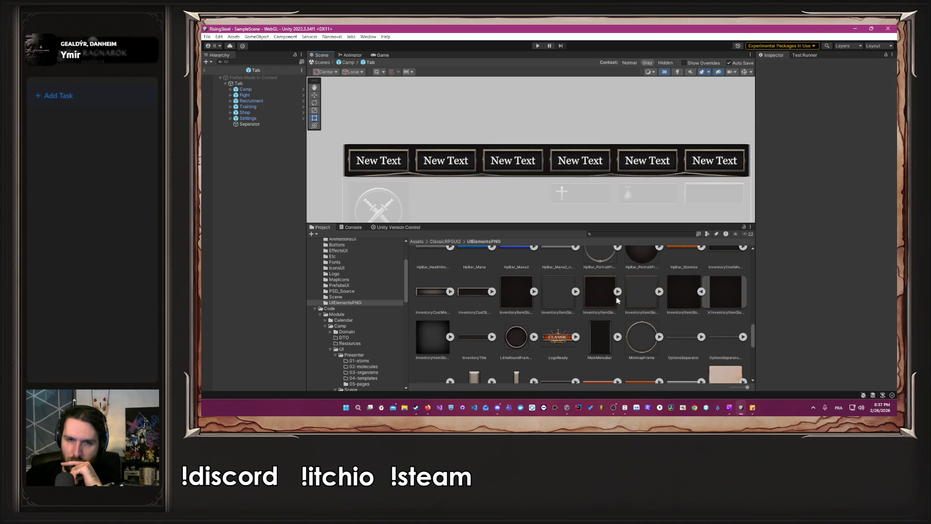
# Return to the Camp prefab and play, submitting a name and picking a character to reach camp
pyautogui.click(345, 63)
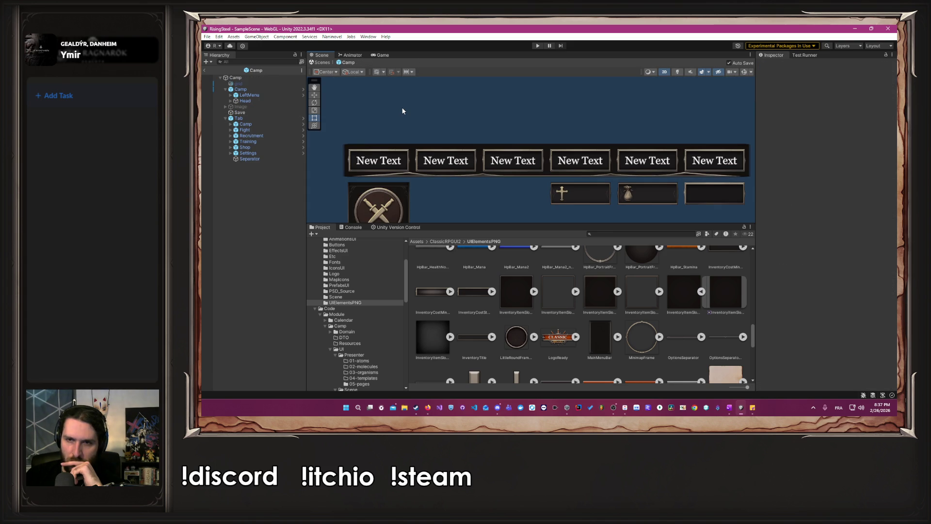
pyautogui.scroll(-3, 402, 111)
pyautogui.click(537, 46)
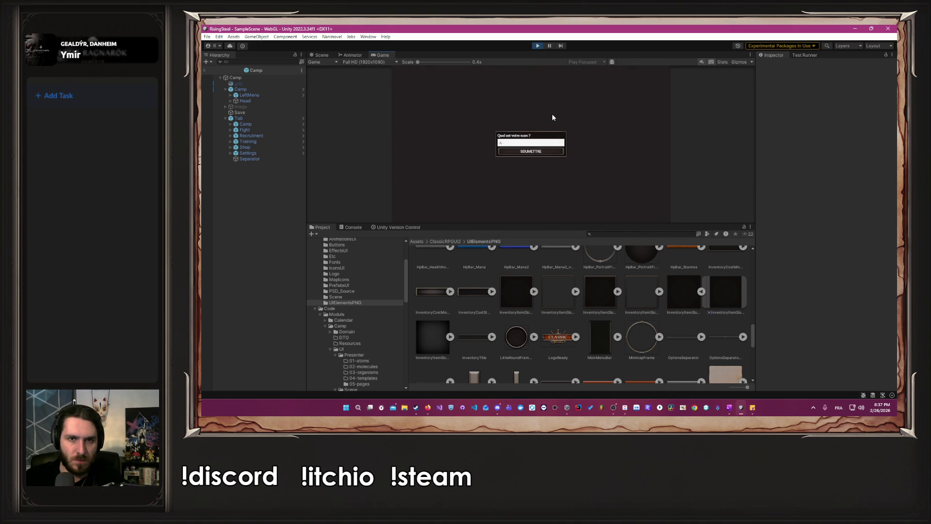
pyautogui.press('Return')
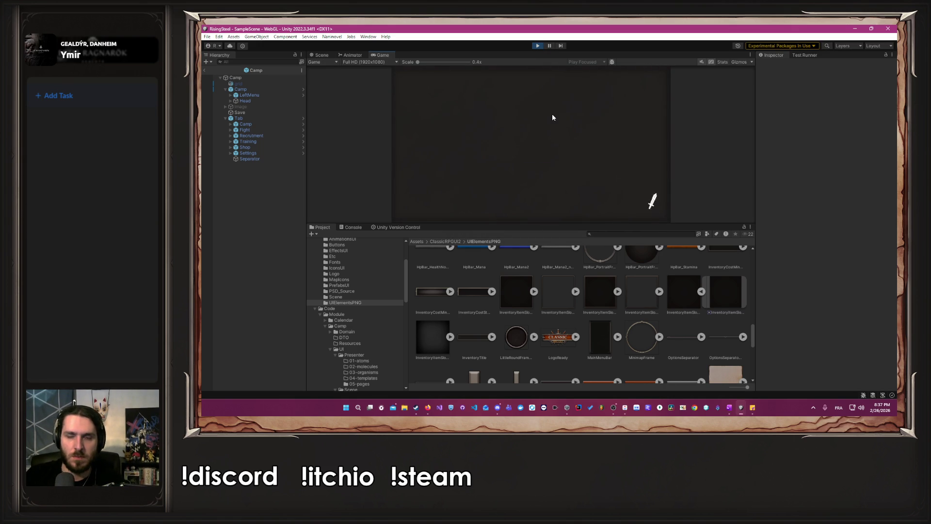
pyautogui.moveTo(595, 223); pyautogui.dragTo(596, 299)
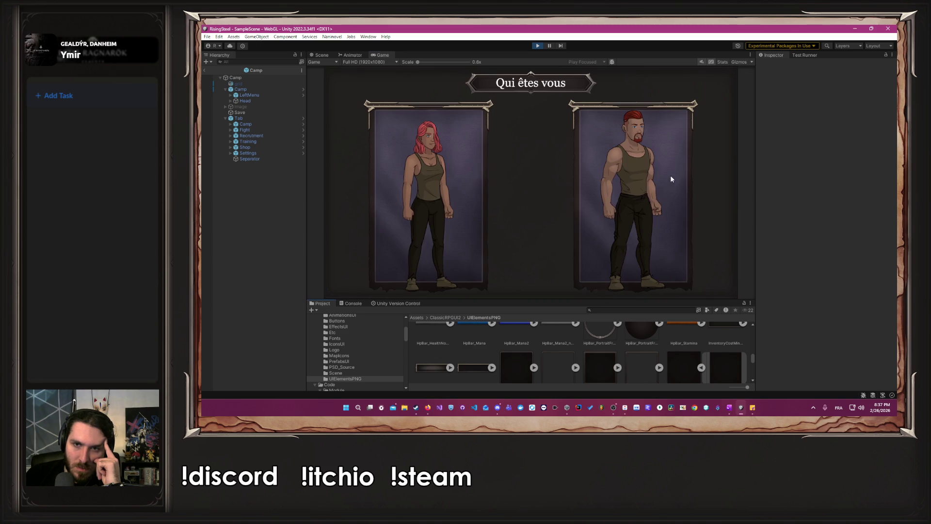
pyautogui.click(669, 177)
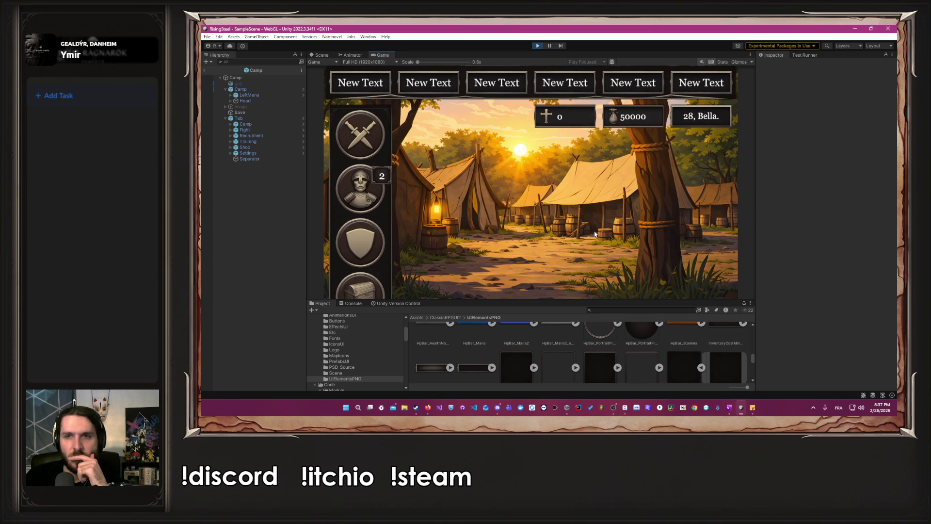
# Stop the game, reopen the Tab prefab, and enlarge the asset browser
pyautogui.hotkey('ctrl', 'p')
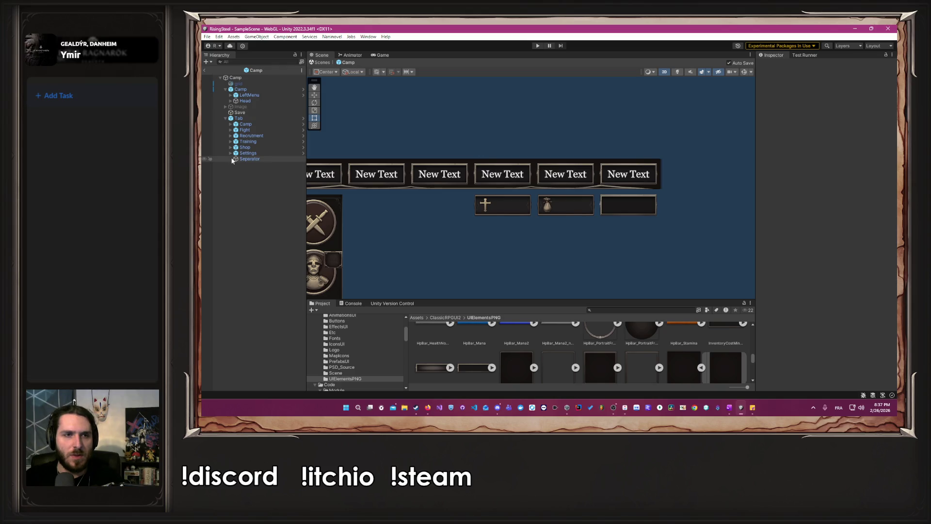
pyautogui.click(303, 119)
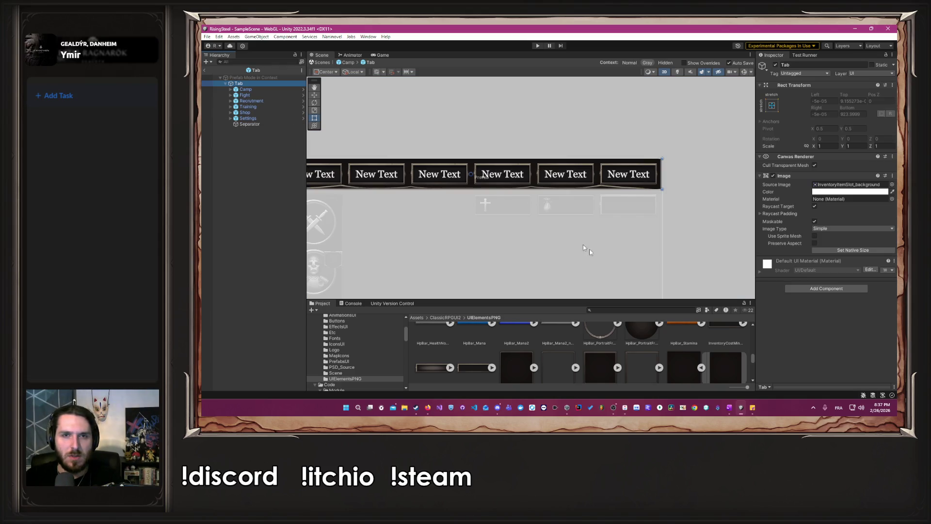
pyautogui.moveTo(643, 299); pyautogui.dragTo(638, 224)
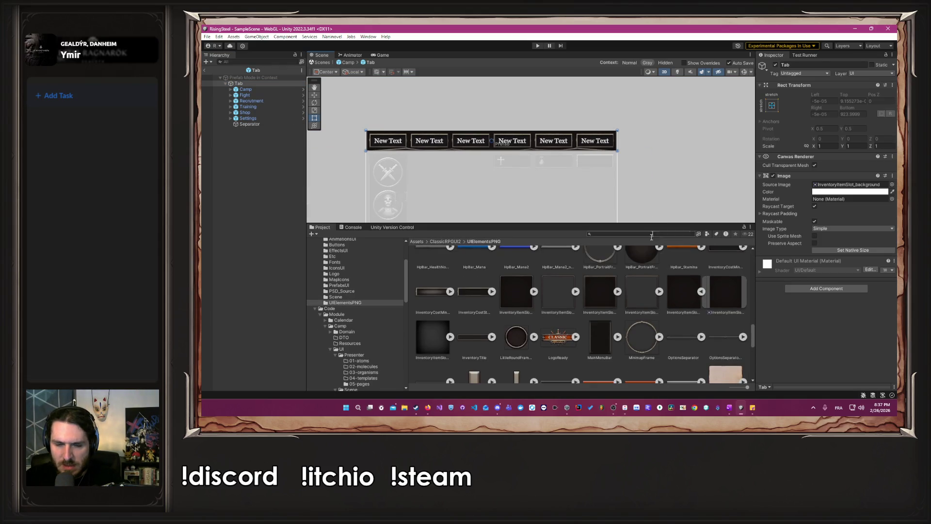
pyautogui.scroll(-2, 634, 294)
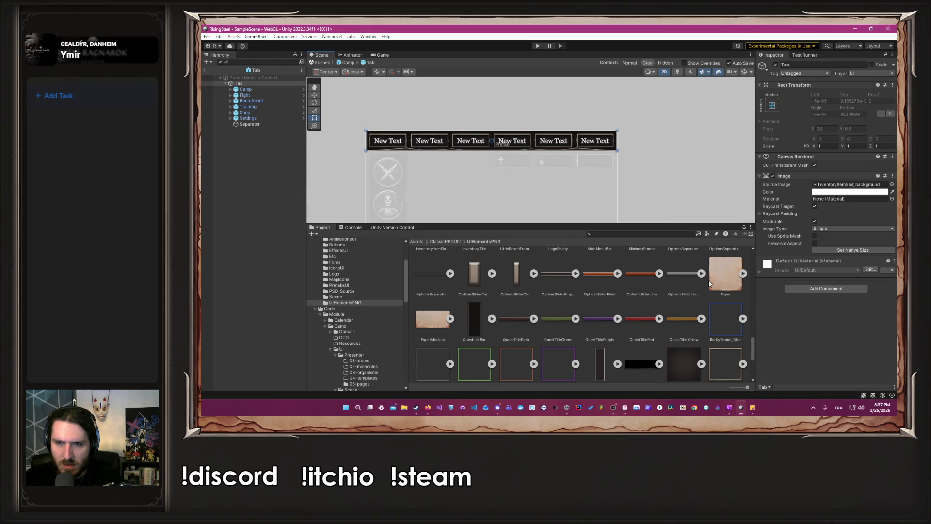
# Try Paper, PaperMedium and SkillSlot_background as the Tab bar's background image
pyautogui.moveTo(862, 188); pyautogui.dragTo(861, 185)
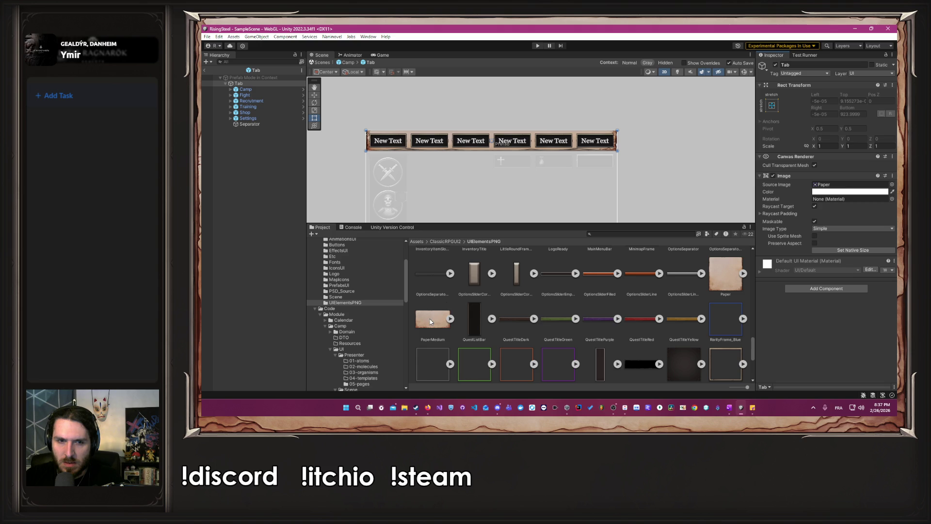
pyautogui.moveTo(433, 318); pyautogui.dragTo(848, 186)
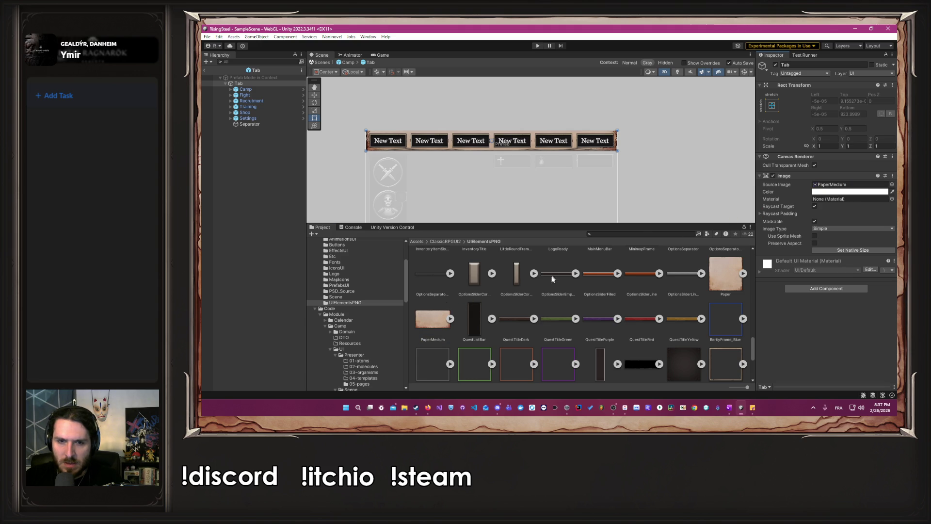
pyautogui.scroll(-3, 553, 295)
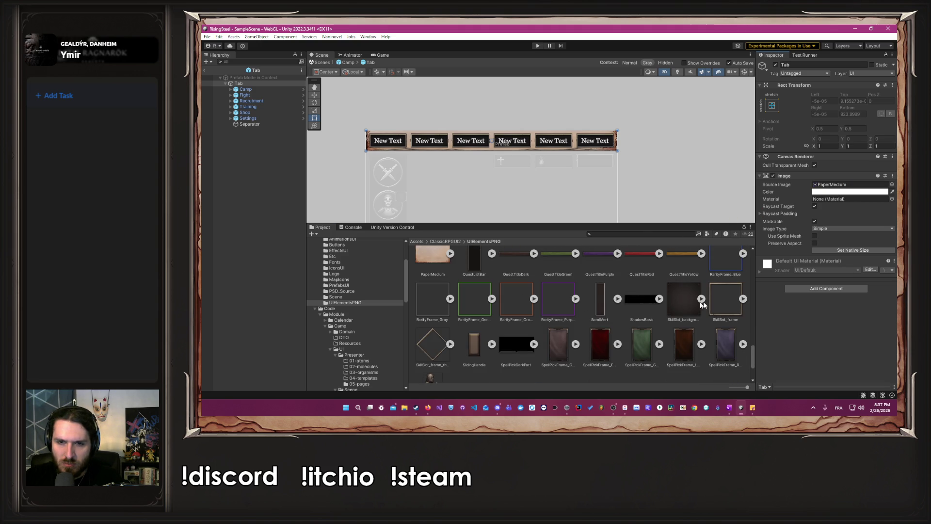
pyautogui.click(701, 299)
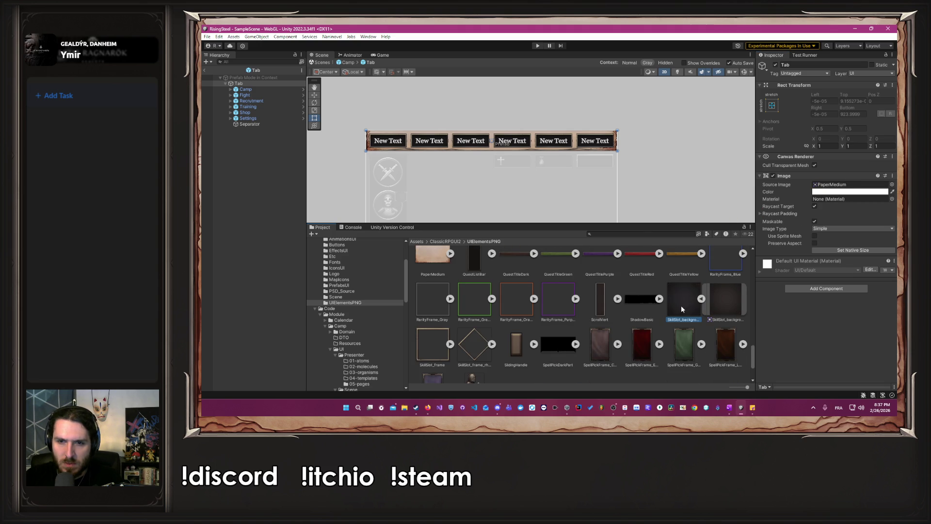
pyautogui.moveTo(725, 303)
pyautogui.mouseDown()
pyautogui.moveTo(826, 192)
pyautogui.moveTo(848, 187)
pyautogui.mouseUp()
# Set the Tab bar's background Source Image to the Decor_bar sprite
pyautogui.scroll(5, 621, 143)
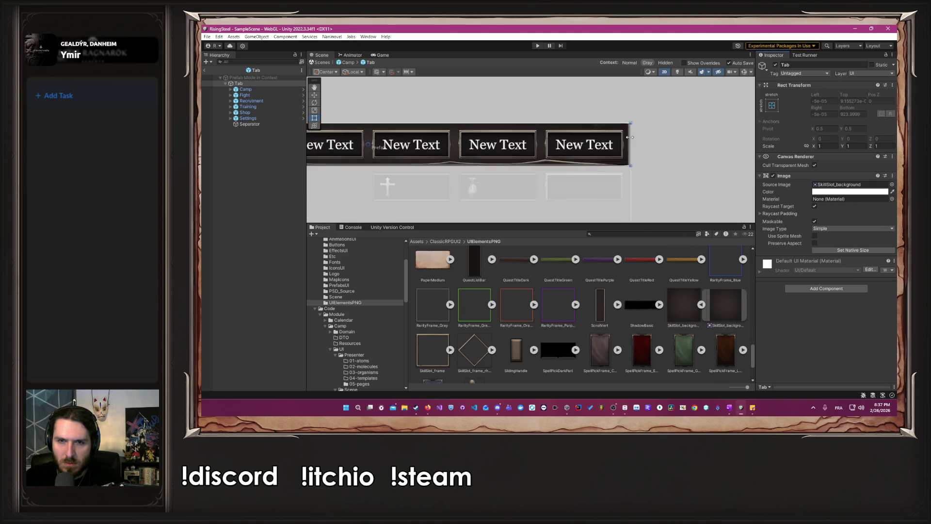
pyautogui.scroll(-3, 650, 304)
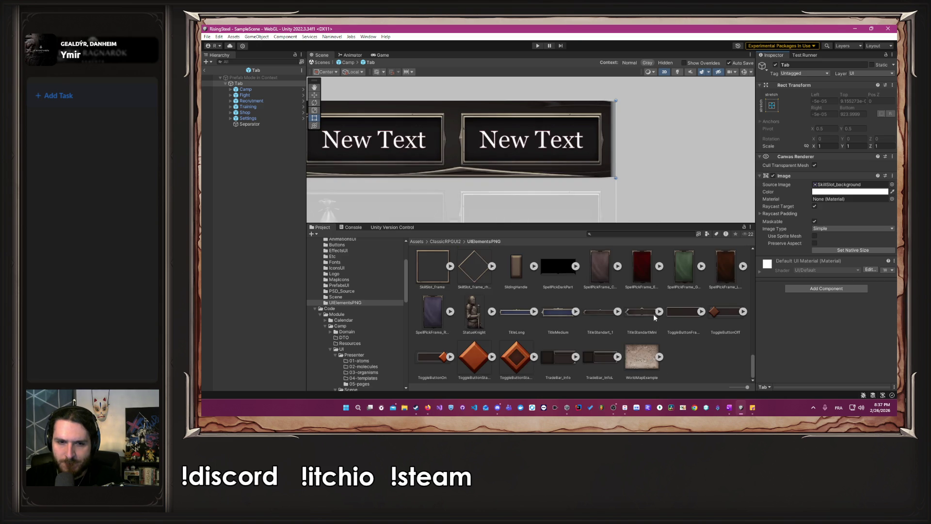
pyautogui.scroll(5, 654, 315)
pyautogui.scroll(5, 654, 315)
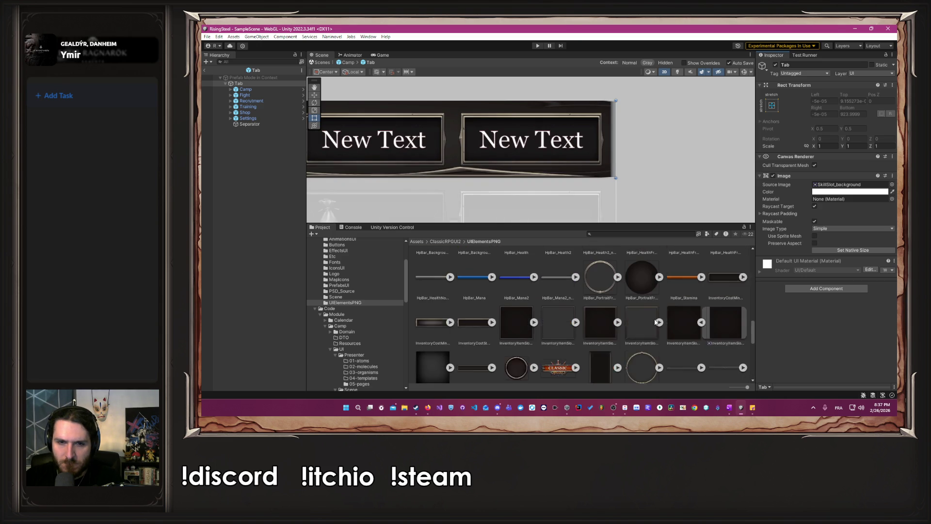
pyautogui.scroll(5, 652, 325)
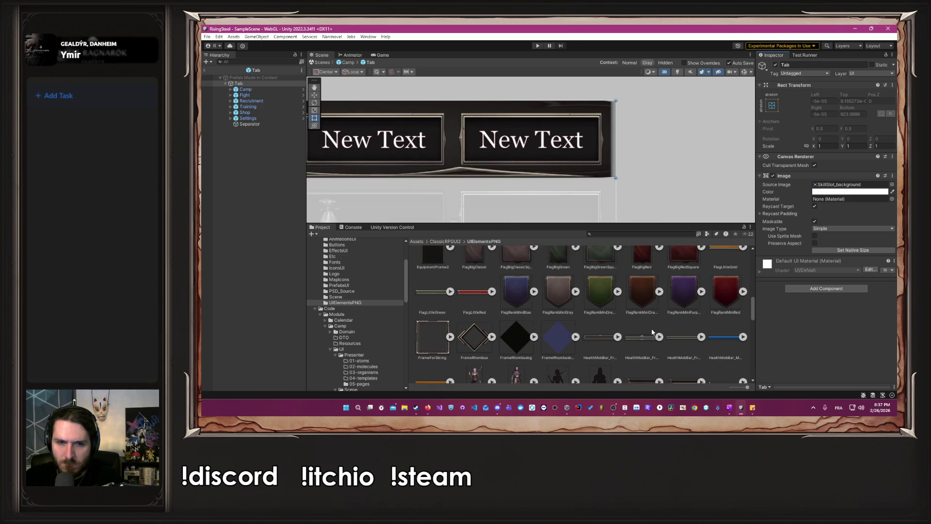
pyautogui.scroll(1, 641, 337)
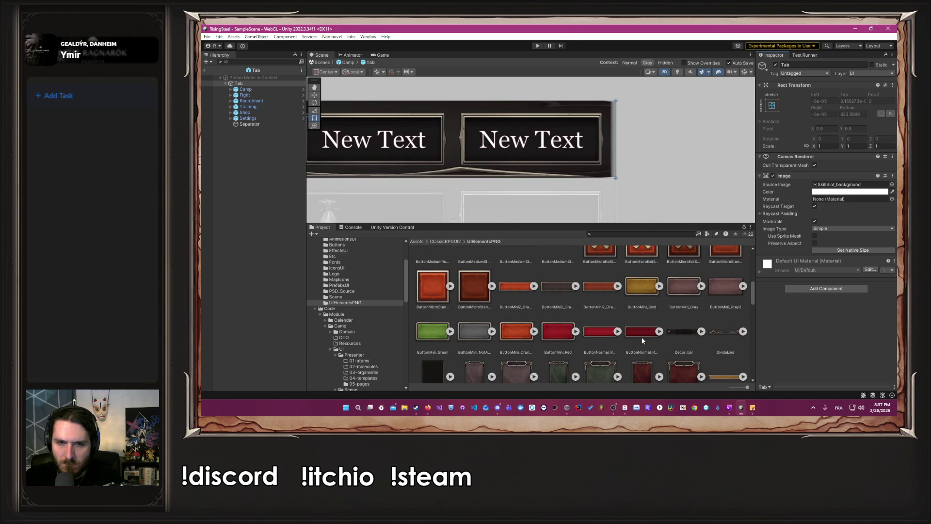
pyautogui.moveTo(810, 232); pyautogui.dragTo(839, 186)
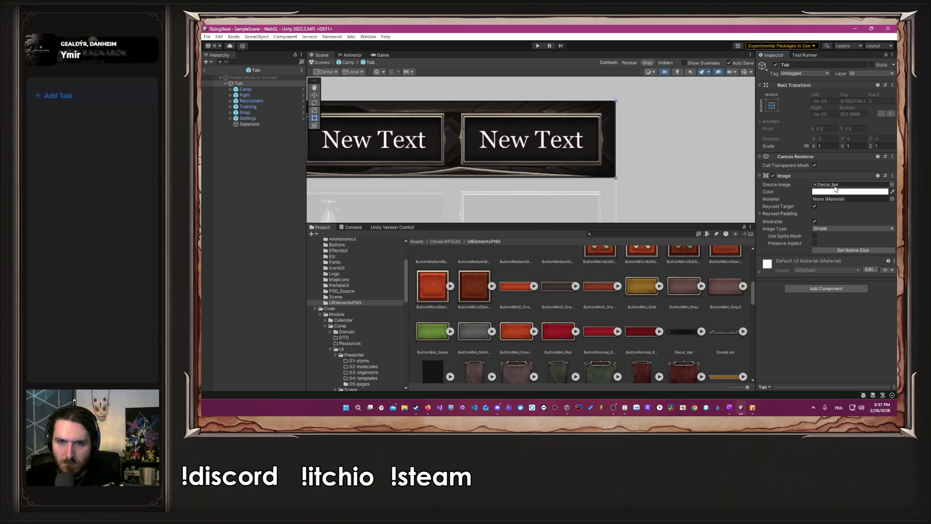
pyautogui.scroll(-2, 431, 179)
pyautogui.hscroll(-10, 432, 179)
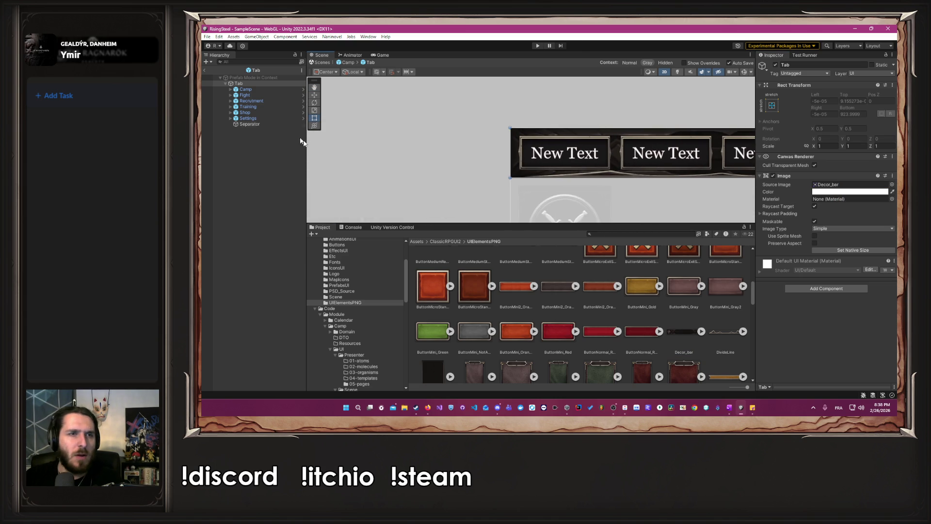
# Cut the Separator out of the Tab prefab with Ctrl+X
pyautogui.click(264, 126)
pyautogui.hotkey('ctrl', 'x')
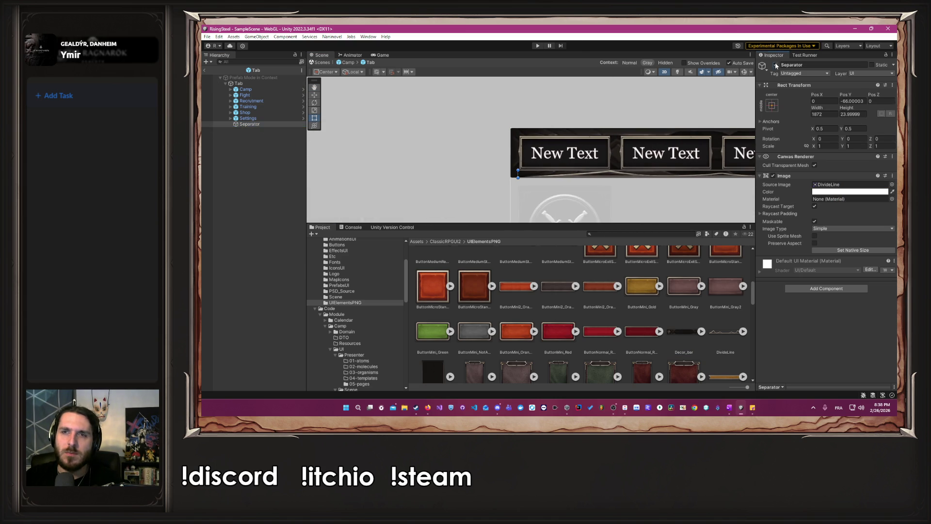
pyautogui.scroll(-2, 641, 105)
pyautogui.hscroll(5, 641, 107)
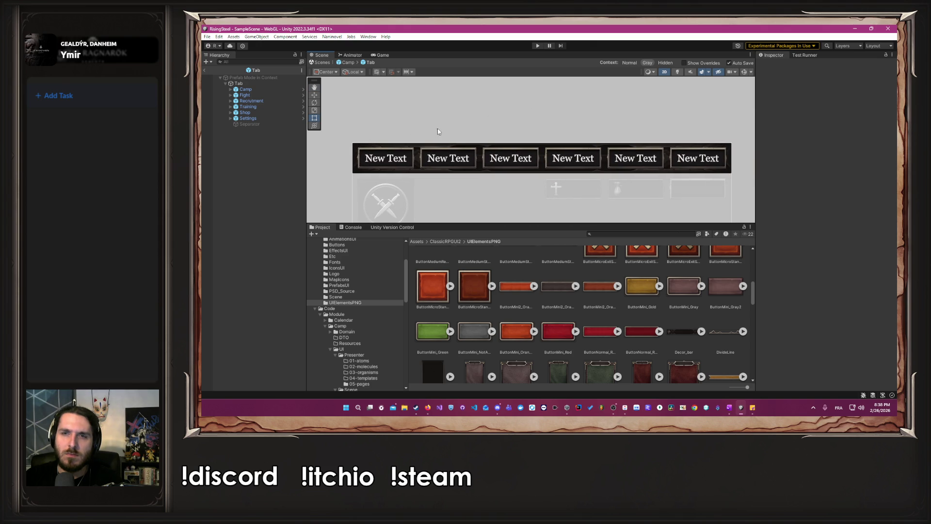
# Check the tab bar in the Camp prefab, then reopen the Tab prefab for editing
pyautogui.click(341, 63)
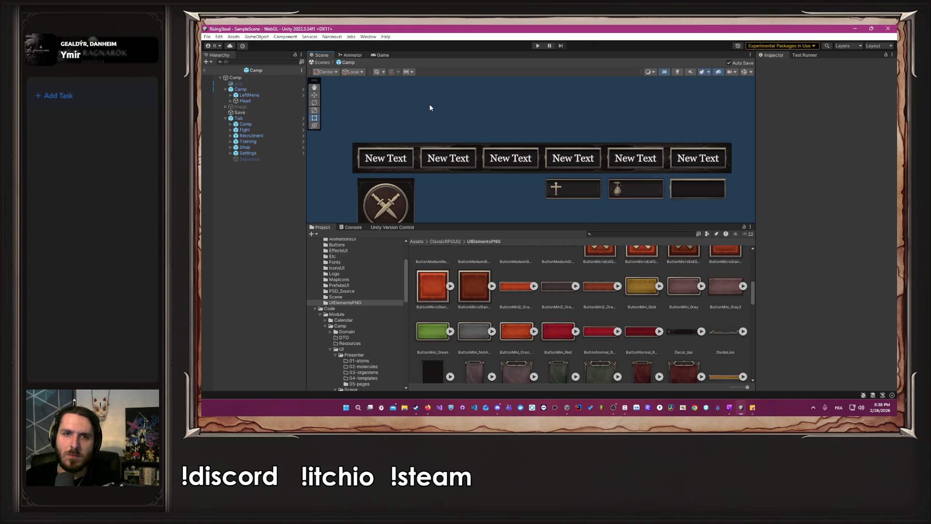
pyautogui.scroll(3, 456, 119)
pyautogui.moveTo(453, 123)
pyautogui.mouseDown()
pyautogui.moveTo(588, 91)
pyautogui.moveTo(542, 103)
pyautogui.mouseUp()
pyautogui.scroll(1, 588, 91)
pyautogui.scroll(1, 588, 92)
pyautogui.scroll(-2, 588, 92)
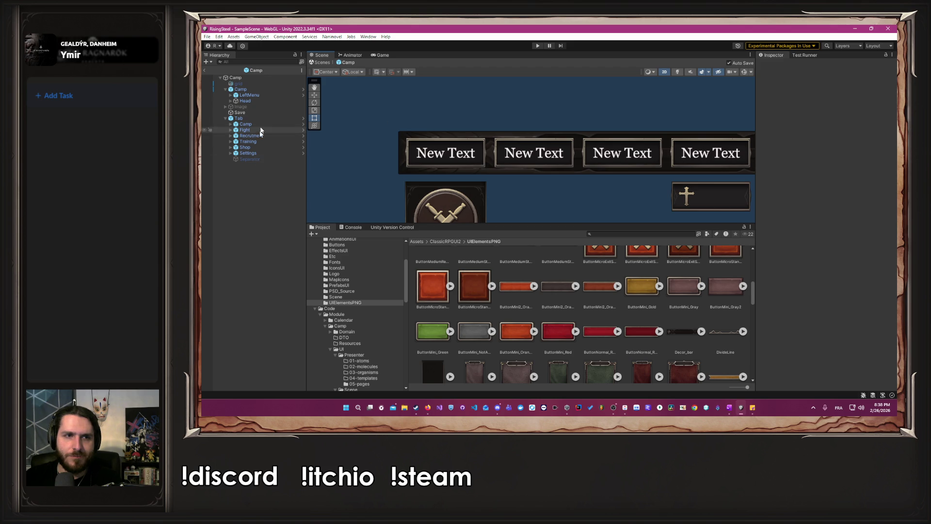
pyautogui.click(303, 119)
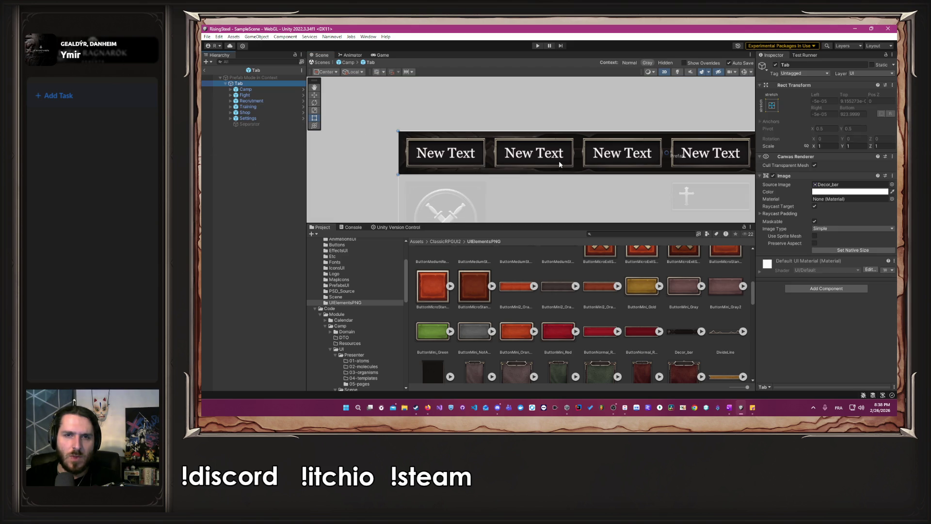
# Return to the Camp prefab and switch the grid object on
pyautogui.click(583, 175)
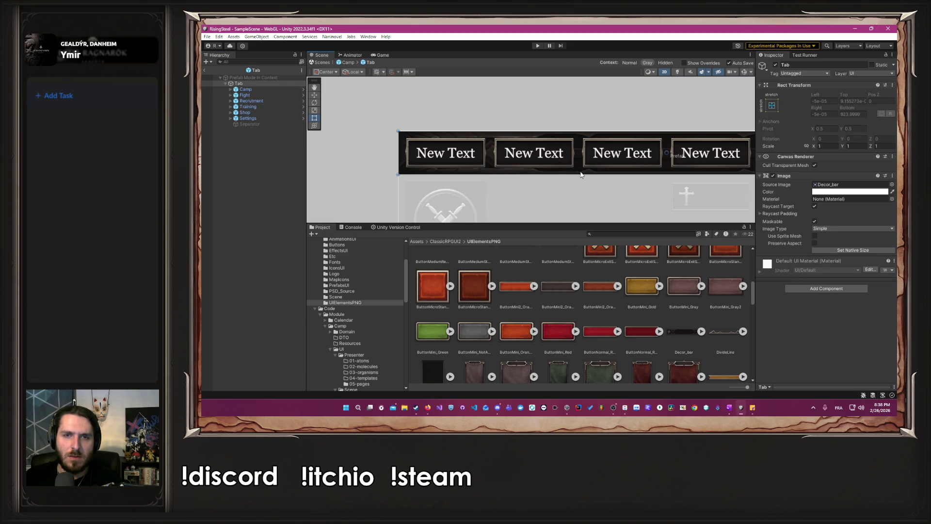
pyautogui.click(348, 62)
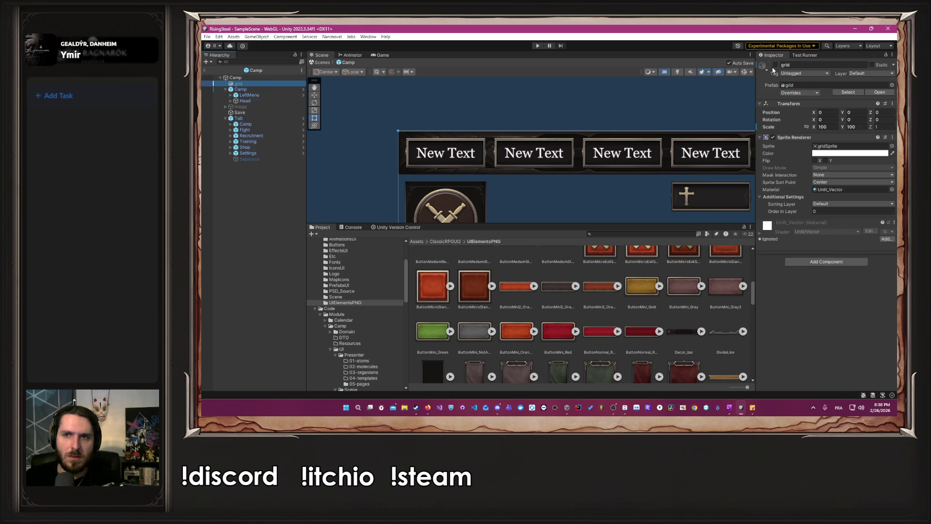
pyautogui.click(776, 65)
# Try shortening the Tab bar, undo it, then select all six tab buttons
pyautogui.click(266, 118)
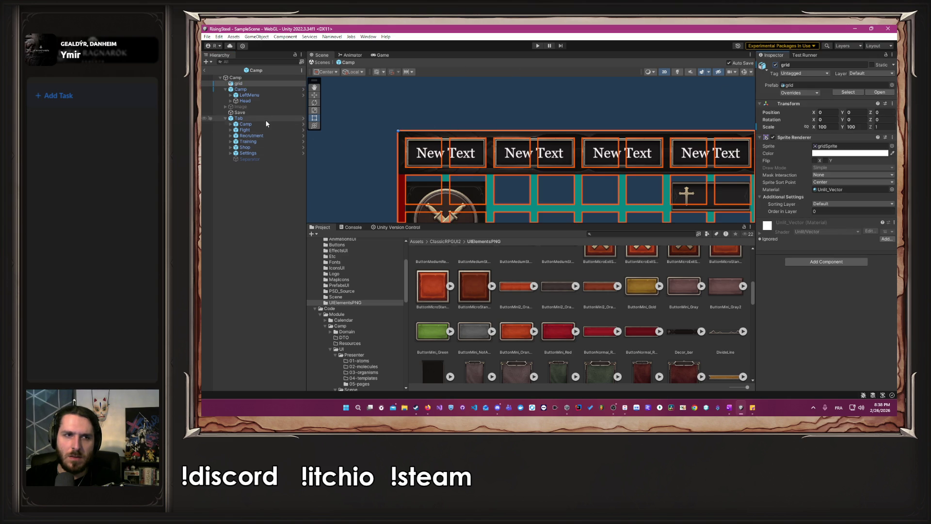
pyautogui.moveTo(638, 173); pyautogui.dragTo(639, 168)
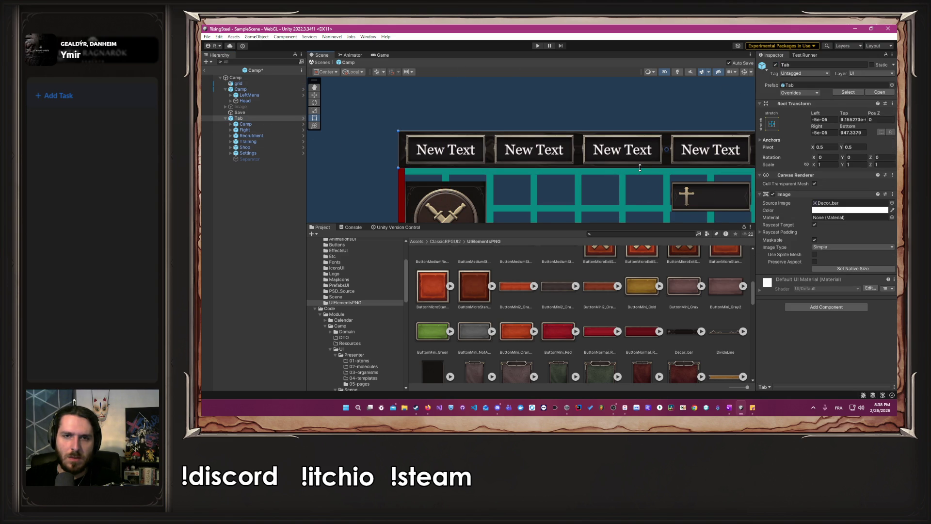
pyautogui.hotkey('ctrl', 'z')
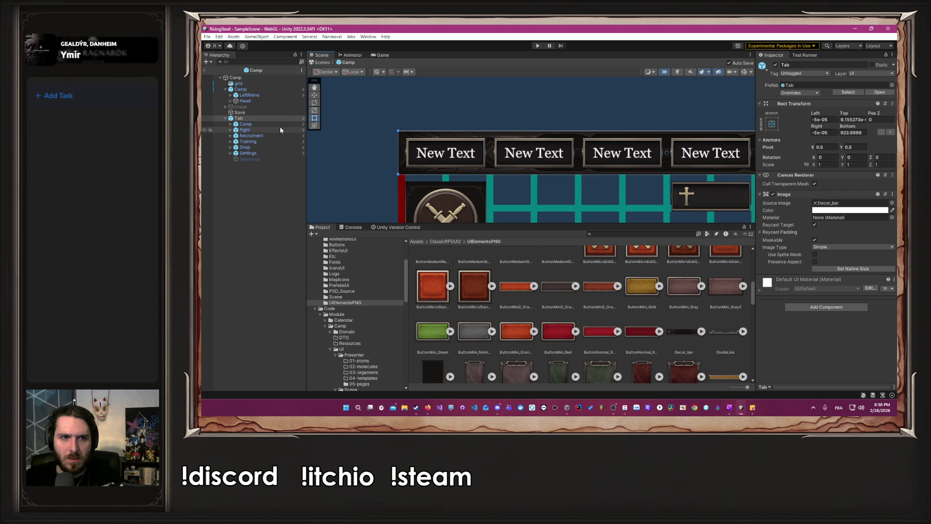
pyautogui.click(271, 124)
pyautogui.keyDown('shift'); pyautogui.click(272, 153); pyautogui.keyUp('shift')
# Nudge the six tab buttons, then revert them to their original position
pyautogui.moveTo(450, 152); pyautogui.dragTo(450, 164)
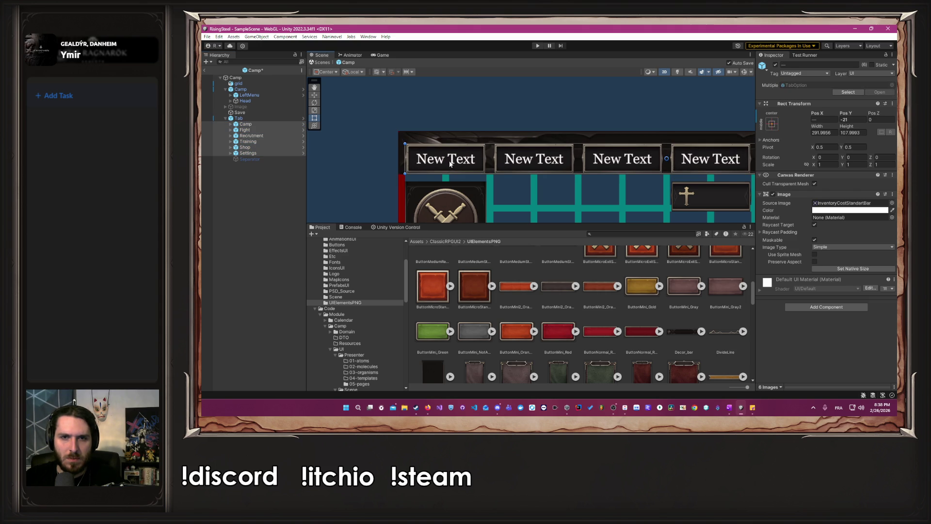
pyautogui.scroll(5, 564, 166)
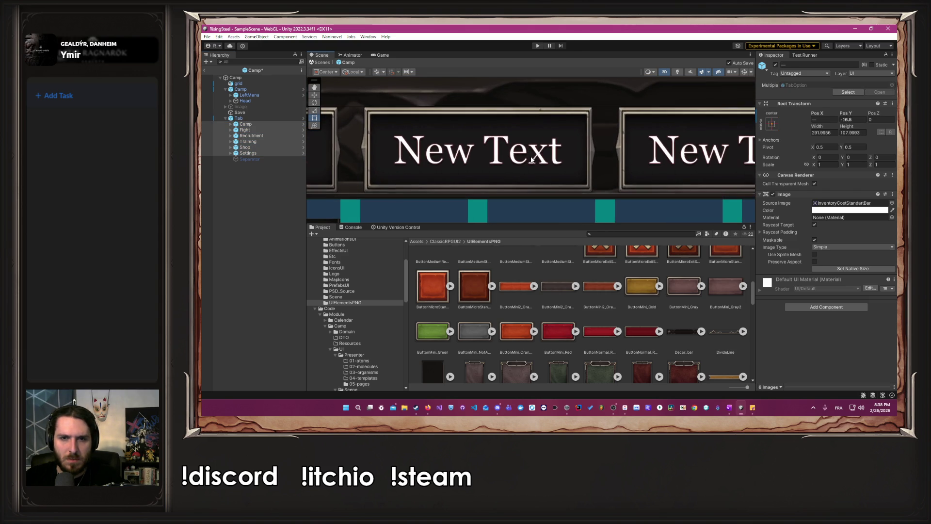
pyautogui.moveTo(531, 161); pyautogui.dragTo(531, 165)
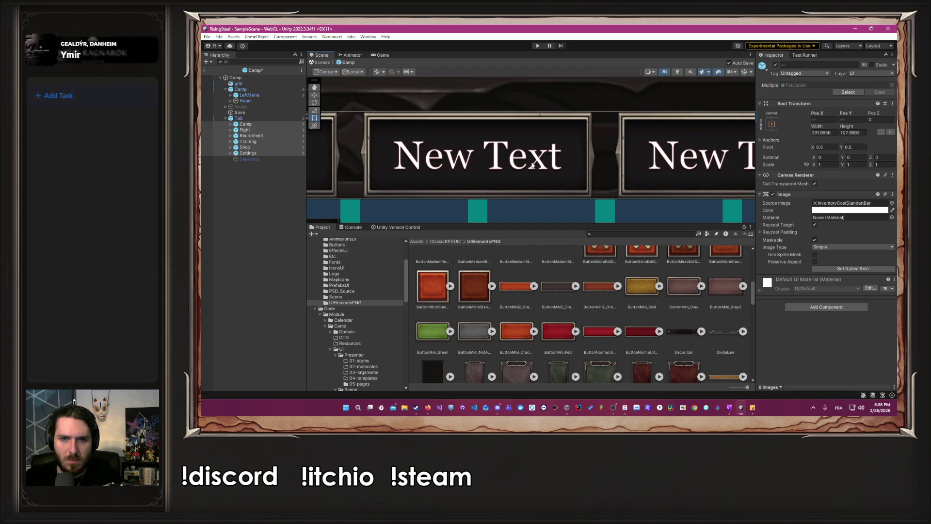
pyautogui.scroll(-5, 532, 165)
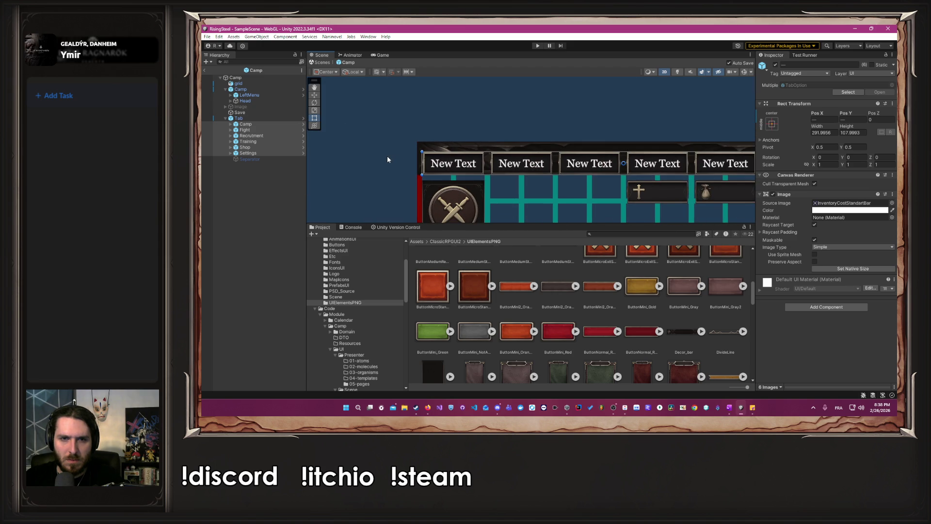
pyautogui.press('Right')
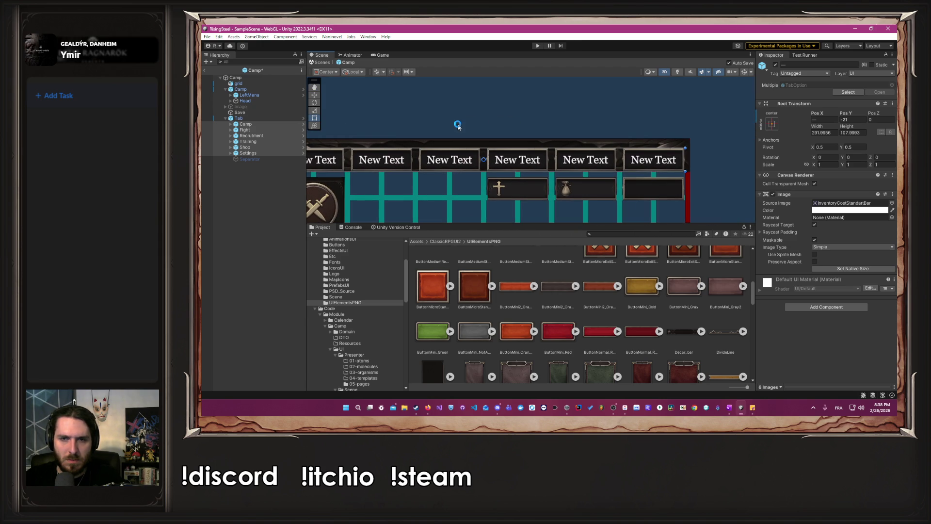
# Deselect, pan across the Camp layout, and deactivate the grid object
pyautogui.click(461, 123)
pyautogui.moveTo(461, 122)
pyautogui.mouseDown()
pyautogui.moveTo(573, 112)
pyautogui.moveTo(565, 107)
pyautogui.mouseUp()
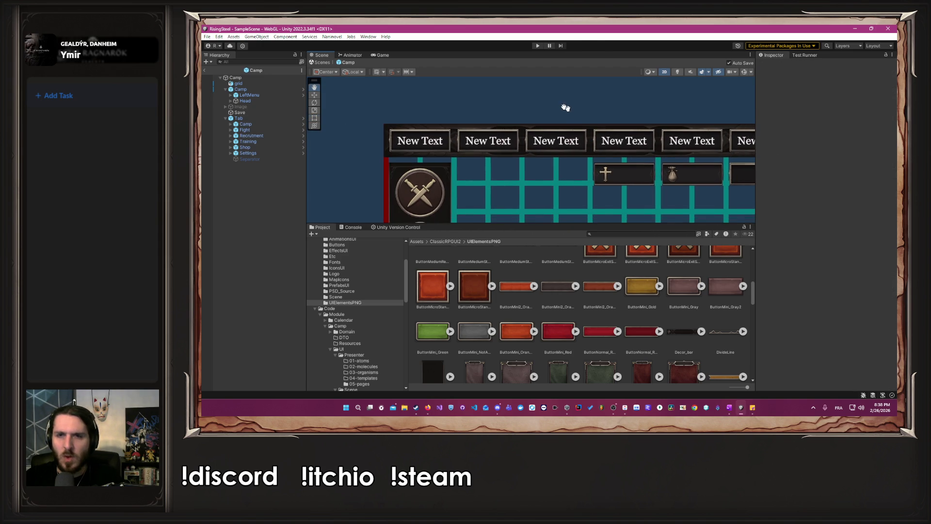
pyautogui.scroll(-2, 562, 108)
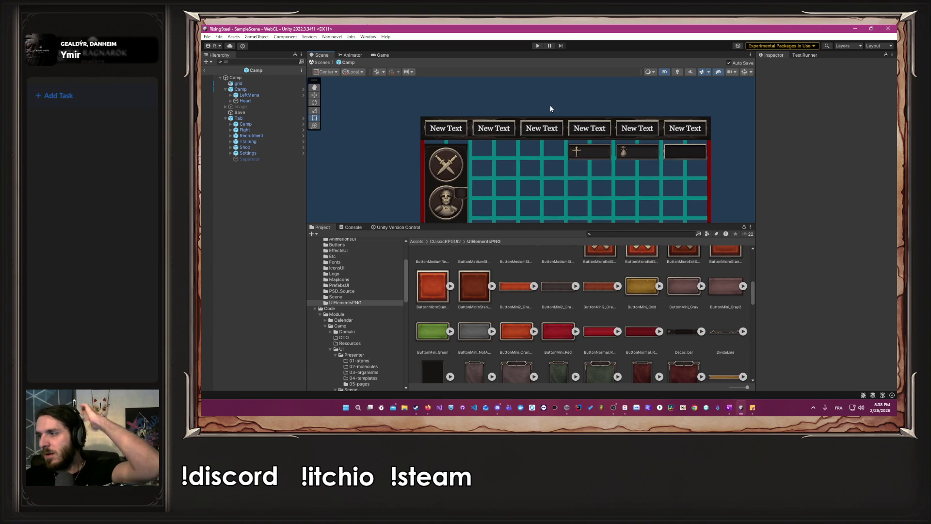
pyautogui.click(238, 83)
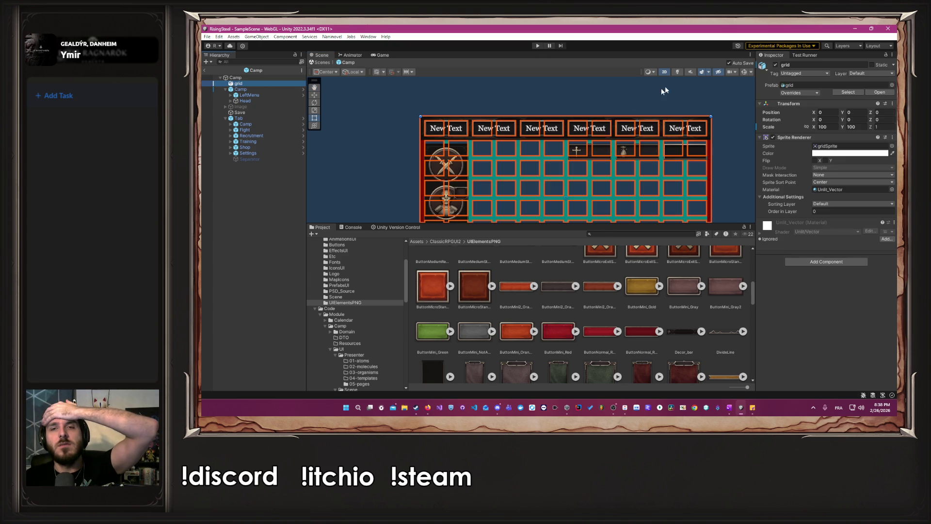
pyautogui.click(775, 65)
# Play the game, enter the name 'A', pick a character, and enlarge the Game view
pyautogui.click(589, 86)
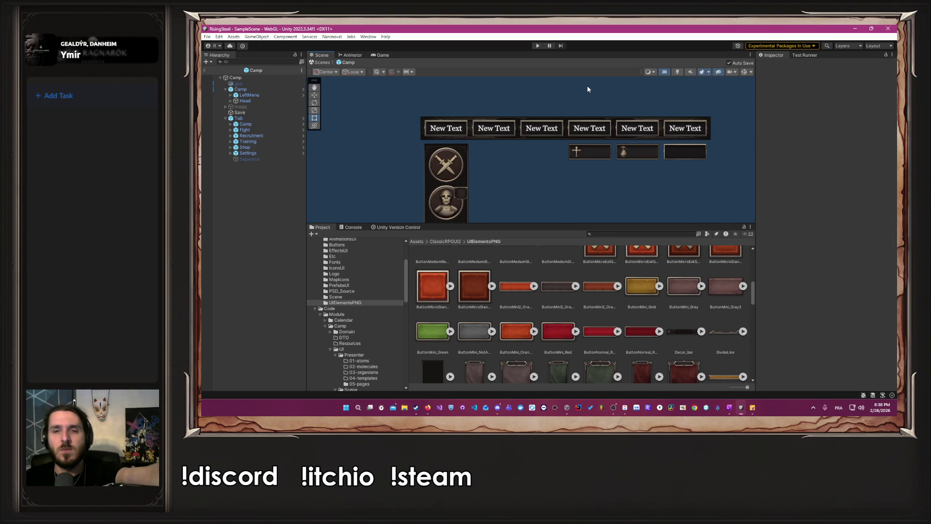
pyautogui.click(536, 46)
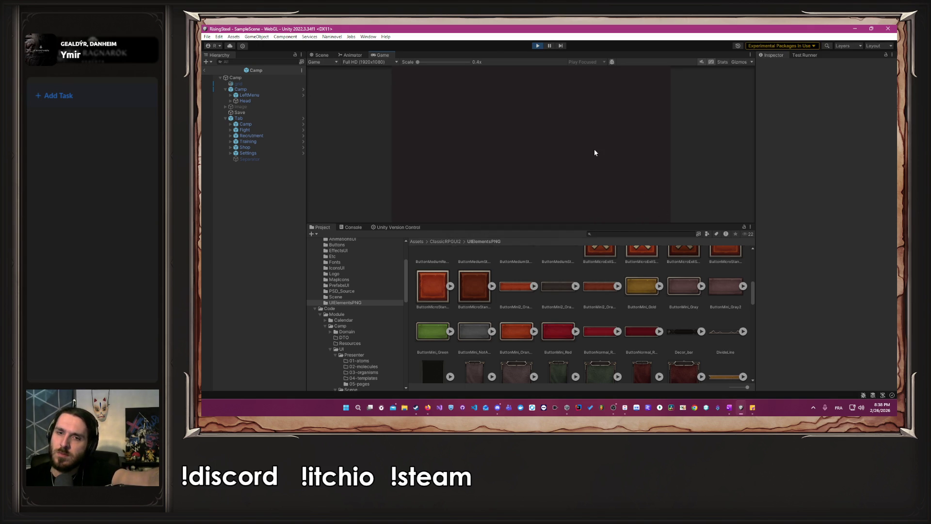
pyautogui.click(531, 113)
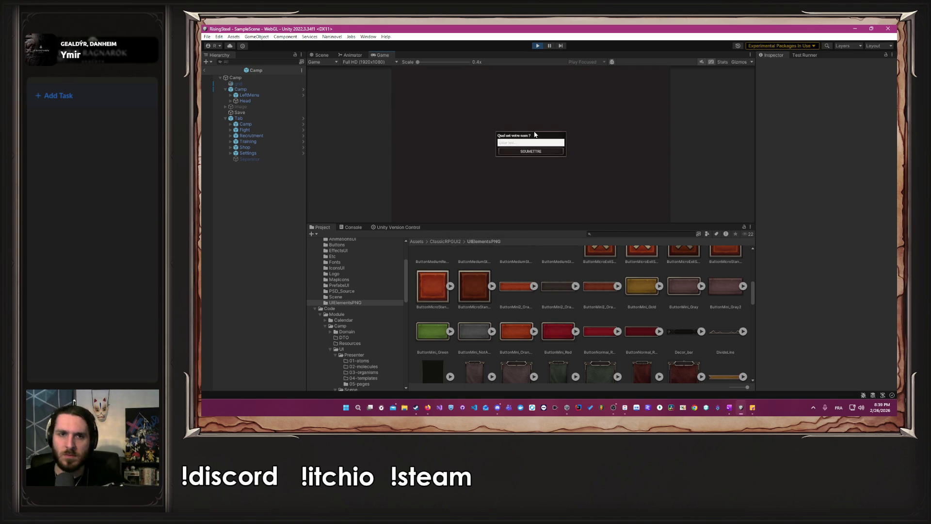
pyautogui.write('Albert')
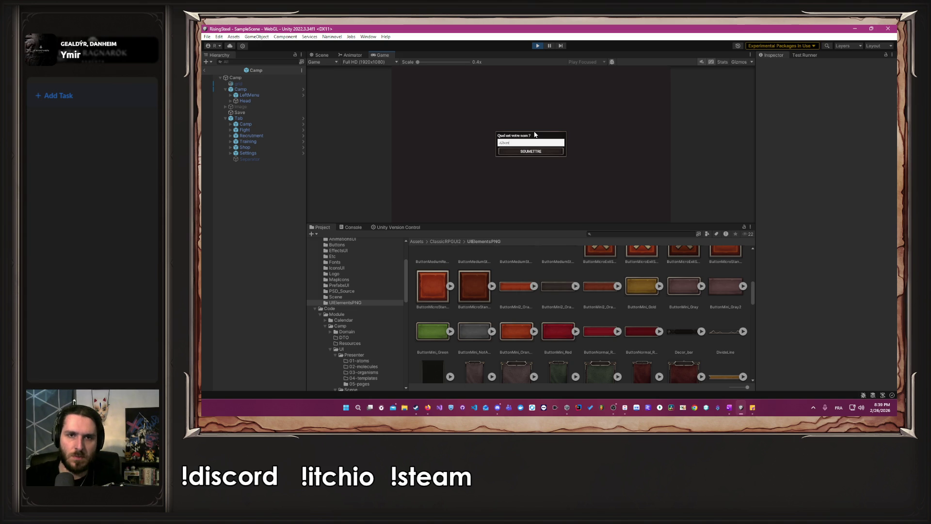
pyautogui.press('Return')
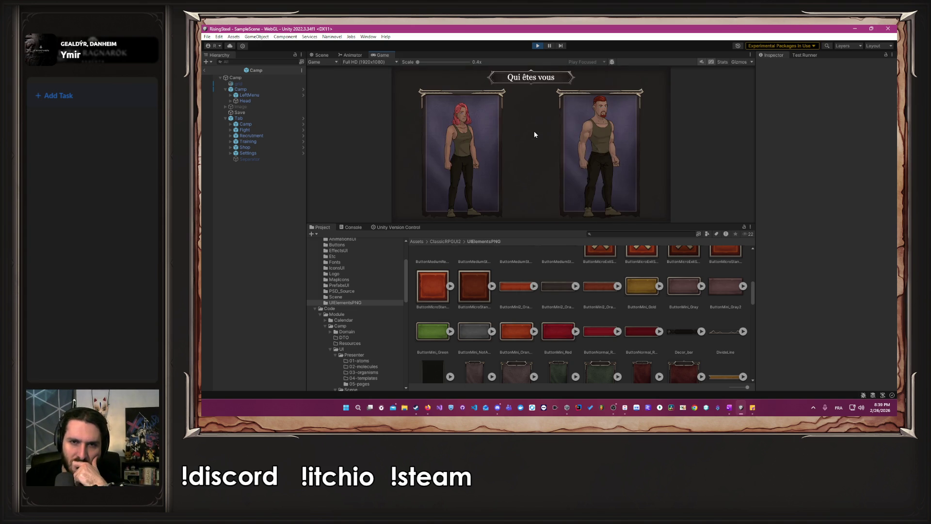
pyautogui.click(525, 142)
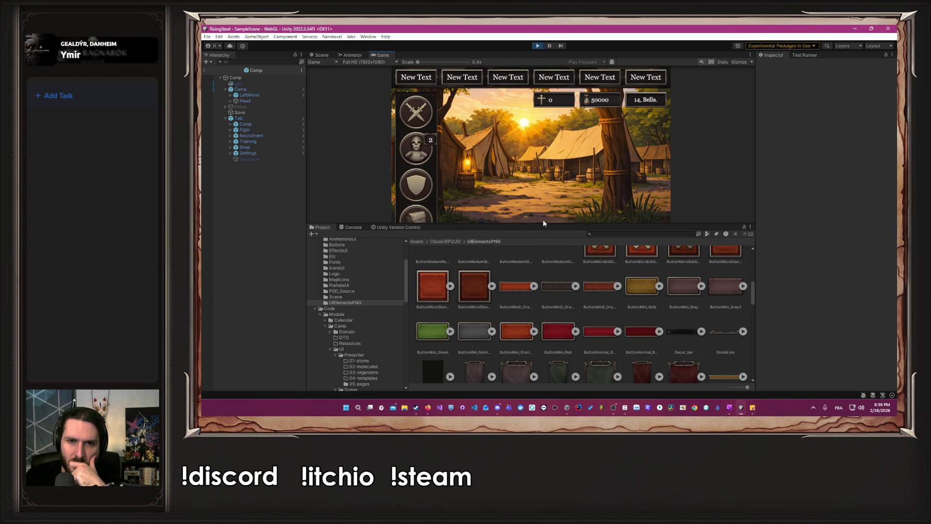
pyautogui.moveTo(543, 222); pyautogui.dragTo(539, 289)
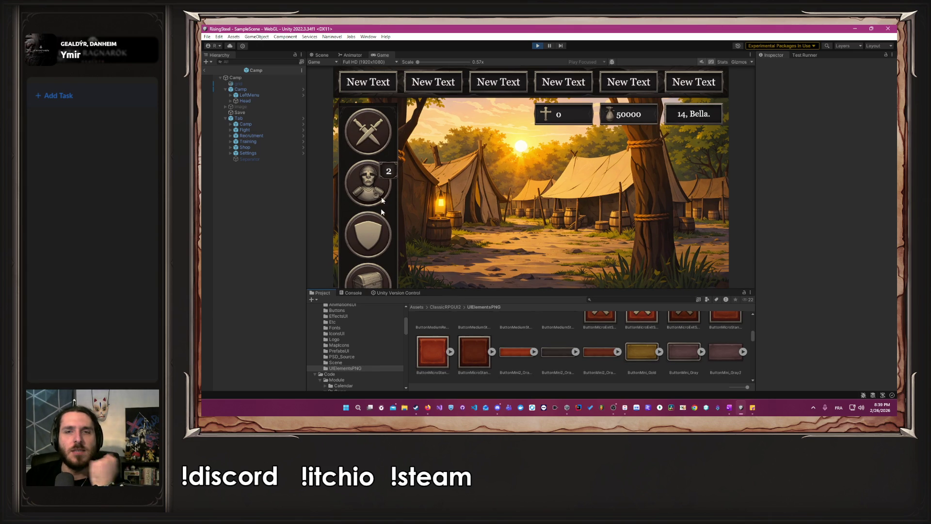
# Stop play mode, deactivate LeftMenu, and recenter the Scene view on the tab bar
pyautogui.click(538, 45)
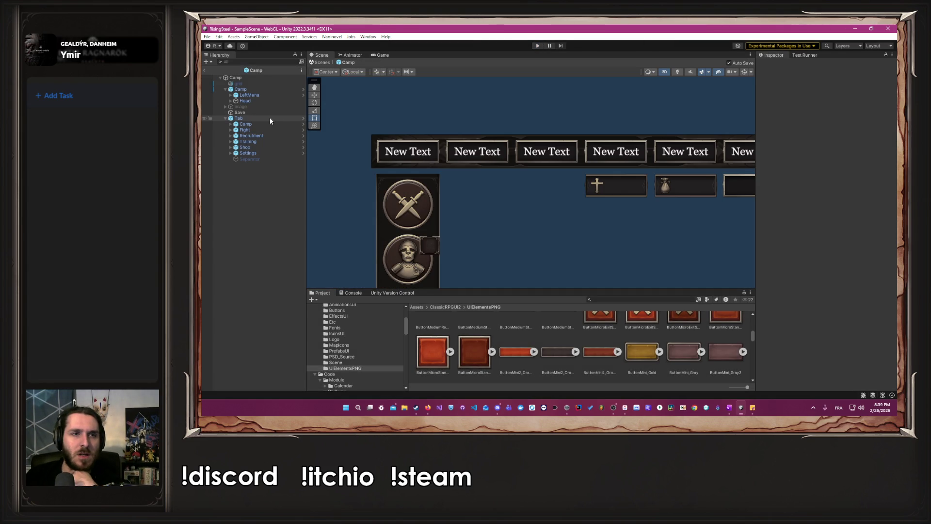
pyautogui.click(263, 95)
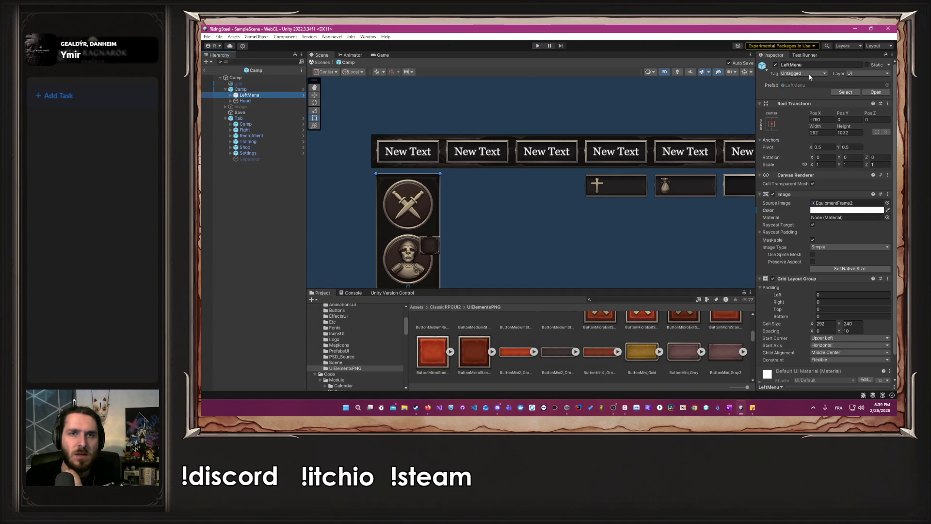
pyautogui.click(775, 65)
pyautogui.click(546, 108)
pyautogui.scroll(-3, 612, 168)
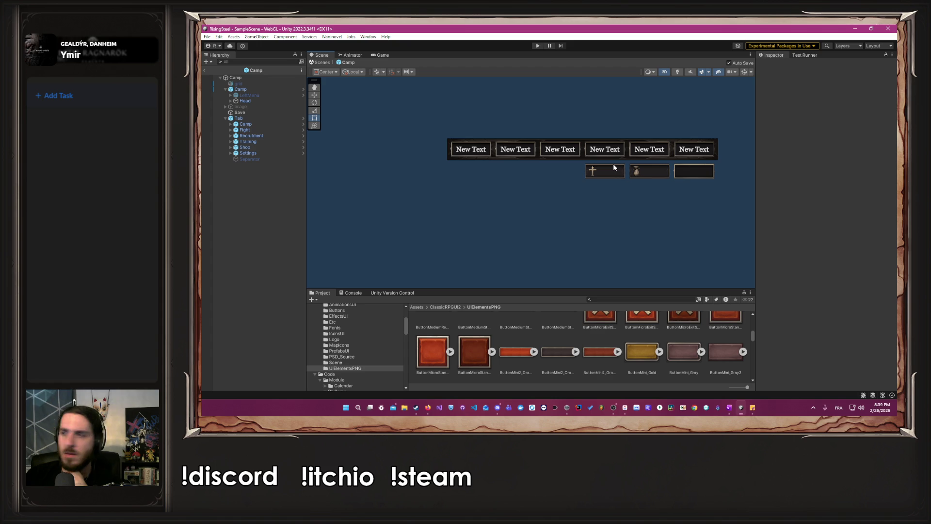
pyautogui.moveTo(613, 167)
pyautogui.mouseDown()
pyautogui.moveTo(617, 124)
pyautogui.moveTo(593, 170)
pyautogui.mouseUp()
pyautogui.scroll(2, 597, 163)
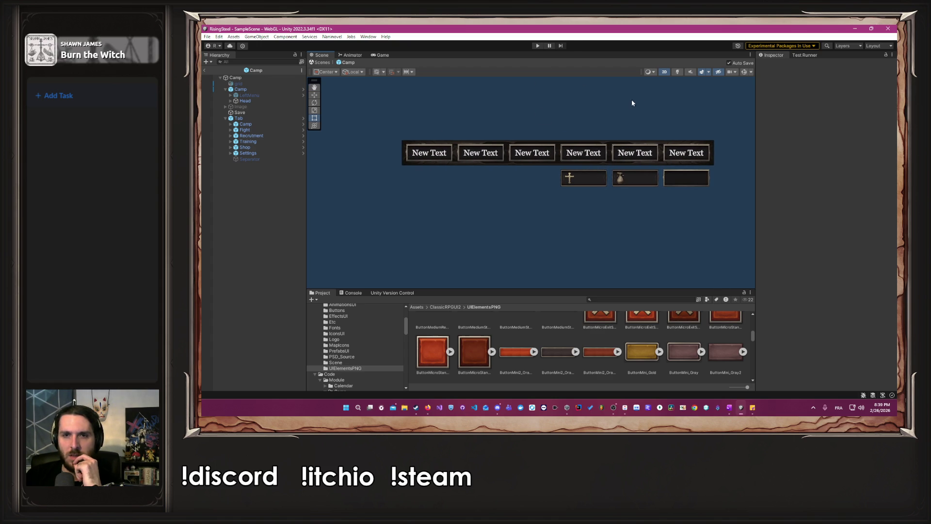
pyautogui.scroll(2, 631, 102)
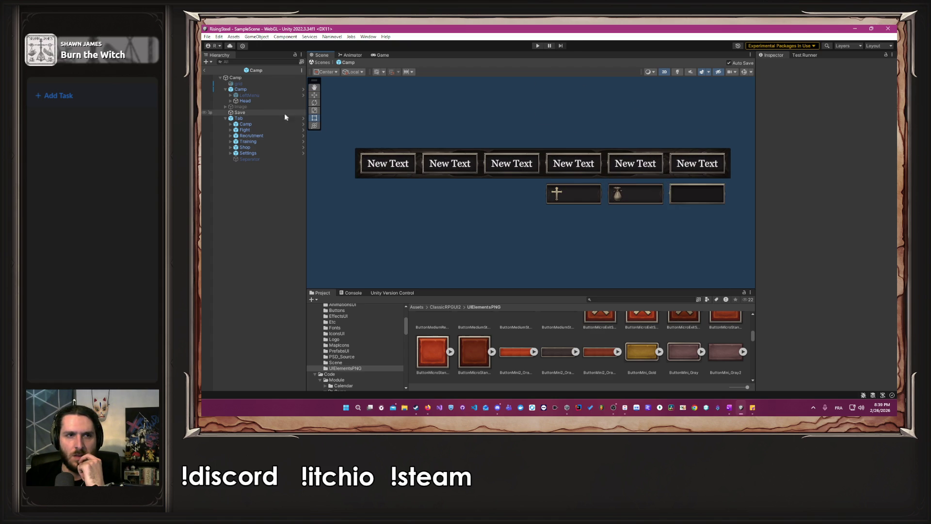
# Toggle the background logo Image on and back off, leaving it hidden
pyautogui.click(271, 106)
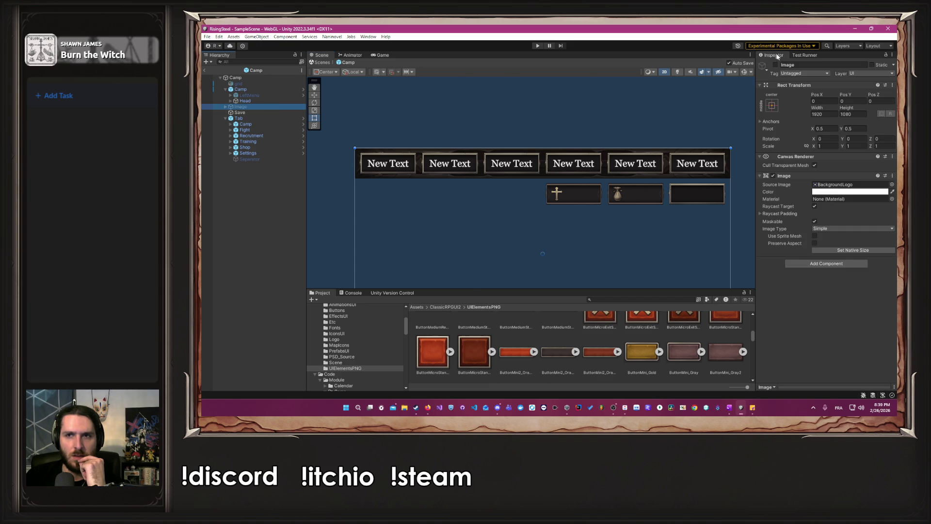
pyautogui.click(775, 65)
pyautogui.click(775, 65)
pyautogui.moveTo(558, 118); pyautogui.dragTo(561, 103)
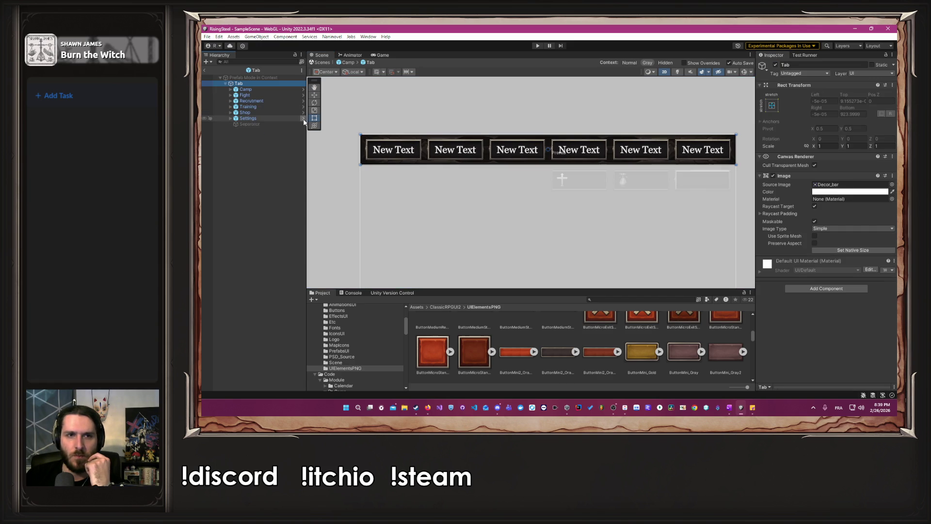
# In the Tab prefab, set the first two Label texts to 'Camp' and 'Fight'
pyautogui.click(303, 118)
pyautogui.click(230, 90)
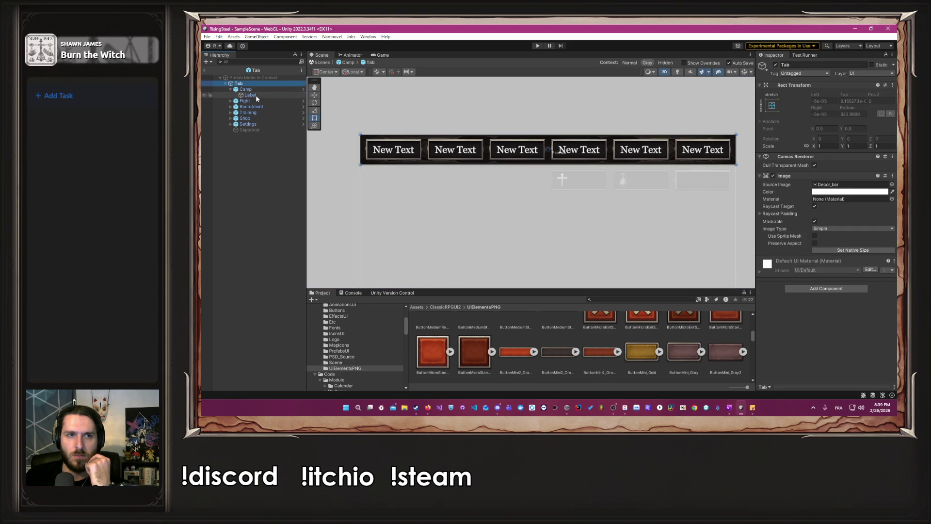
pyautogui.click(249, 95)
pyautogui.click(821, 201)
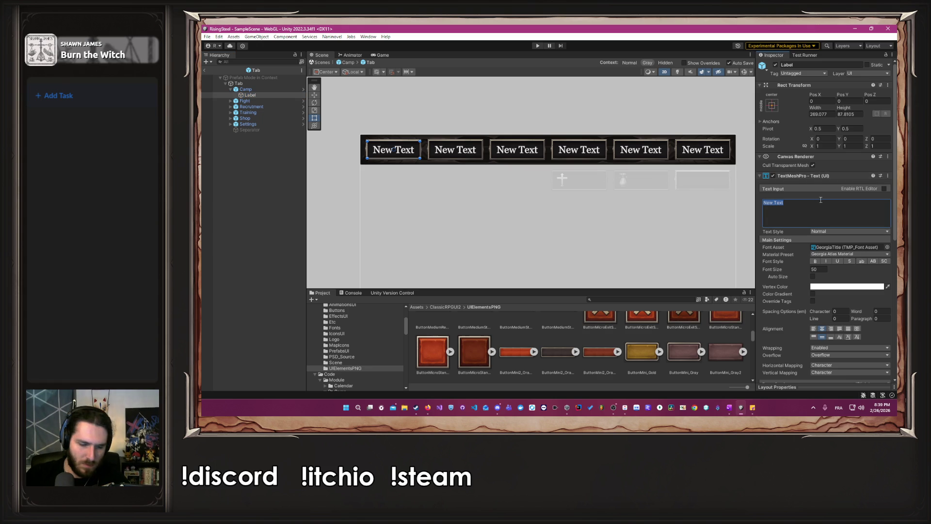
pyautogui.write('Camp')
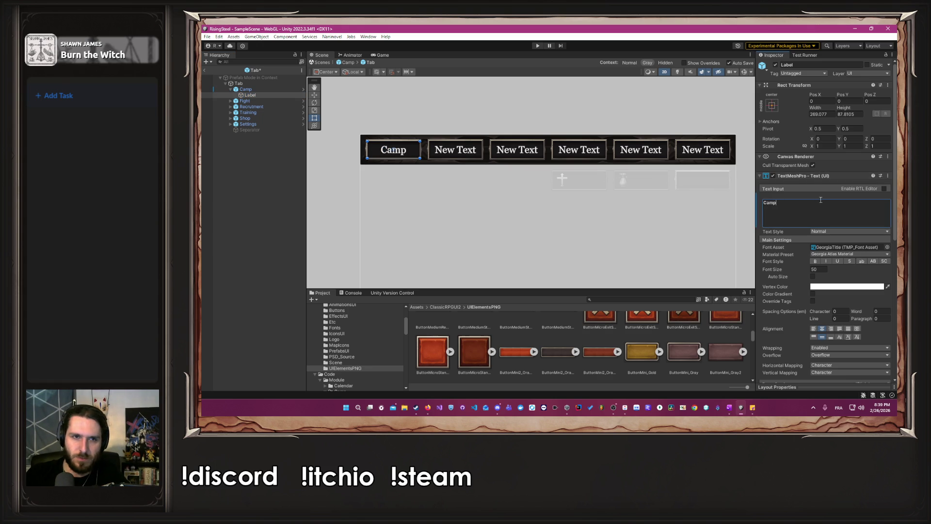
pyautogui.click(245, 101)
pyautogui.click(231, 100)
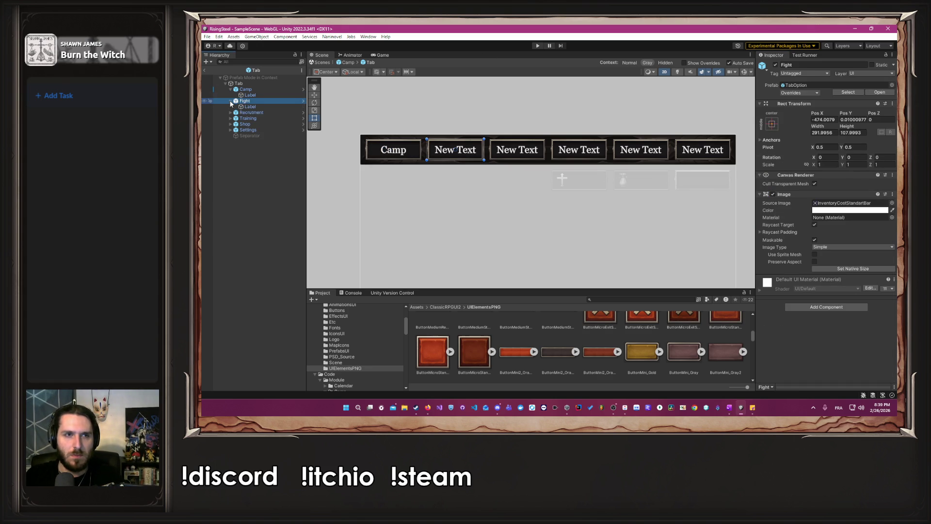
pyautogui.click(249, 107)
pyautogui.click(821, 215)
pyautogui.write('F')
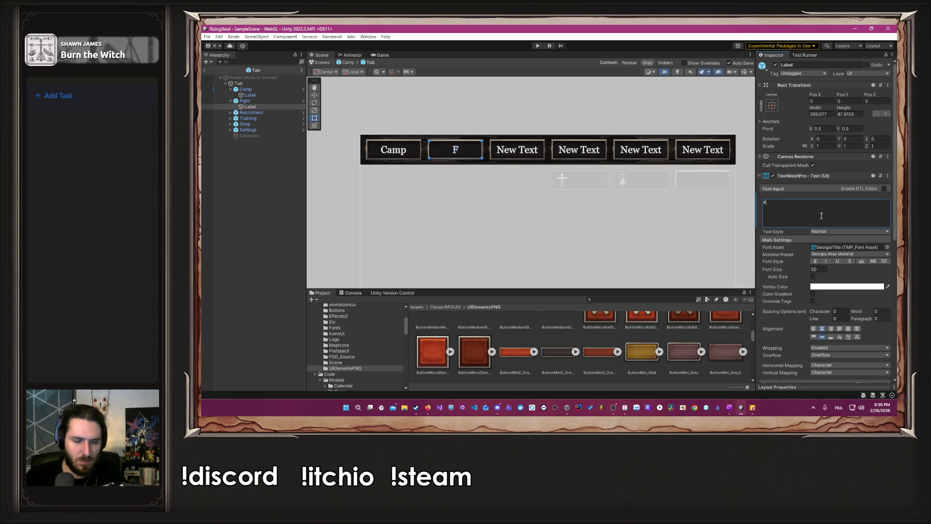
pyautogui.write('ight')
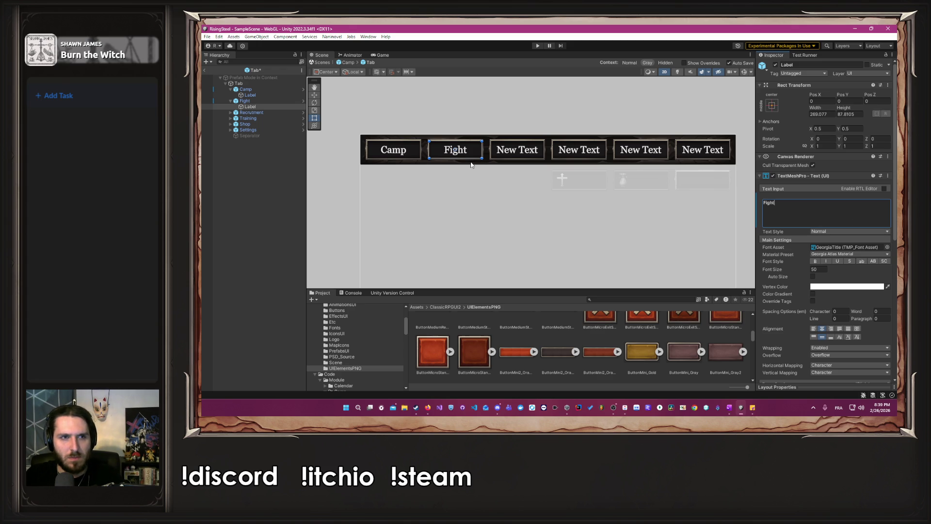
# Set the third tab's Label text to 'Recruitment'
pyautogui.click(231, 112)
pyautogui.click(249, 118)
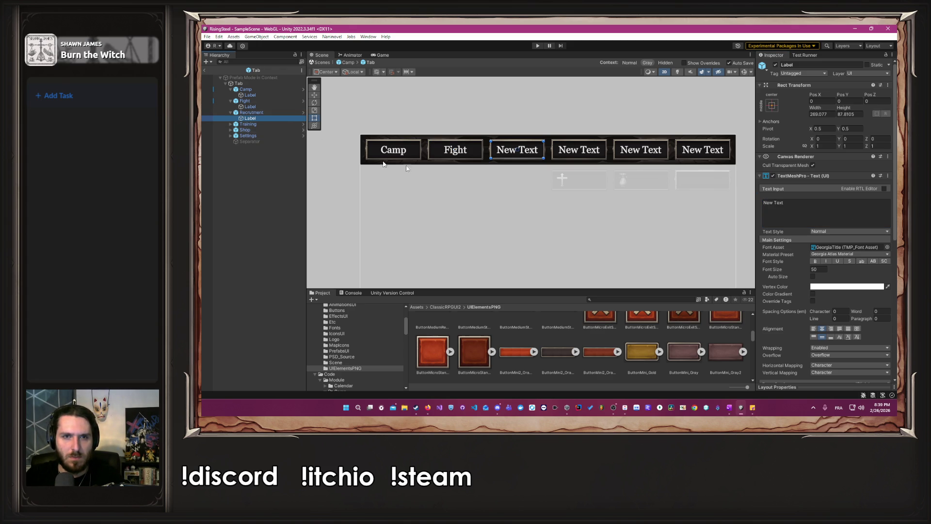
pyautogui.click(830, 207)
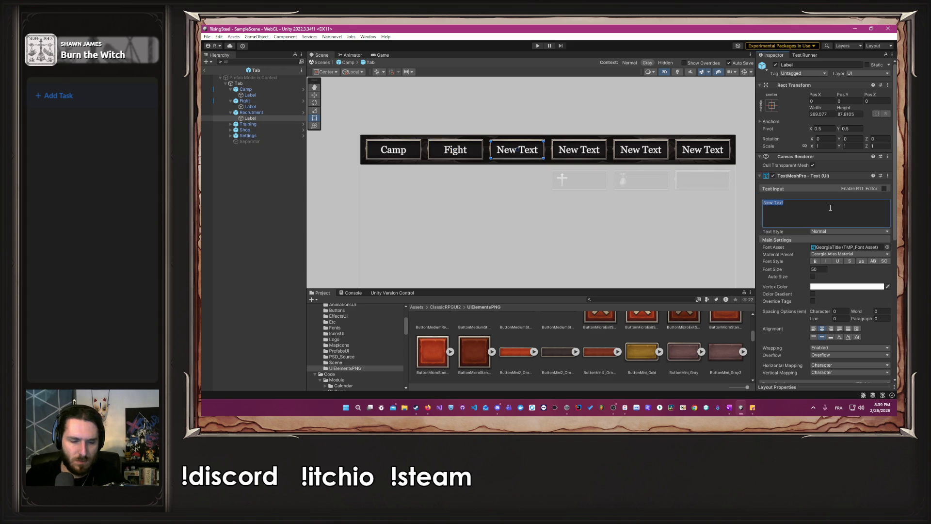
pyautogui.write('Recruitment')
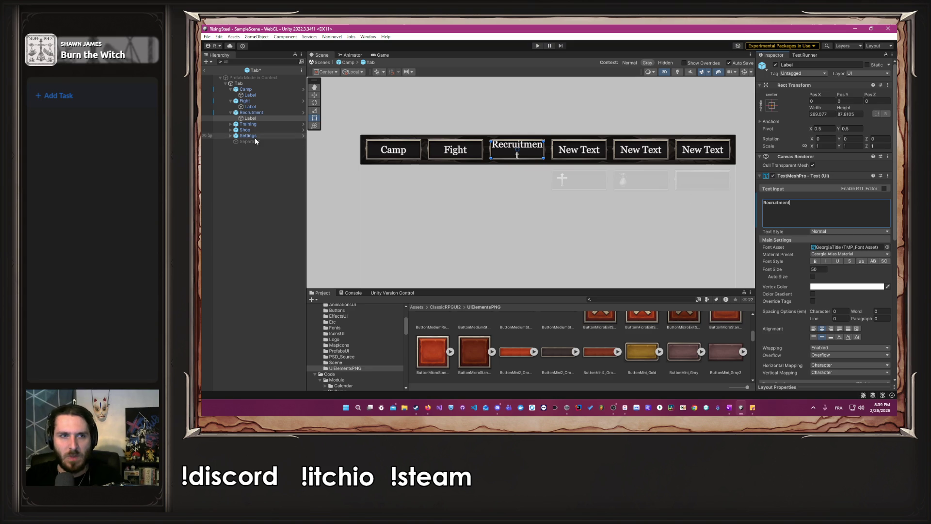
# Set the Fight and Camp label font sizes to 45, then the Recruitment label's
pyautogui.click(250, 106)
pyautogui.click(826, 268)
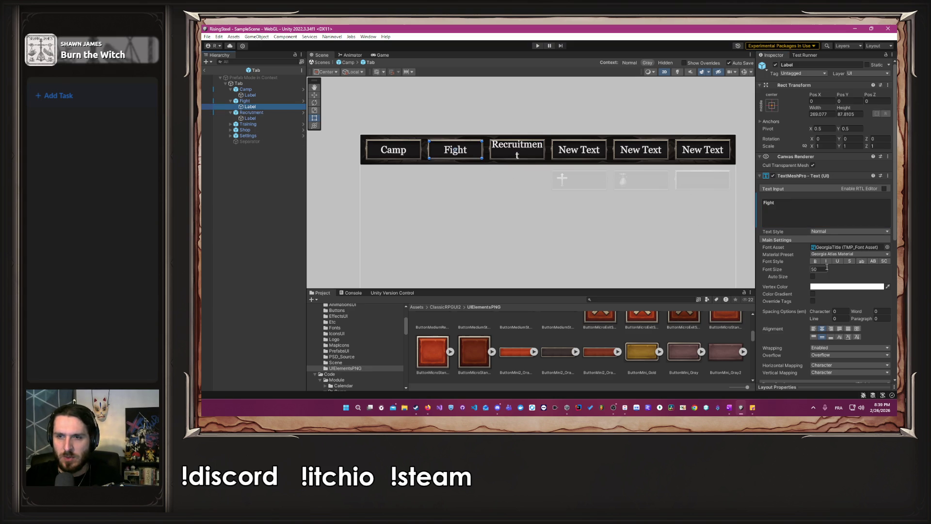
pyautogui.write('45')
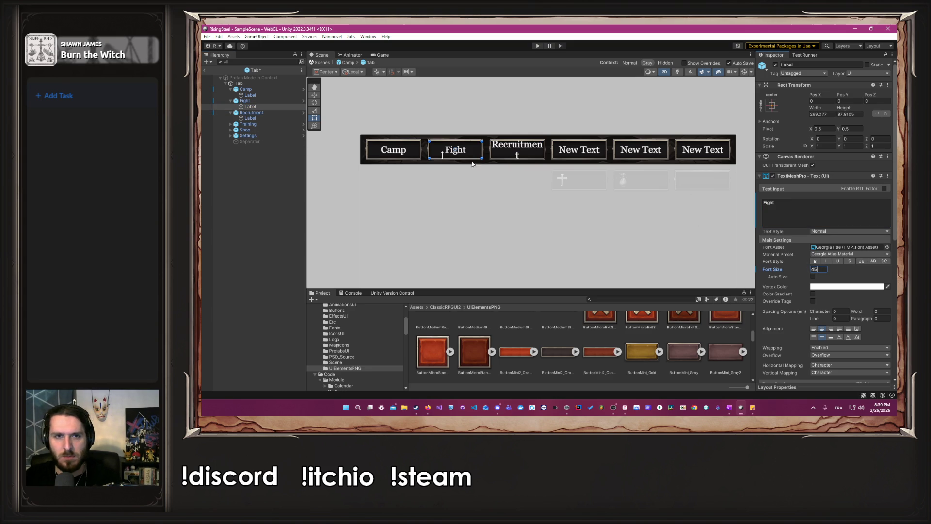
pyautogui.click(249, 95)
pyautogui.click(820, 270)
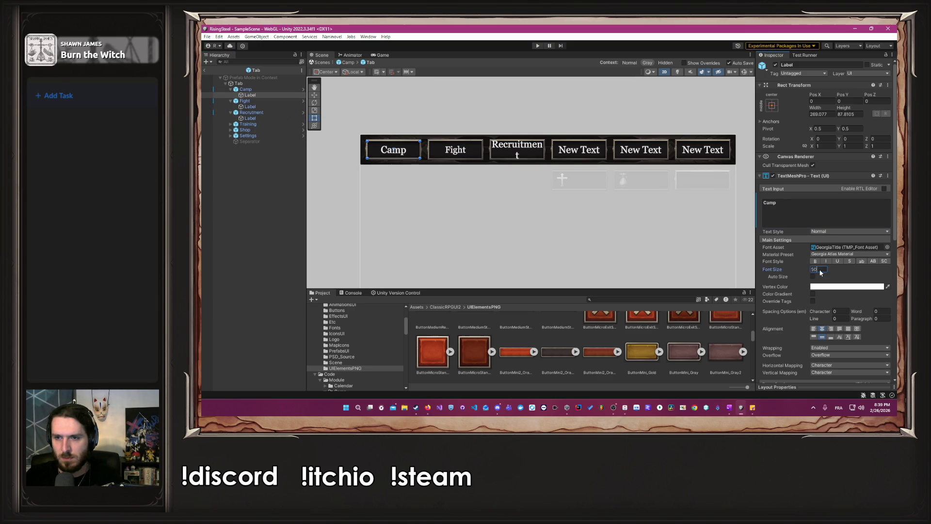
pyautogui.write('45')
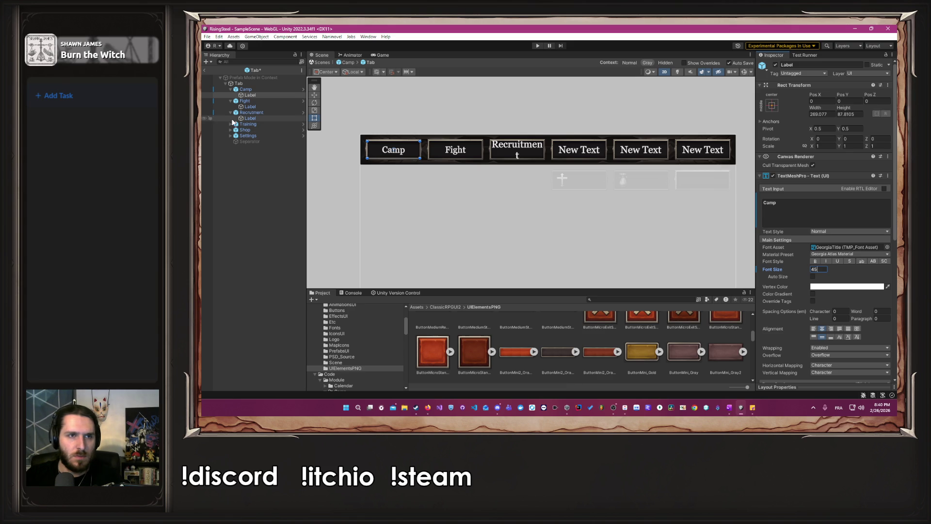
pyautogui.click(250, 118)
pyautogui.click(824, 271)
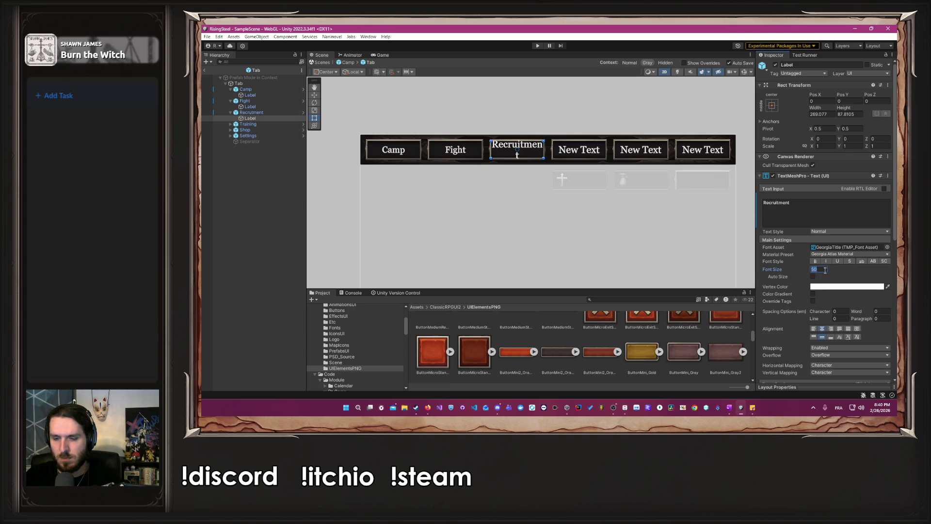
# Finish Recruitment at size 45, then label the fourth tab 'Training' at font size 45
pyautogui.write('45')
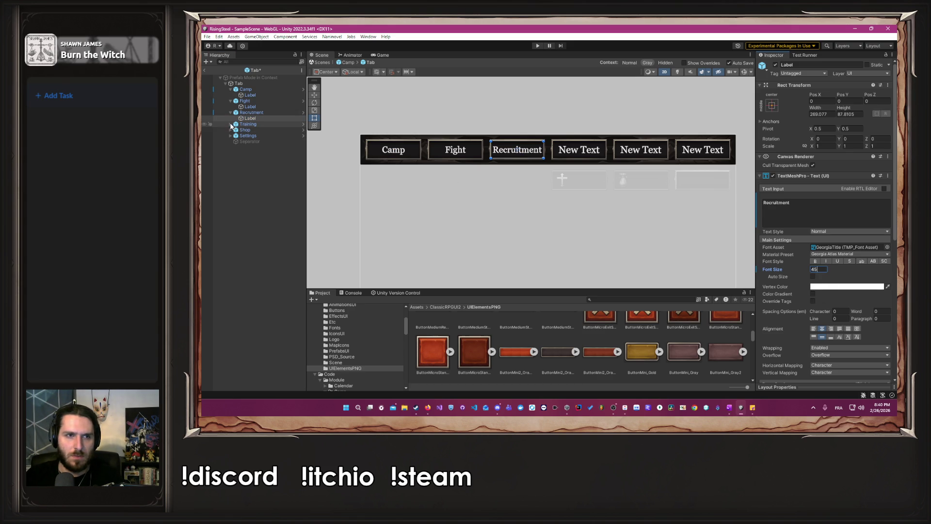
pyautogui.click(231, 124)
pyautogui.click(250, 130)
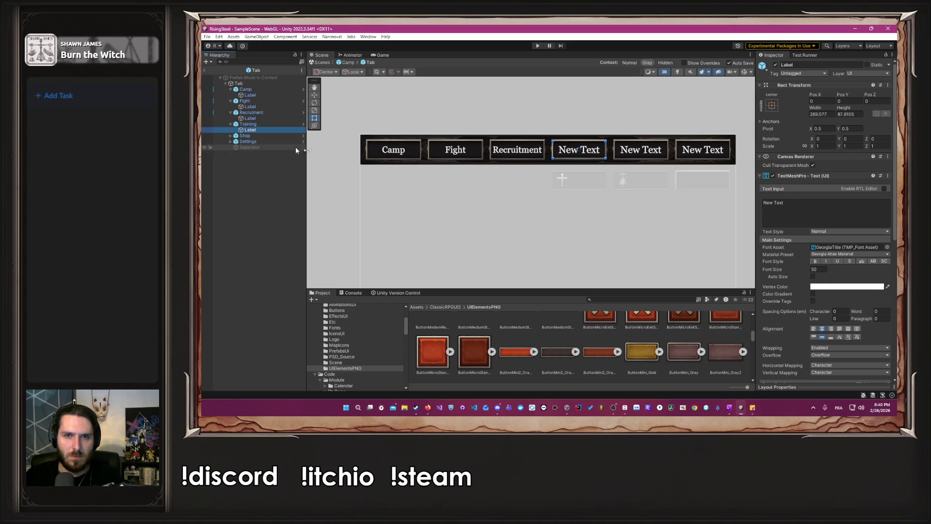
pyautogui.click(822, 271)
pyautogui.write('45')
pyautogui.doubleClick(778, 202)
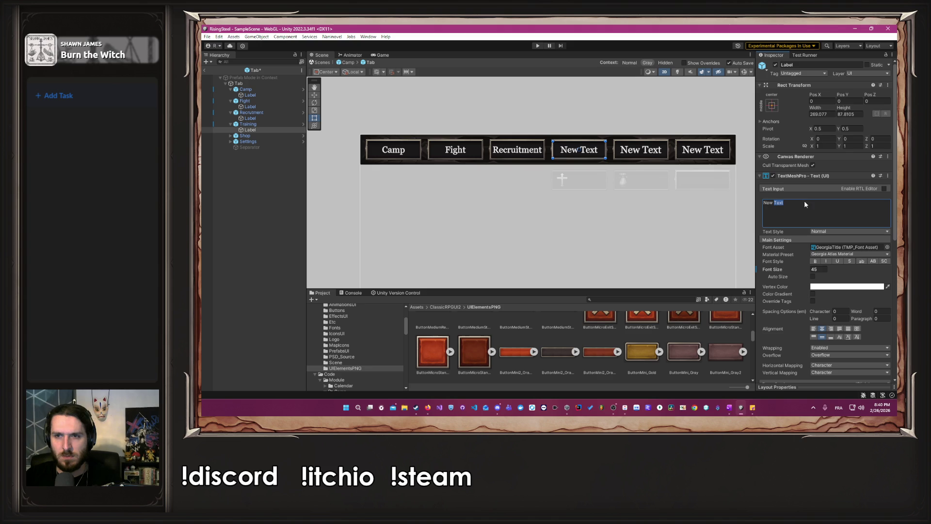
pyautogui.write('Training')
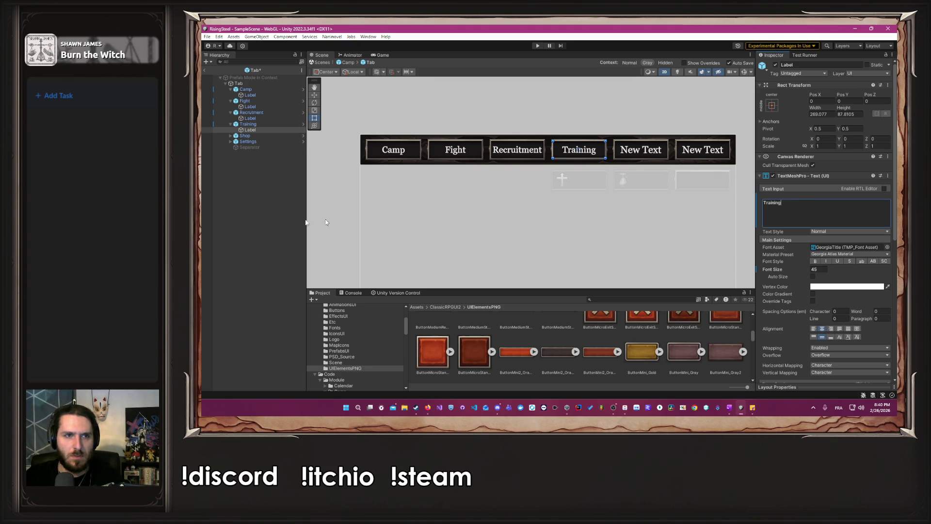
# Label the fifth tab 'Shop' with font size 45
pyautogui.click(231, 136)
pyautogui.click(250, 141)
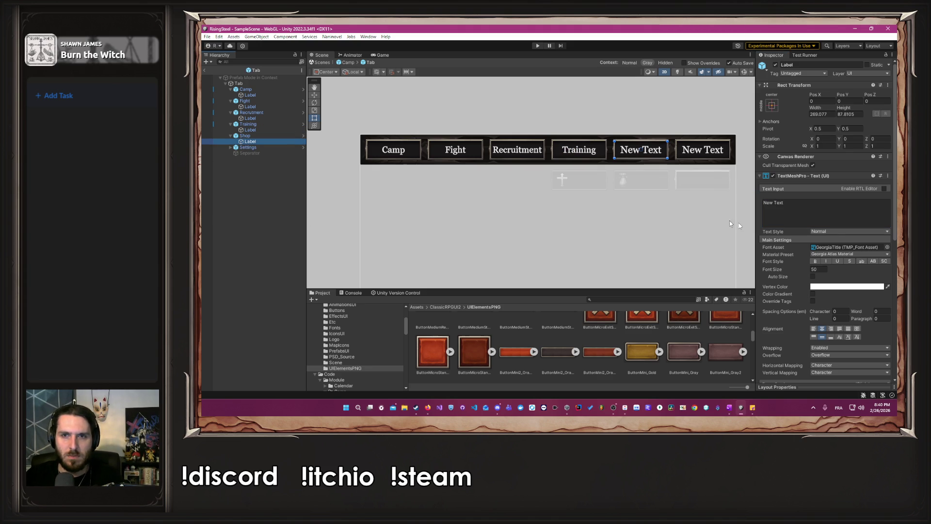
pyautogui.click(824, 269)
pyautogui.write('45')
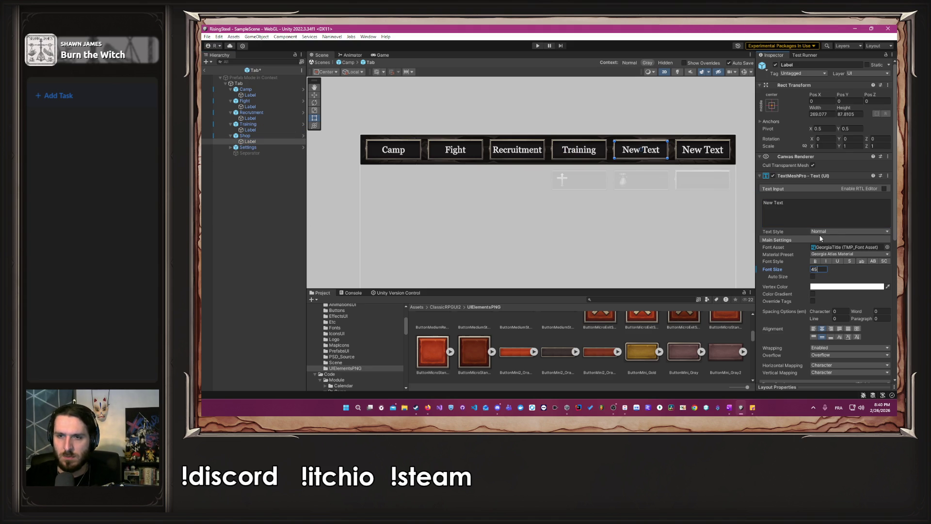
pyautogui.doubleClick(822, 216)
pyautogui.write('S')
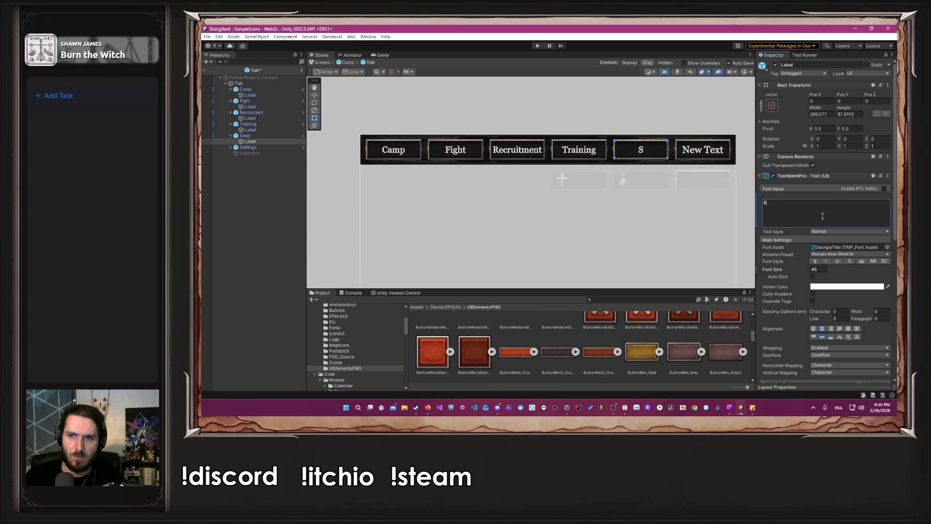
pyautogui.write('hop')
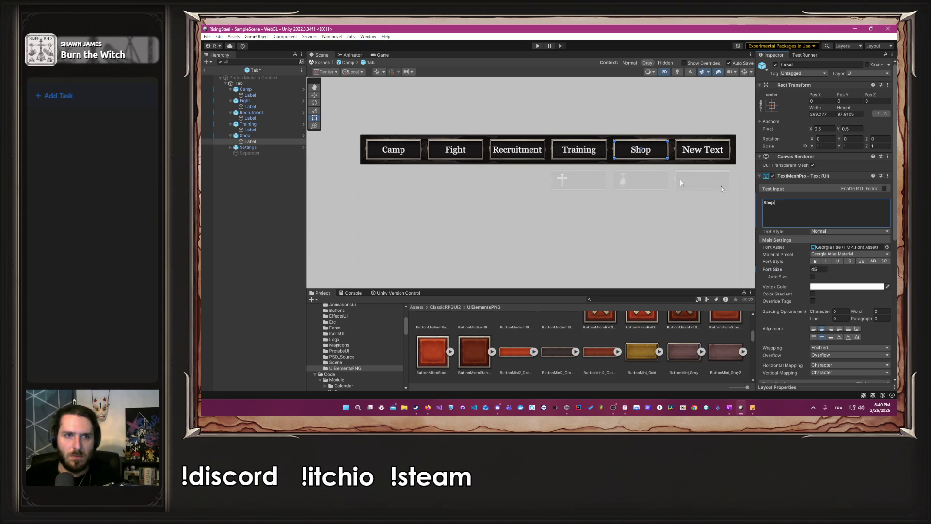
# Label the sixth tab 'Settings' with font size 45
pyautogui.click(230, 147)
pyautogui.click(250, 152)
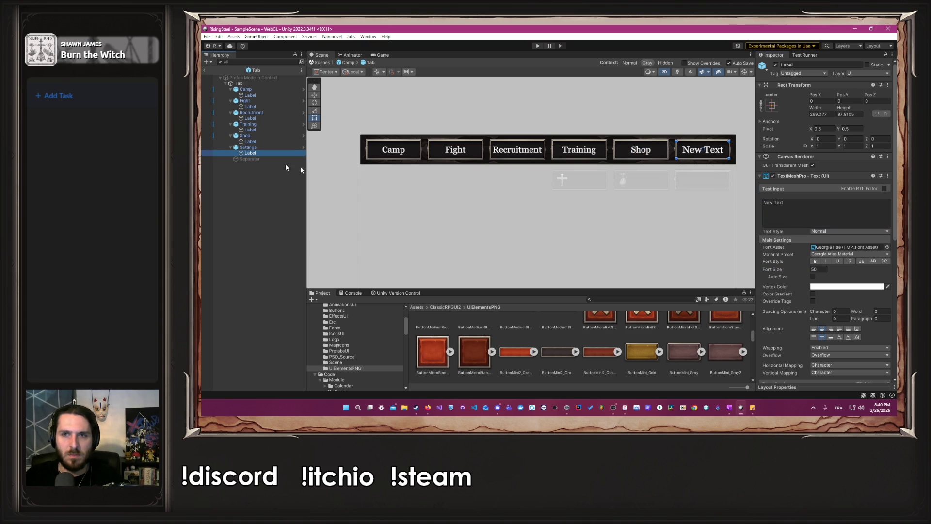
pyautogui.click(817, 269)
pyautogui.click(817, 269)
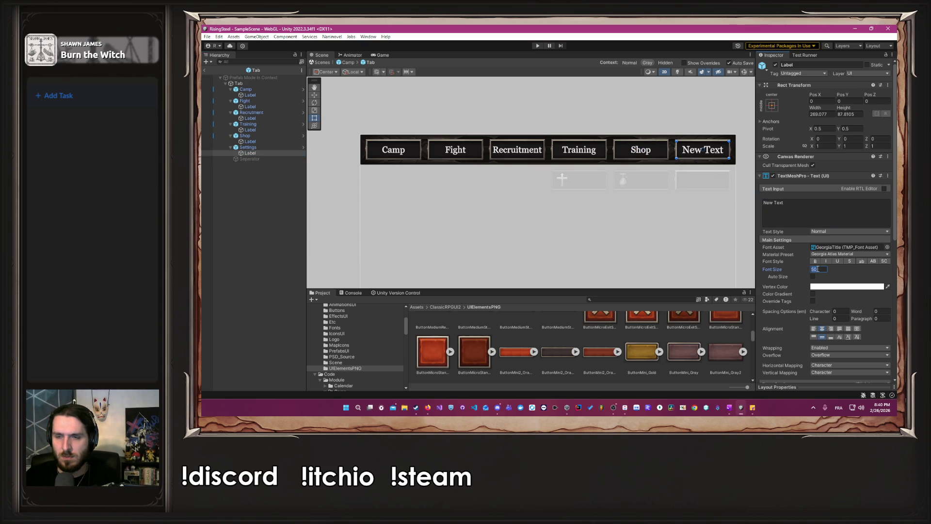
pyautogui.write('45')
pyautogui.click(818, 209)
pyautogui.write('Se')
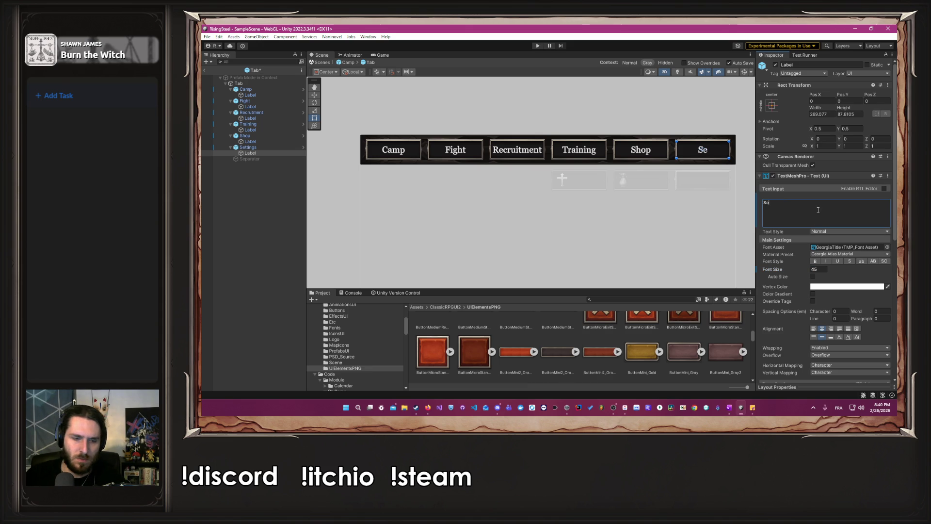
pyautogui.write('ttings')
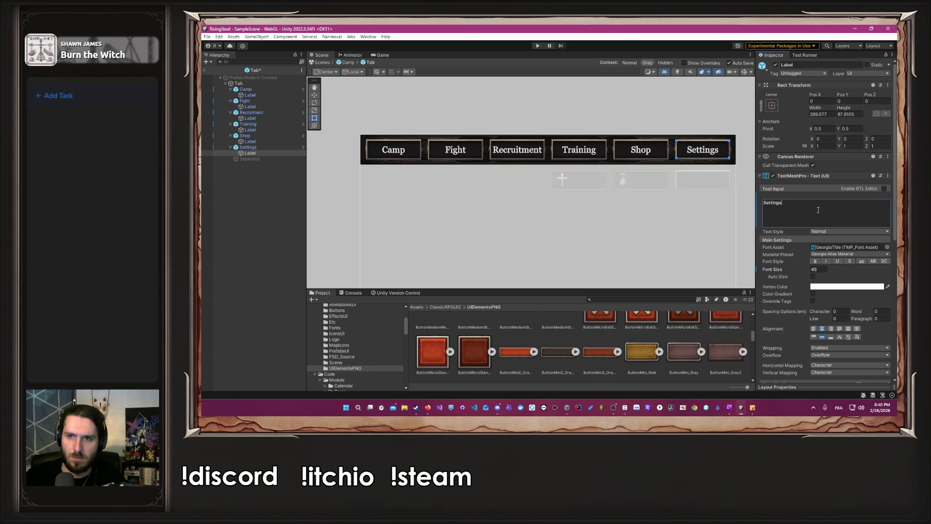
pyautogui.click(680, 113)
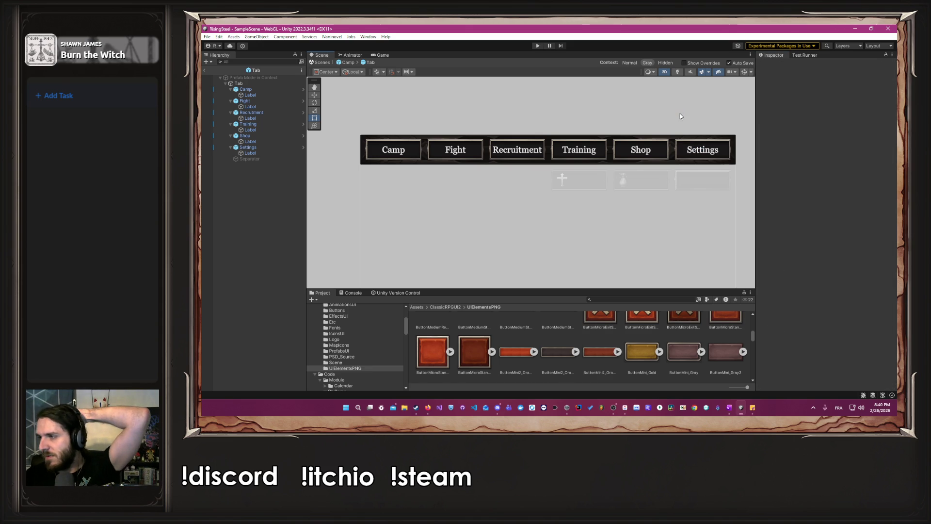
# Open the TabOption prefab and add a Button component to it
pyautogui.click(347, 63)
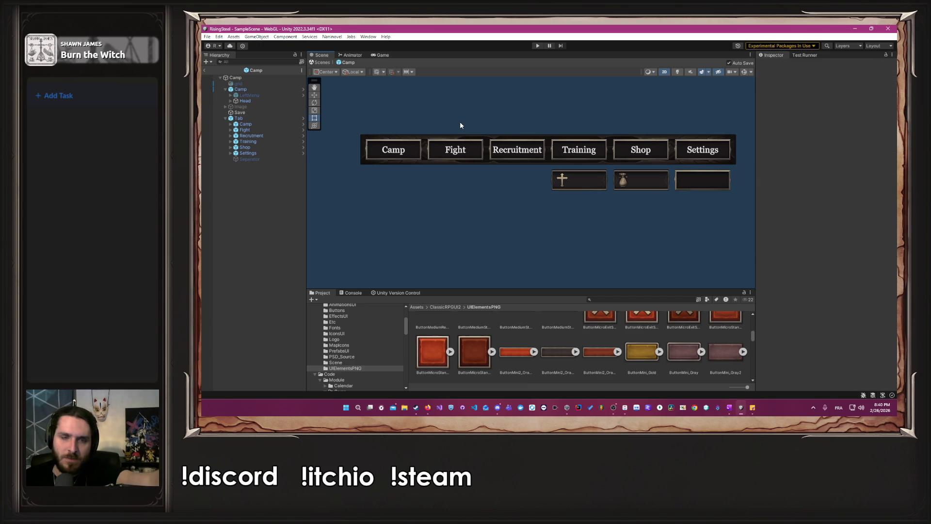
pyautogui.click(283, 125)
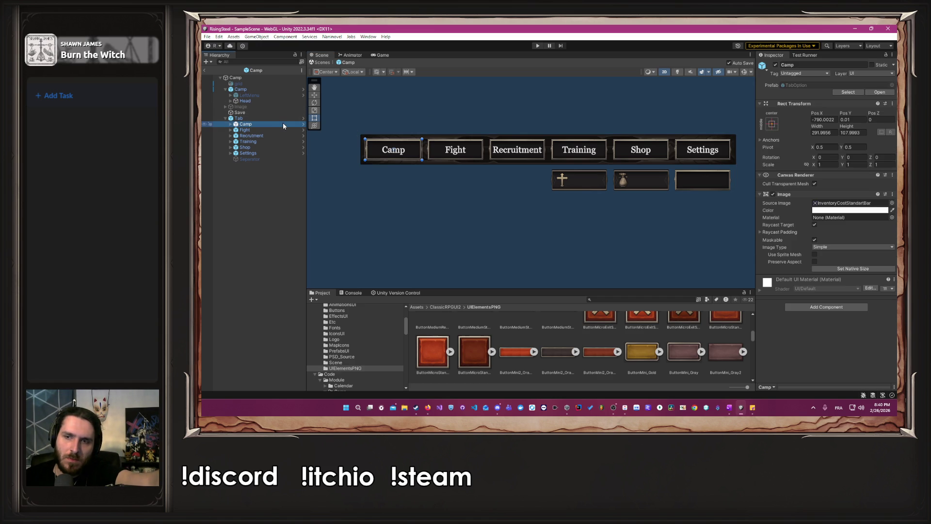
pyautogui.click(303, 124)
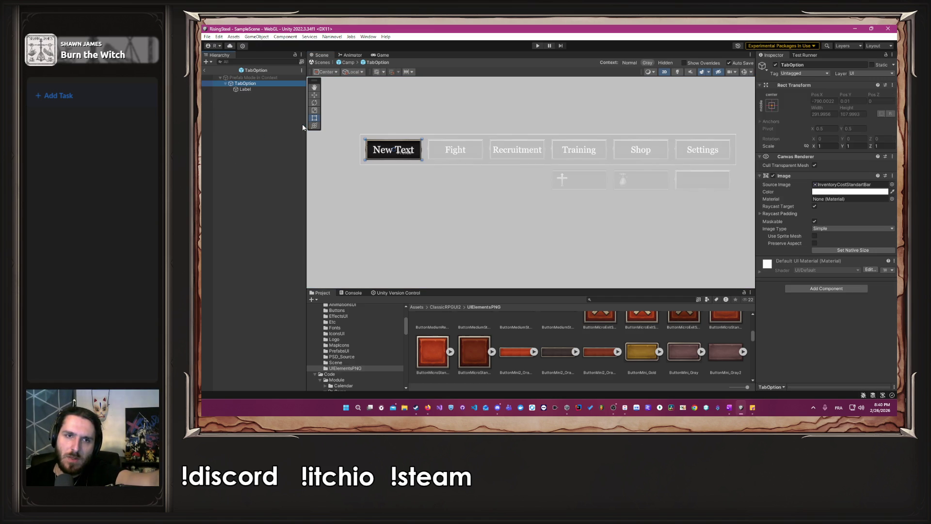
pyautogui.scroll(2, 347, 105)
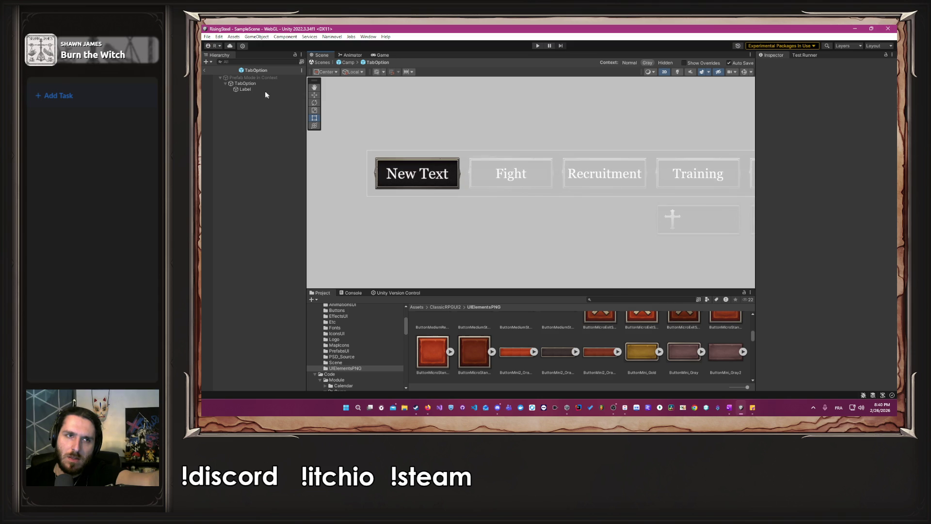
pyautogui.click(826, 288)
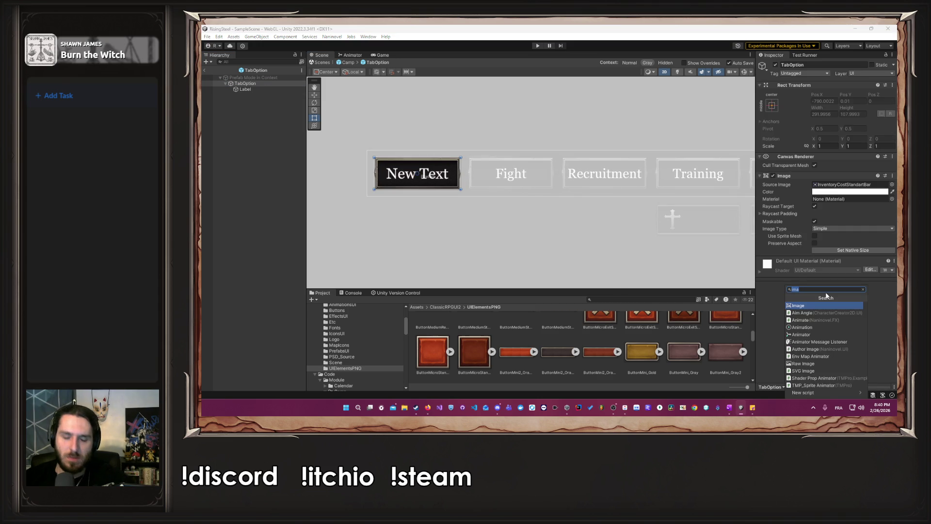
pyautogui.write('Bu')
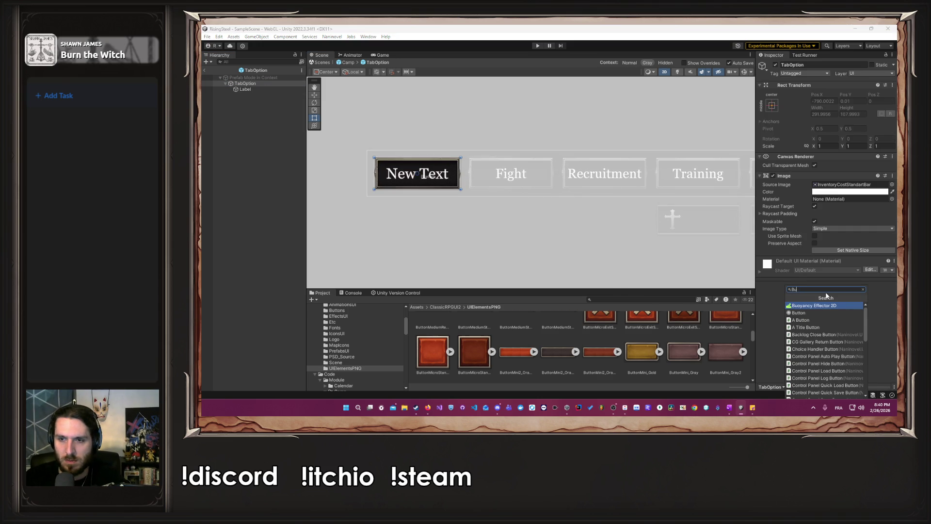
pyautogui.press('Down')
pyautogui.press('Return')
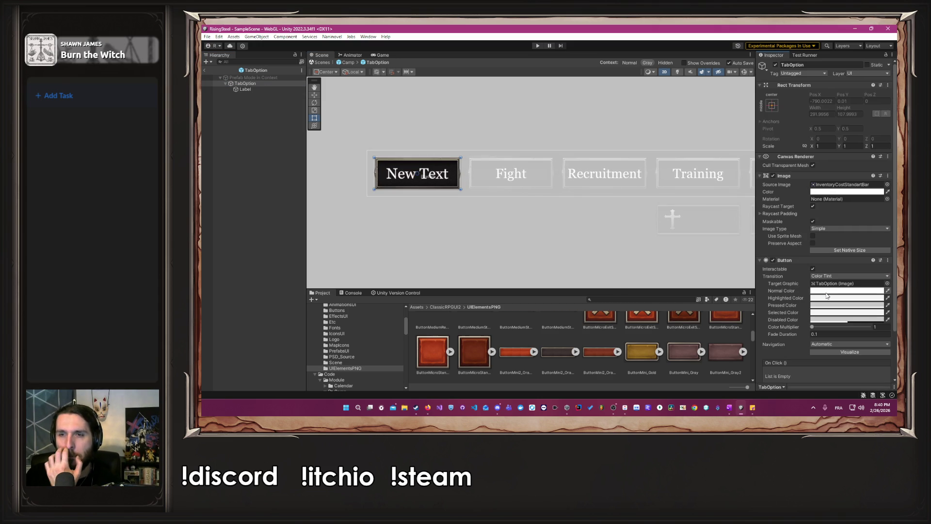
# Use Sprite Swap with InventoryCostMiniBar2 as highlight sprite, then exit the prefab and play
pyautogui.click(845, 277)
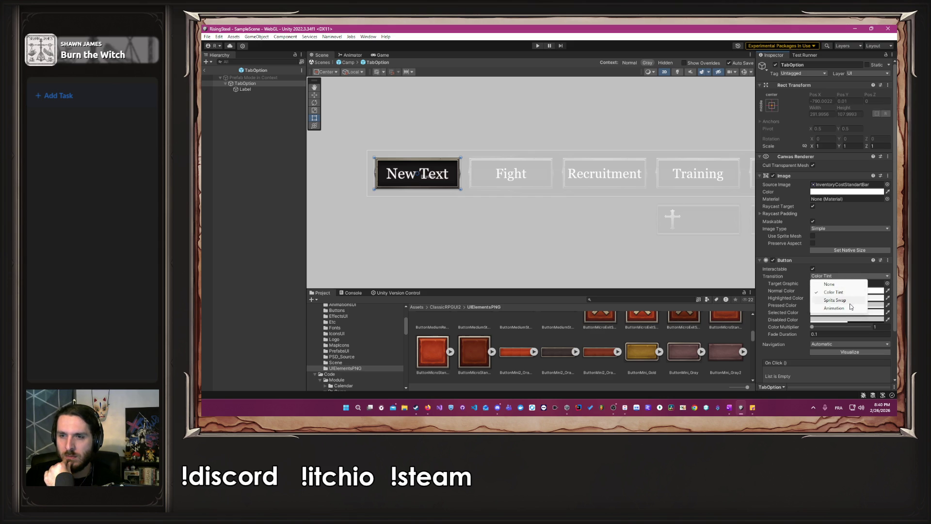
pyautogui.click(844, 302)
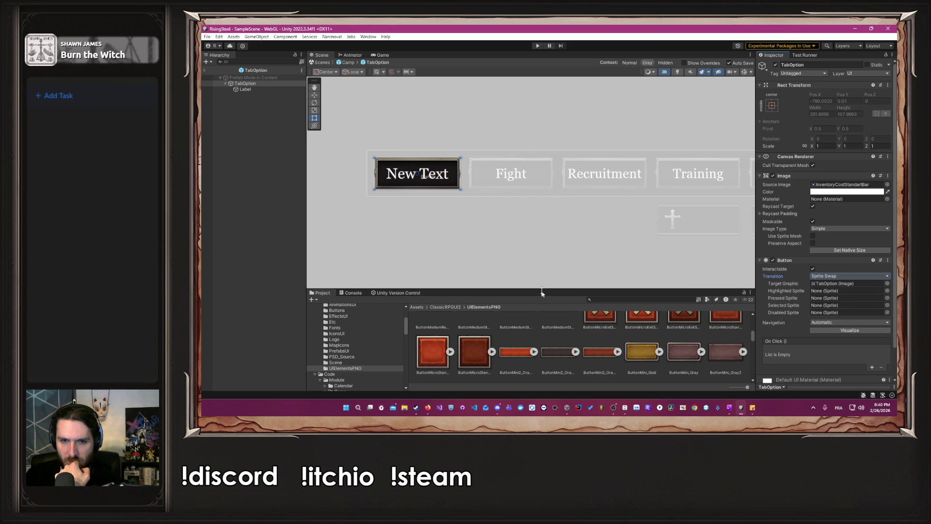
pyautogui.moveTo(542, 293); pyautogui.dragTo(536, 257)
pyautogui.scroll(-5, 527, 307)
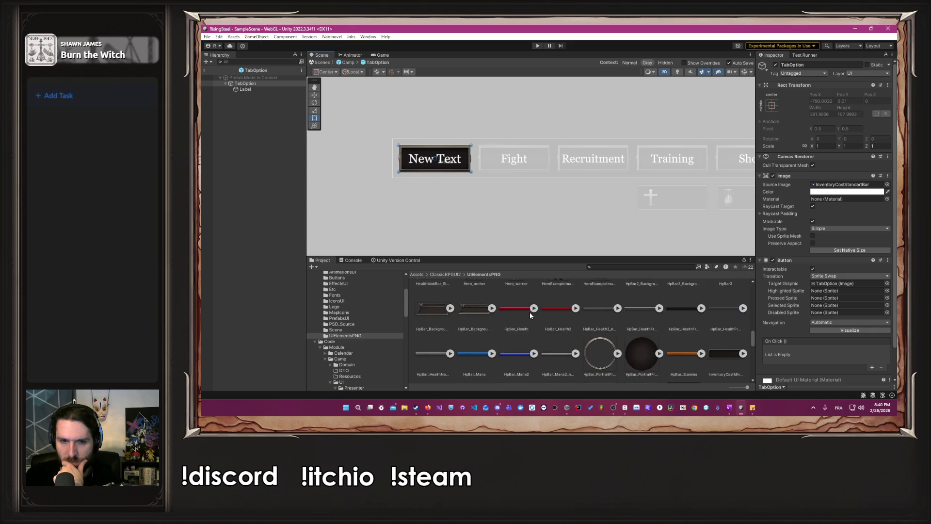
pyautogui.scroll(-3, 530, 312)
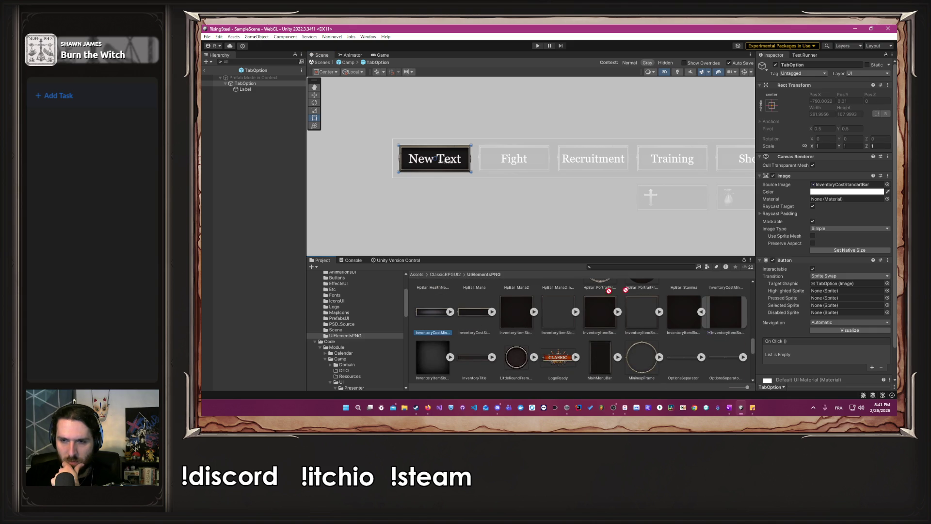
pyautogui.moveTo(609, 291)
pyautogui.mouseDown()
pyautogui.moveTo(832, 284)
pyautogui.moveTo(824, 309)
pyautogui.moveTo(846, 291)
pyautogui.mouseUp()
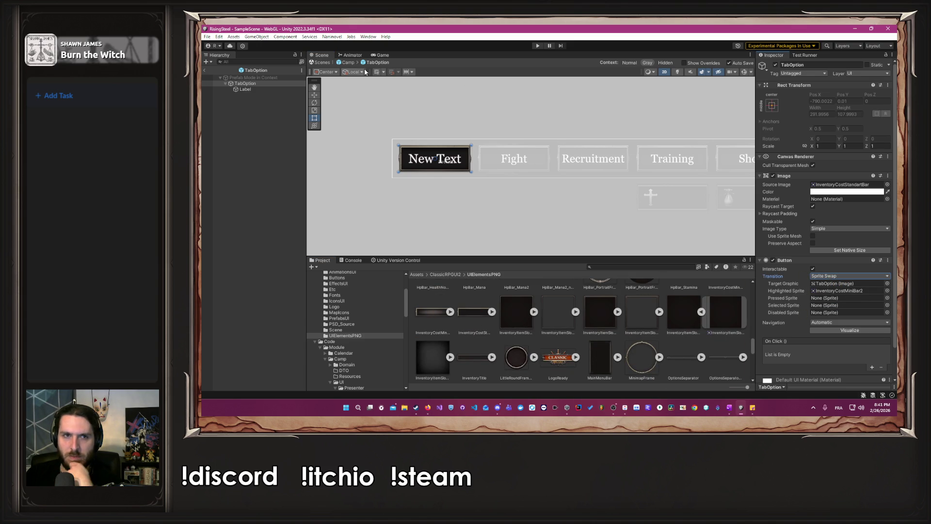
pyautogui.click(349, 62)
pyautogui.click(538, 46)
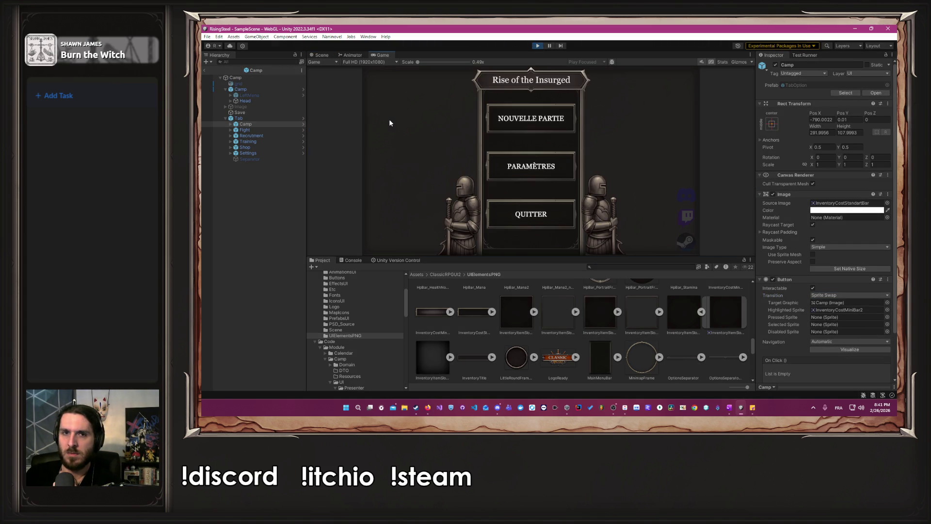
# Start a new game, choose the male portrait, skip the tutorial, check the tabs, then stop
pyautogui.click(516, 125)
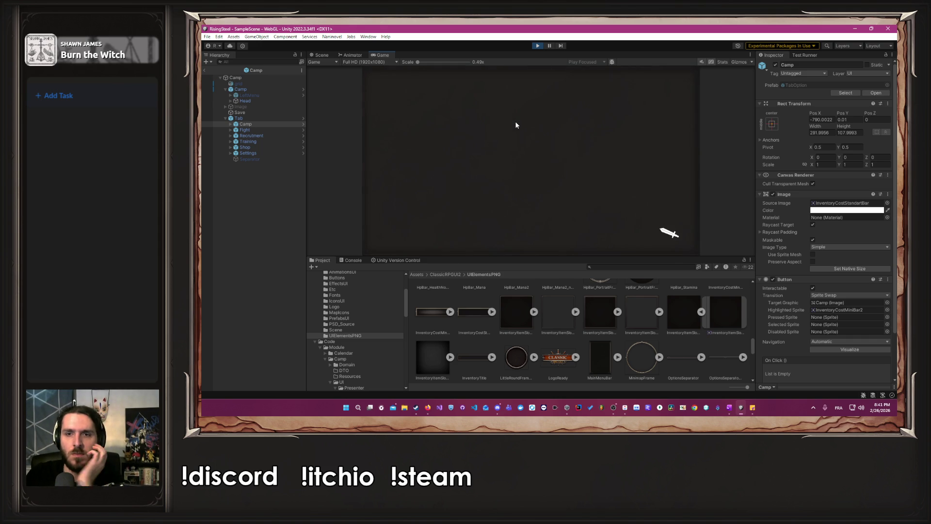
pyautogui.click(630, 170)
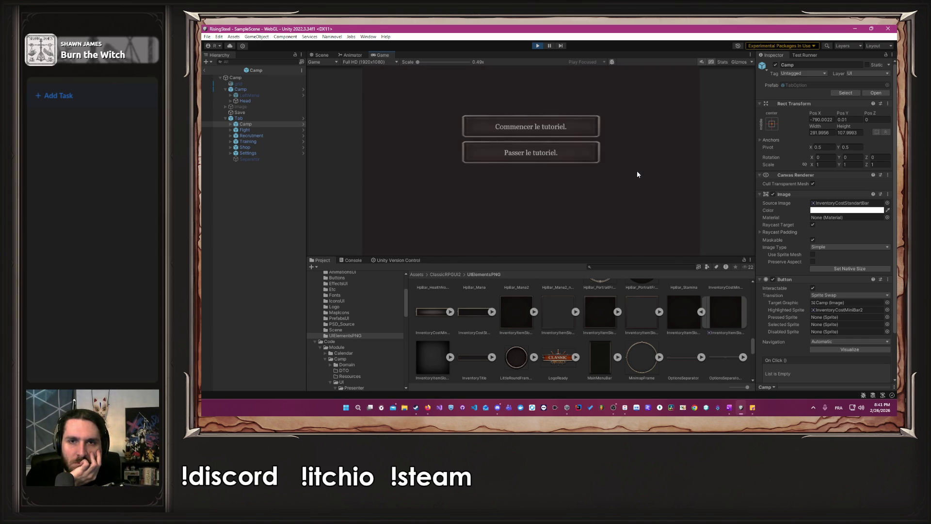
pyautogui.click(549, 155)
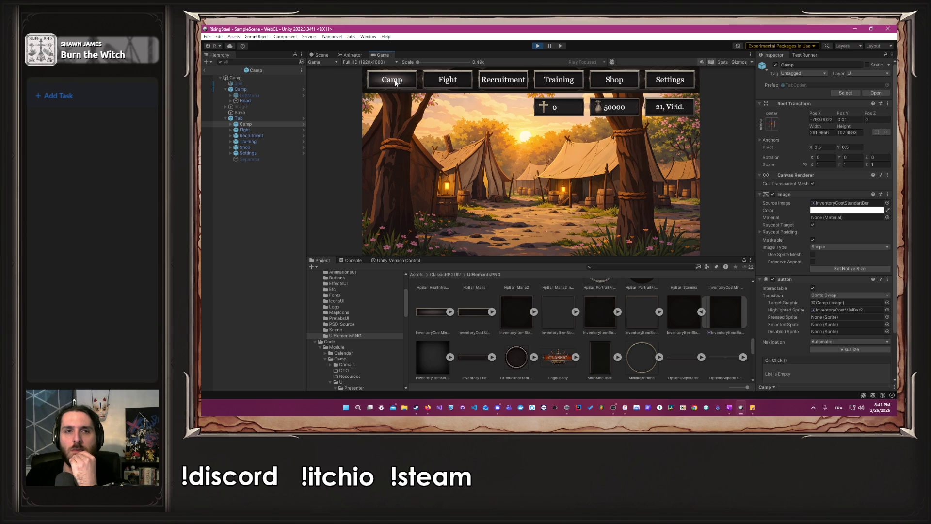
pyautogui.click(538, 46)
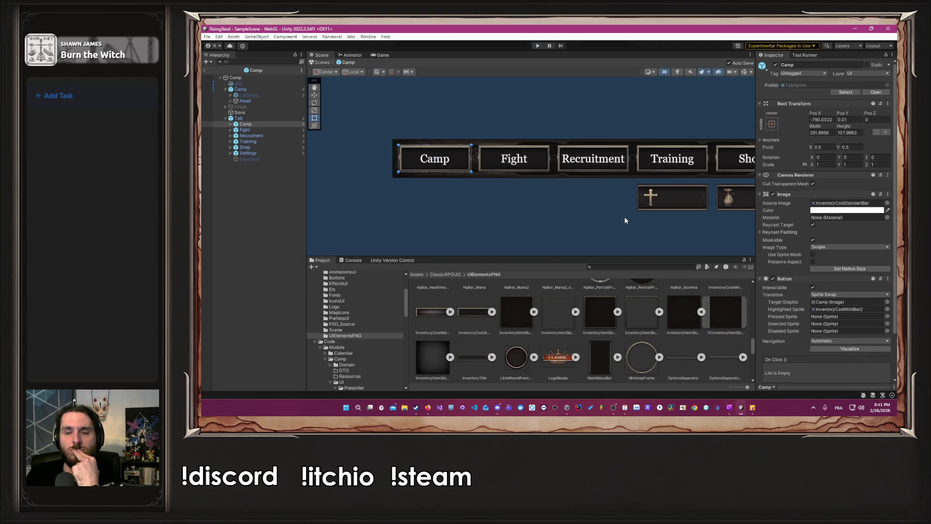
# Zoom out the Scene view, deselect the Camp tab, and enter play mode again
pyautogui.scroll(-3, 582, 189)
pyautogui.click(561, 196)
pyautogui.scroll(-2, 560, 199)
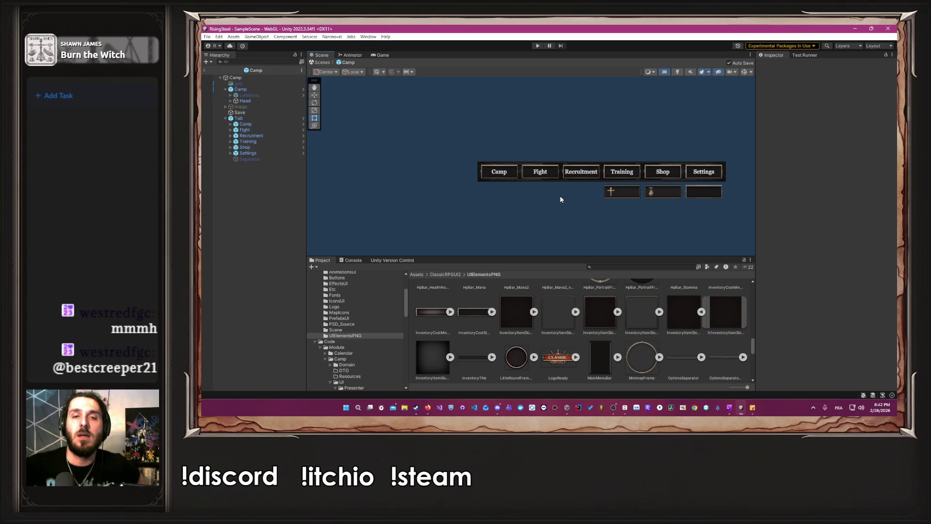
pyautogui.click(538, 45)
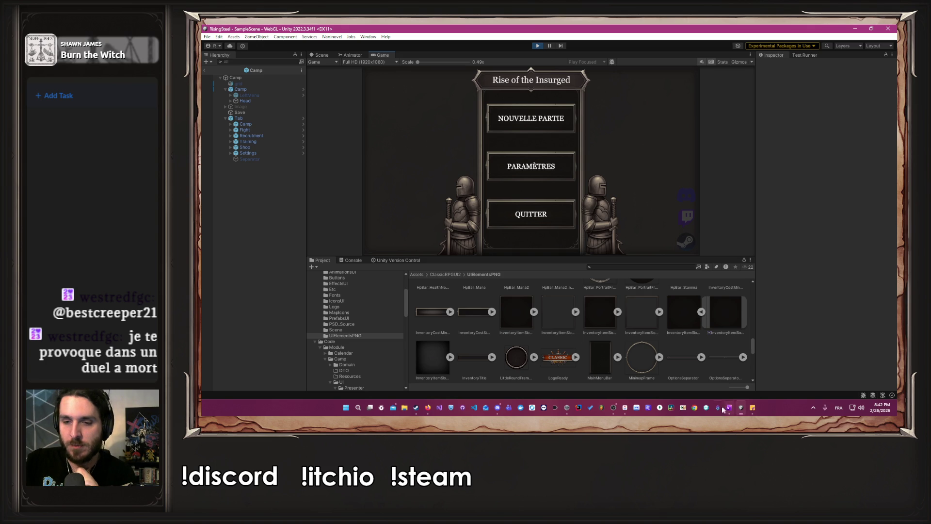
# Start a new game, choose the right-hand portrait, and skip the tutorial to the camp
pyautogui.click(532, 121)
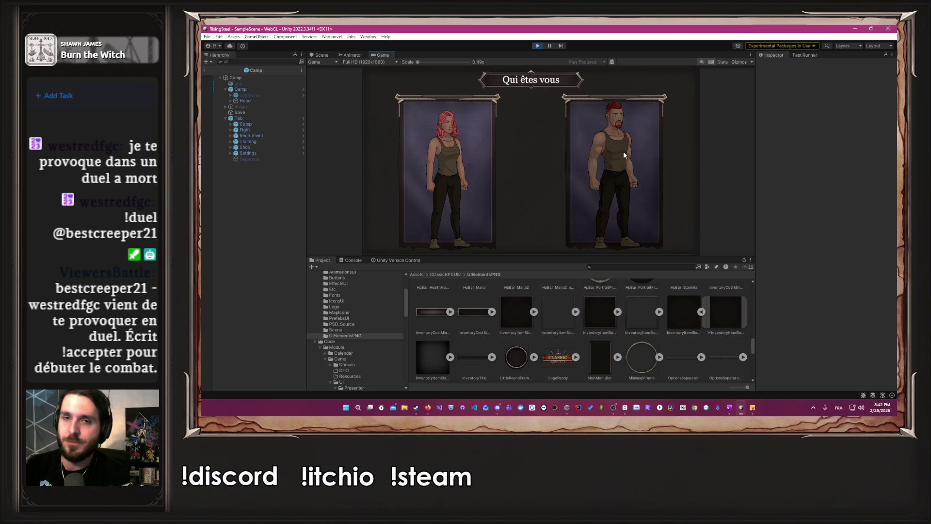
pyautogui.click(623, 154)
pyautogui.click(570, 157)
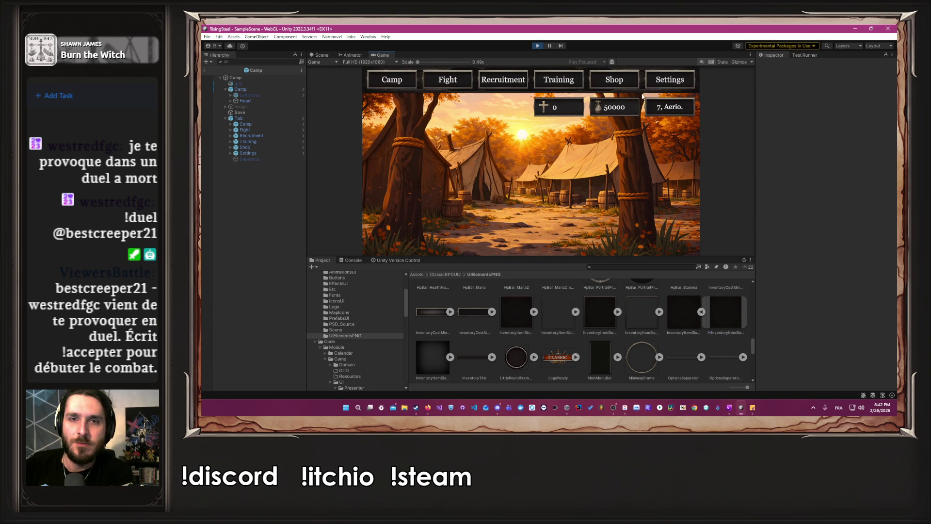
# Open and close the calendar from the date display, then stop play mode
pyautogui.click(670, 108)
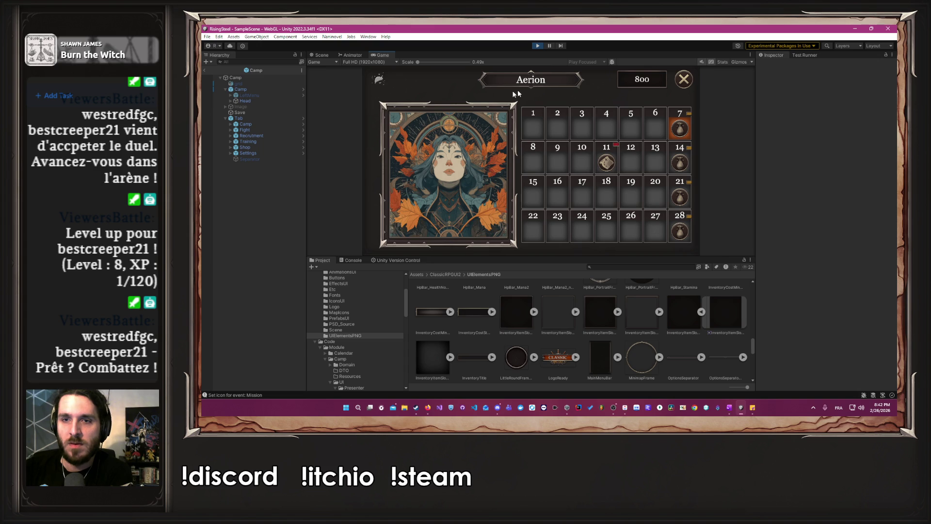
pyautogui.click(682, 82)
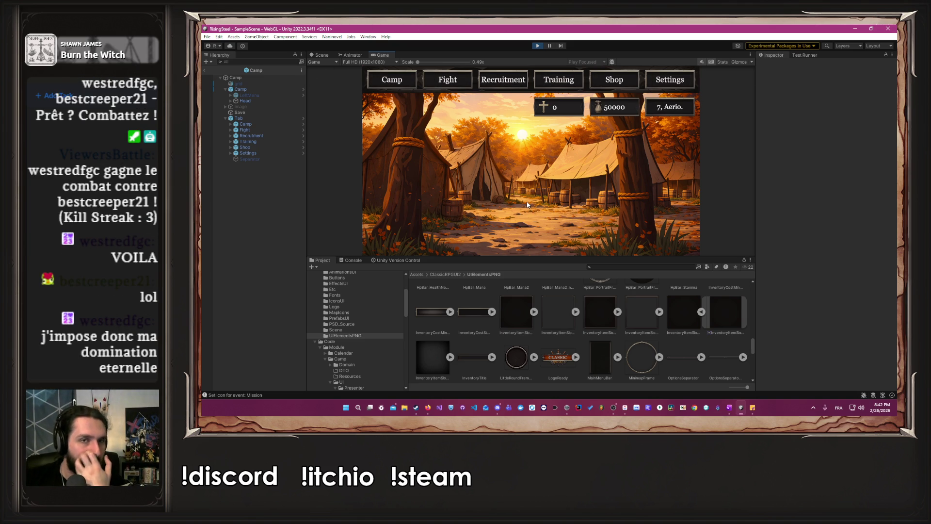
pyautogui.moveTo(574, 258); pyautogui.dragTo(561, 259)
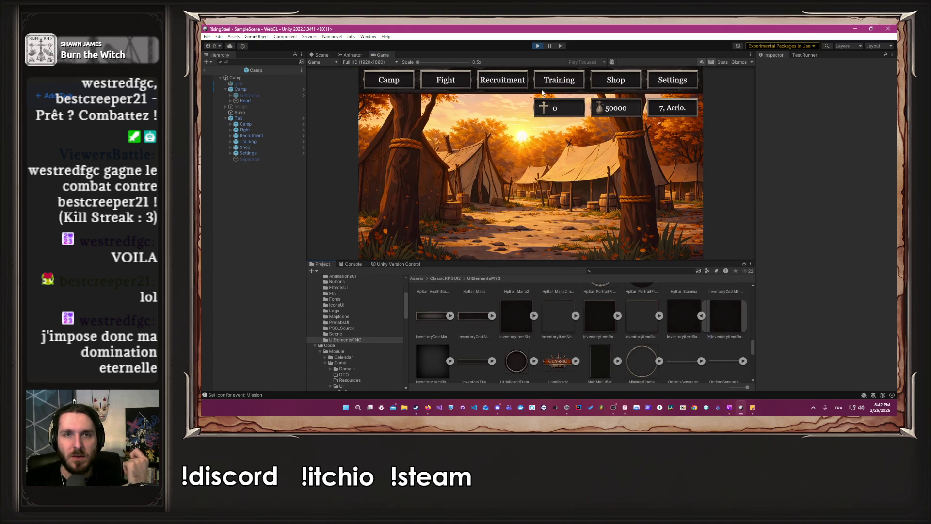
pyautogui.click(540, 45)
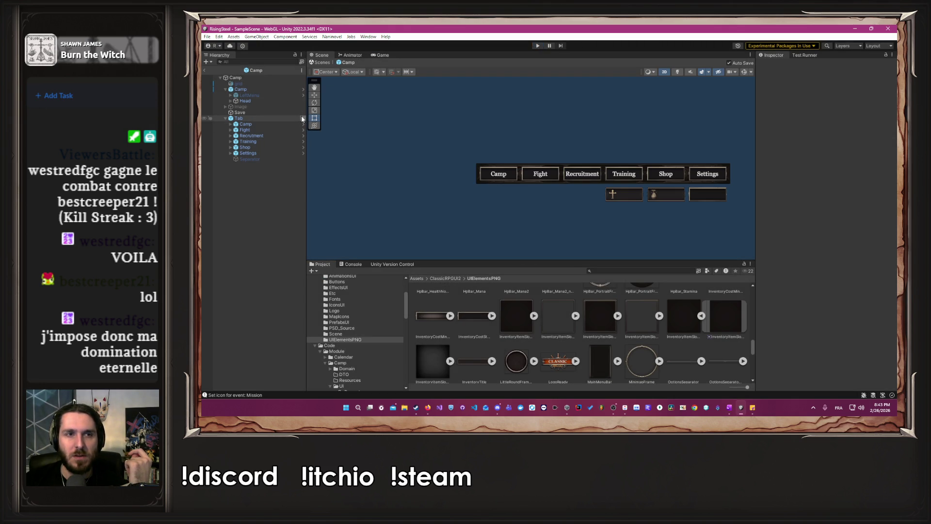
# Browse the Project tree to Presenter/02-molecules, then to the Scene 02-molecules folder with the Skill and Tab prefabs
pyautogui.click(303, 118)
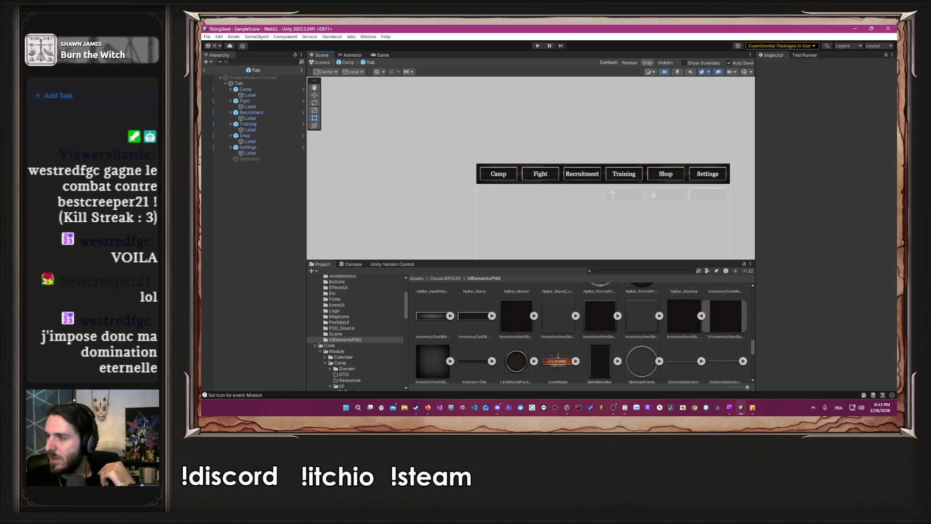
pyautogui.hotkey('alt', 'Tab')
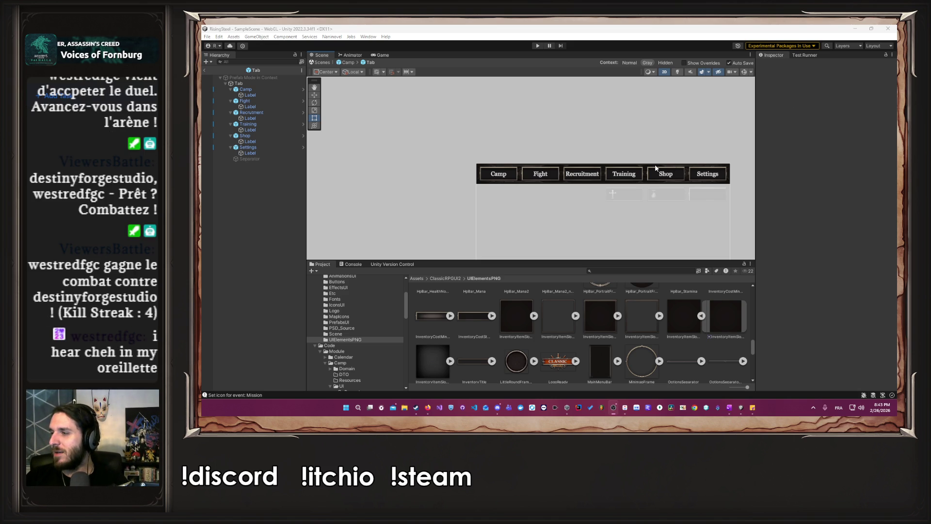
pyautogui.scroll(2, 718, 157)
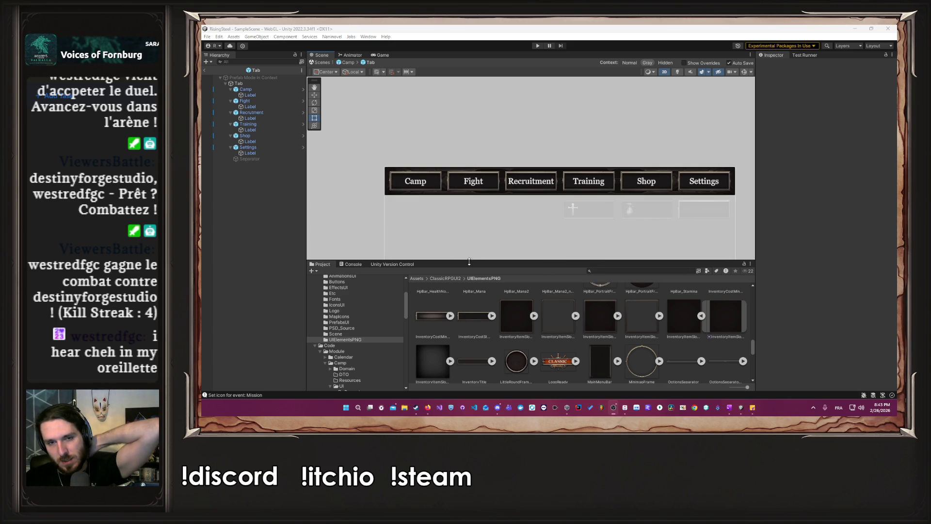
pyautogui.scroll(-4, 359, 321)
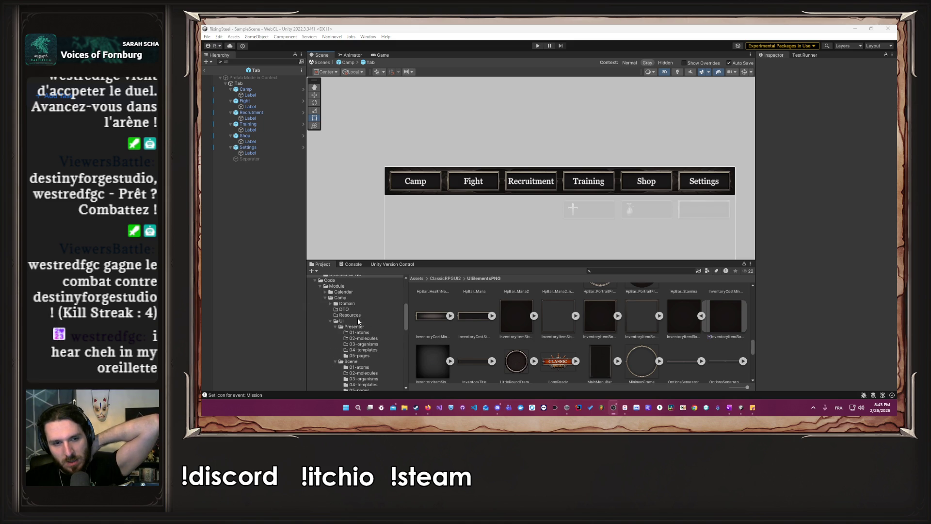
pyautogui.scroll(-8, 356, 325)
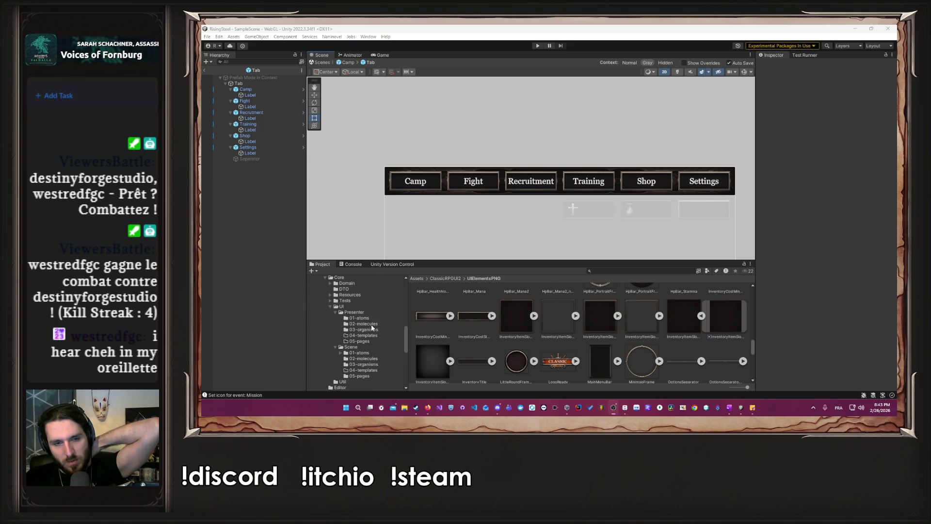
pyautogui.click(372, 325)
pyautogui.click(364, 358)
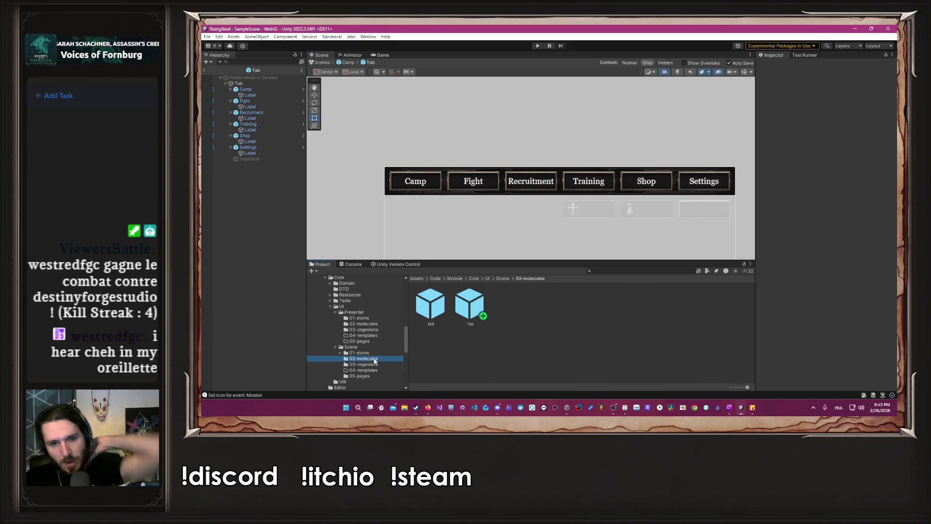
# Duplicate the MSkill script in Presenter/02-molecules, rename the copy MTab, and open it in the code editor
pyautogui.click(364, 323)
pyautogui.rightClick(481, 344)
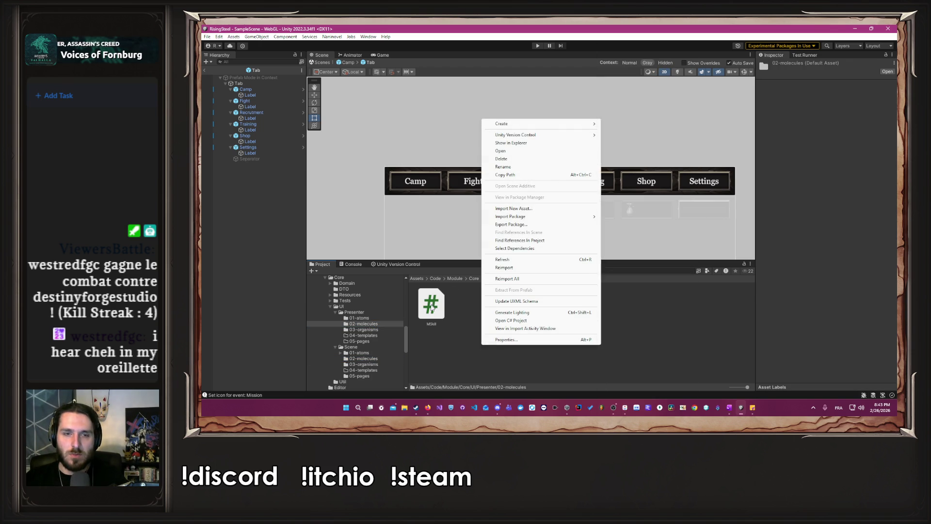
pyautogui.click(542, 325)
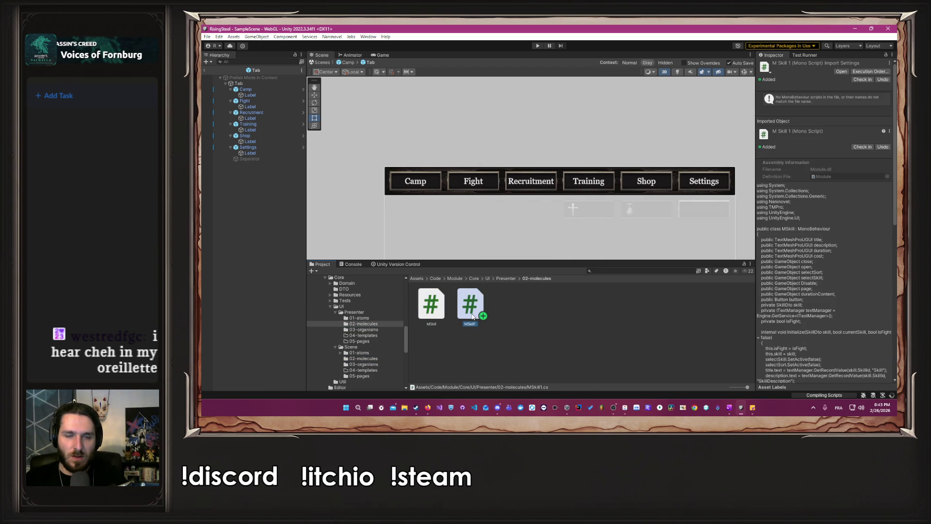
pyautogui.rightClick(472, 315)
pyautogui.click(510, 135)
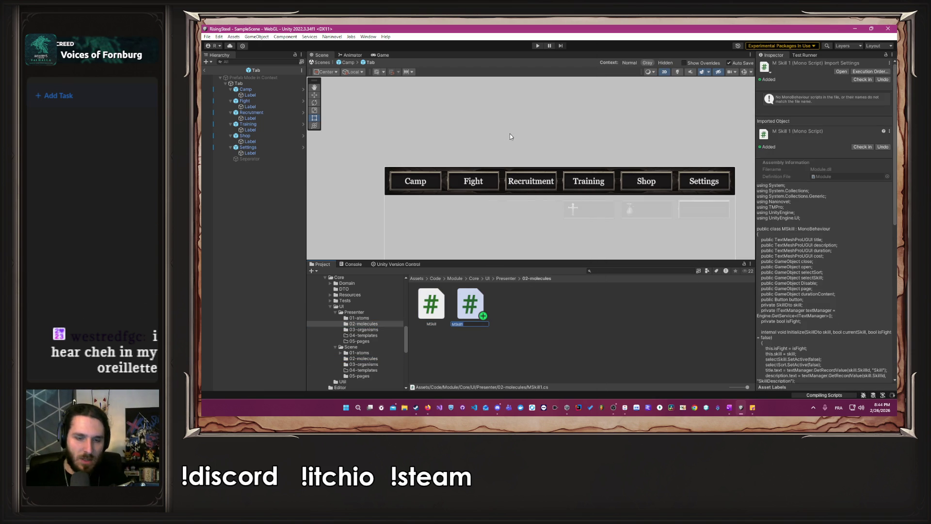
pyautogui.write('MTab')
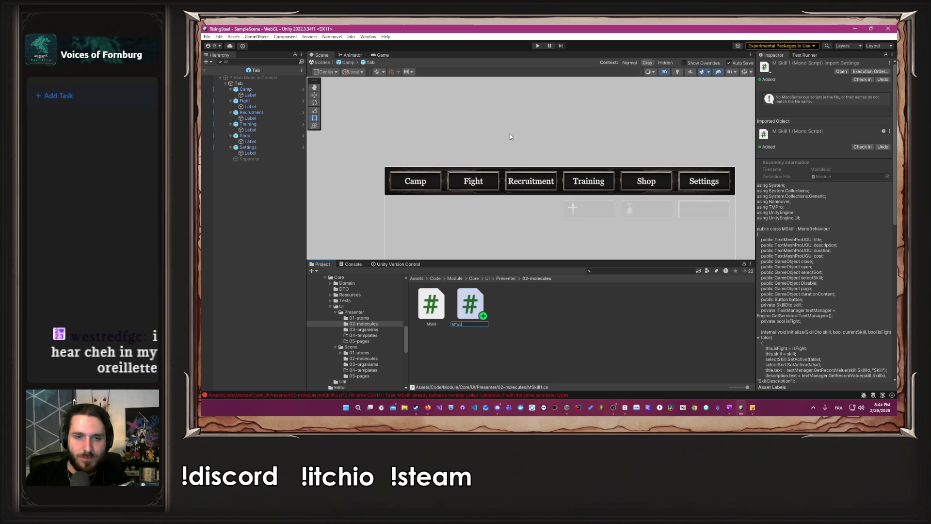
pyautogui.press('Return')
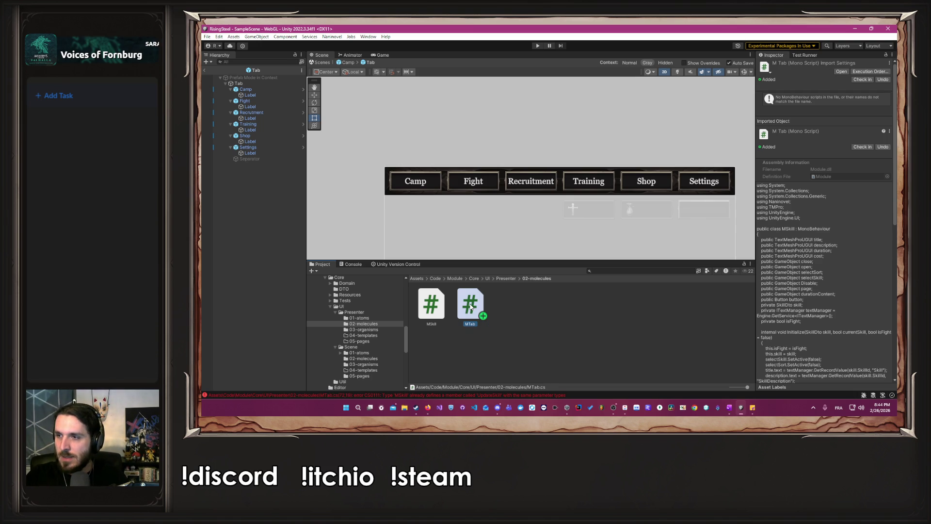
pyautogui.doubleClick(471, 306)
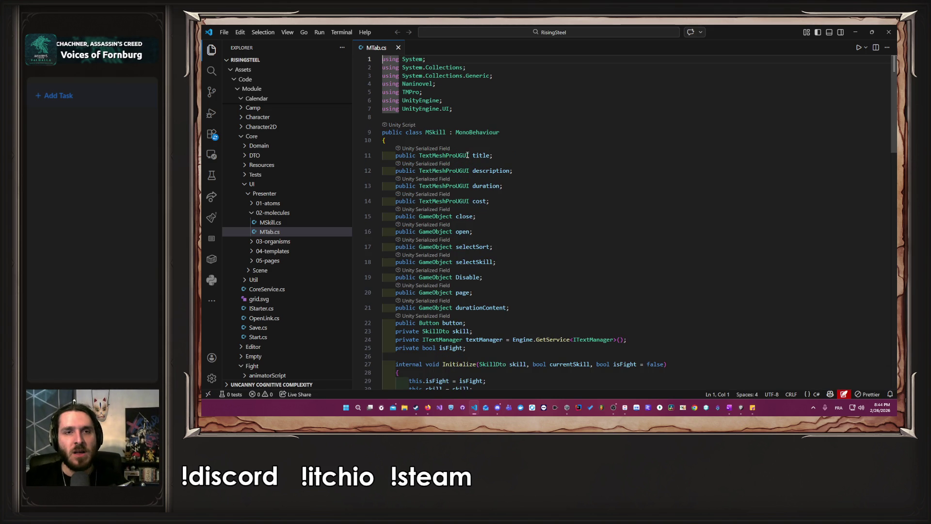
# Rename the class on line 9 from MSkill to MTab and save the file
pyautogui.click(502, 112)
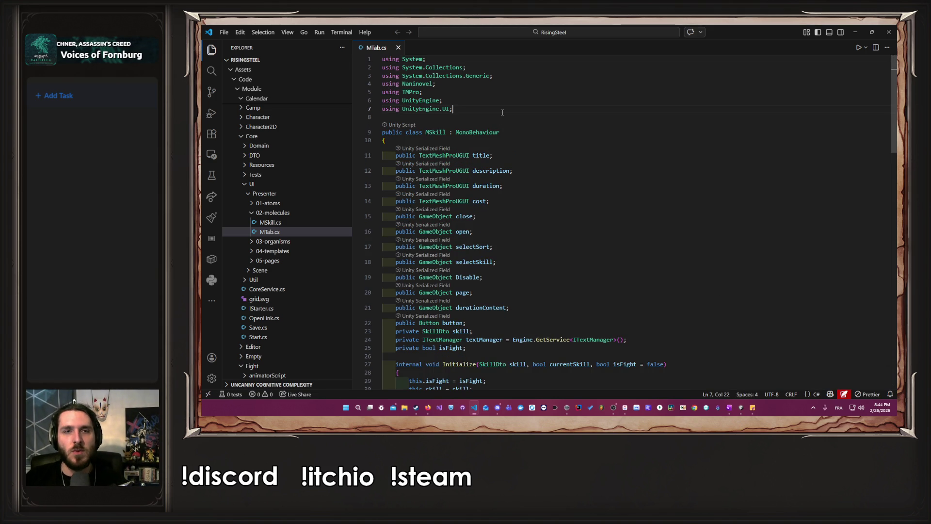
pyautogui.doubleClick(435, 132)
pyautogui.write('Ma')
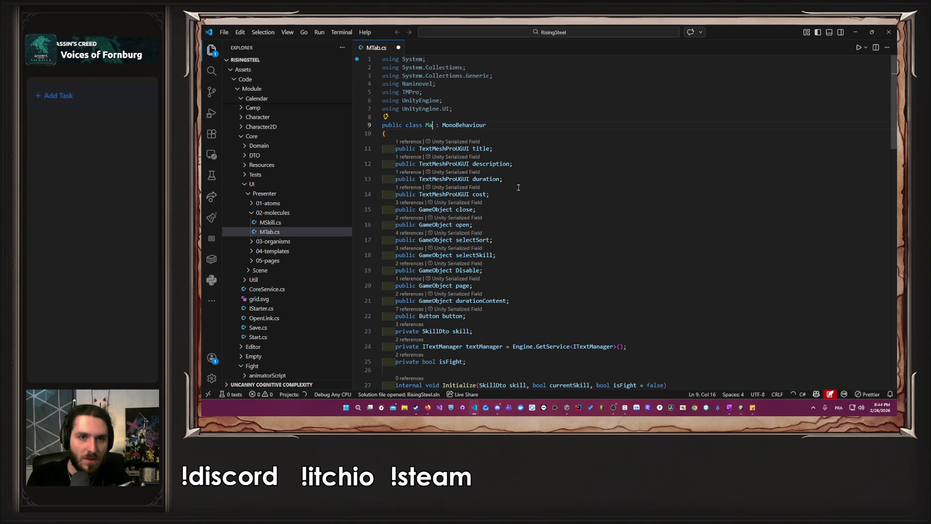
pyautogui.write('ab')
pyautogui.hotkey('ctrl', 's')
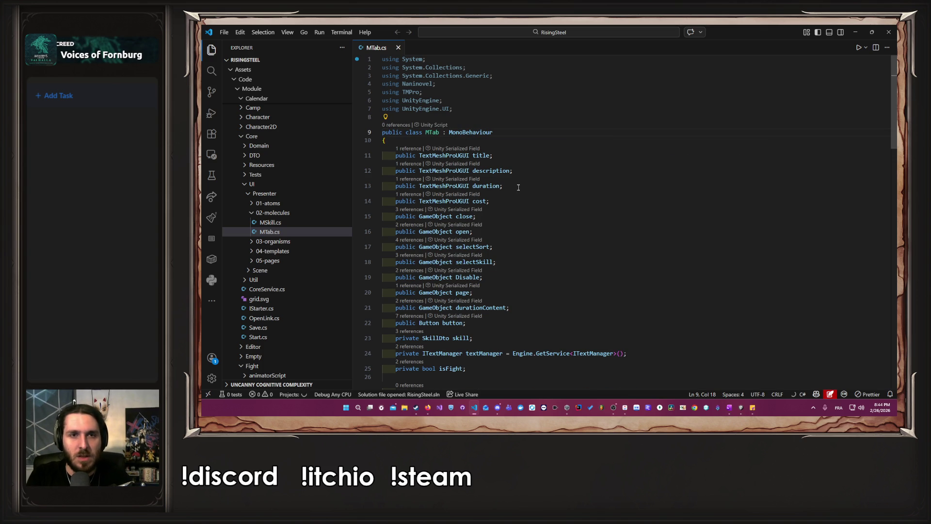
# Delete the copied MSkill fields and methods from the MTab class body
pyautogui.scroll(-3, 507, 141)
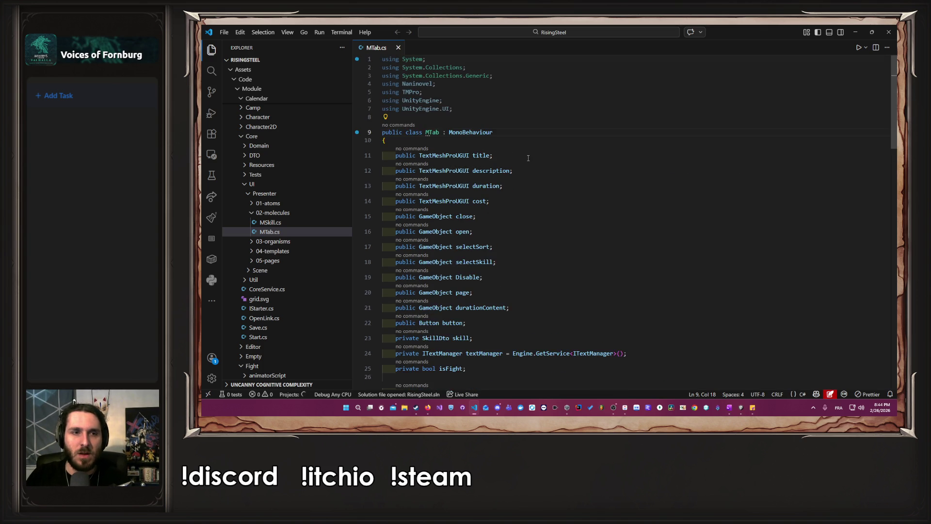
pyautogui.moveTo(564, 306)
pyautogui.mouseDown()
pyautogui.moveTo(478, 97)
pyautogui.moveTo(439, 77)
pyautogui.moveTo(426, 146)
pyautogui.moveTo(465, 369)
pyautogui.moveTo(490, 199)
pyautogui.moveTo(438, 172)
pyautogui.mouseUp()
pyautogui.press('Delete')
pyautogui.press('Delete')
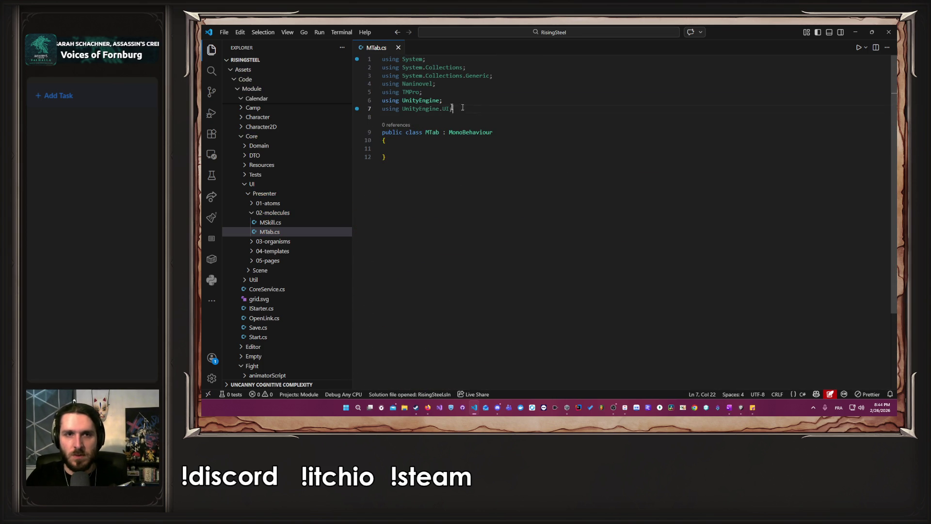
pyautogui.moveTo(452, 108)
pyautogui.mouseDown()
pyautogui.moveTo(383, 101)
pyautogui.moveTo(356, 109)
pyautogui.mouseUp()
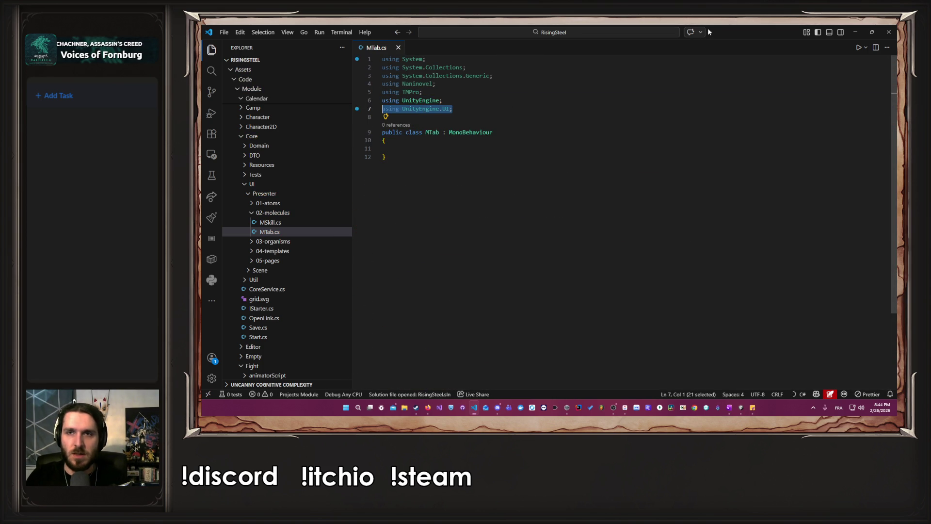
pyautogui.hotkey('alt', 'Tab')
pyautogui.hotkey('alt', 'Tab')
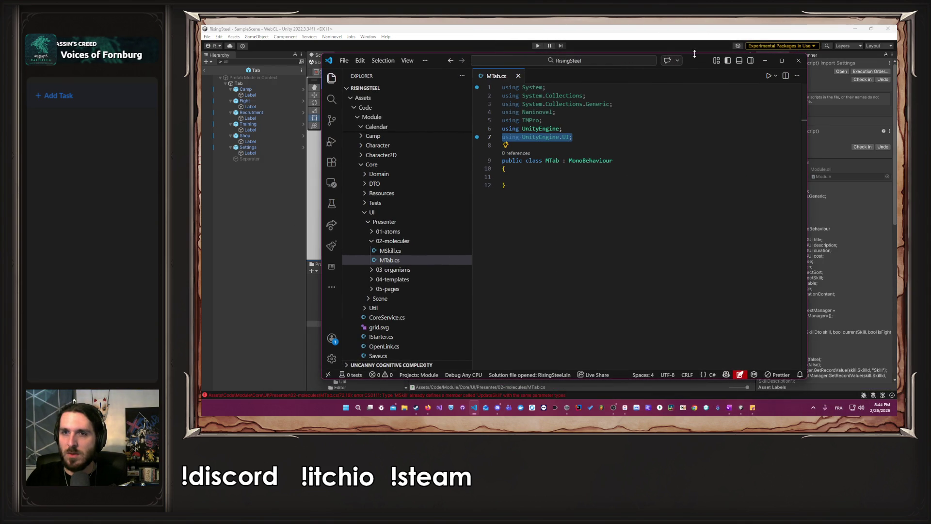
# Bring the MTab.cs code window forward and widen it beside the Unity editor
pyautogui.click(806, 190)
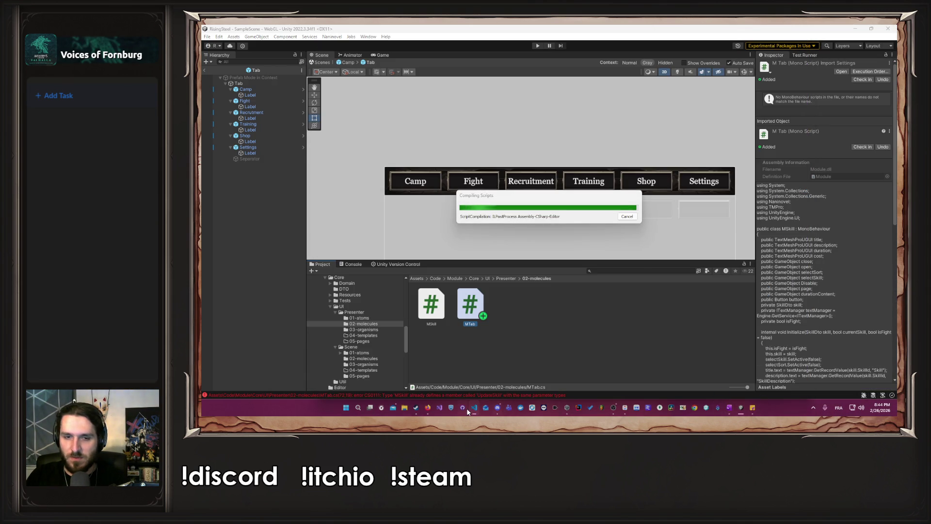
pyautogui.moveTo(474, 408)
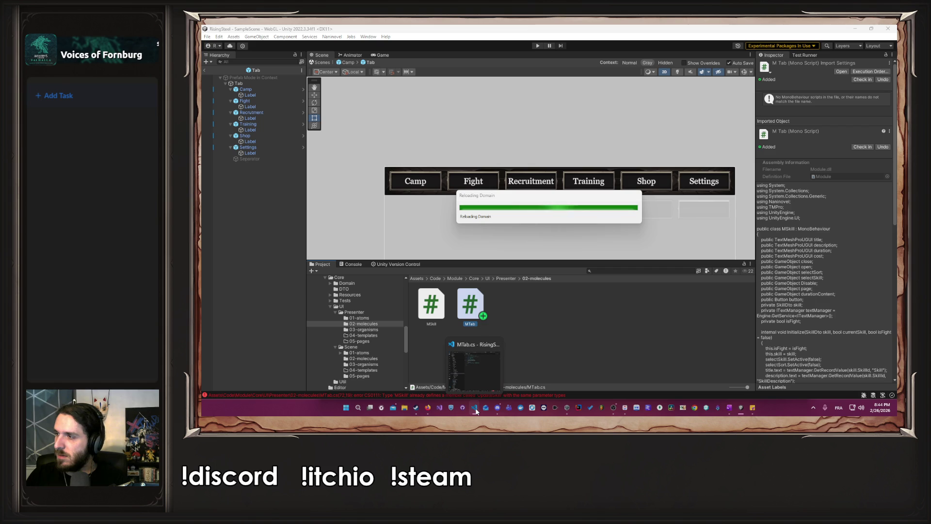
pyautogui.click(488, 371)
pyautogui.moveTo(814, 213); pyautogui.dragTo(898, 216)
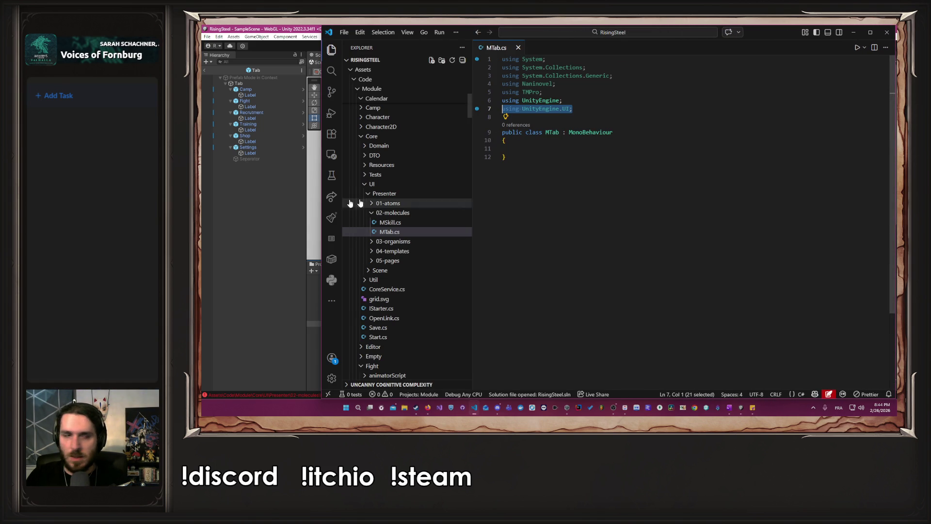
pyautogui.moveTo(322, 203); pyautogui.dragTo(305, 199)
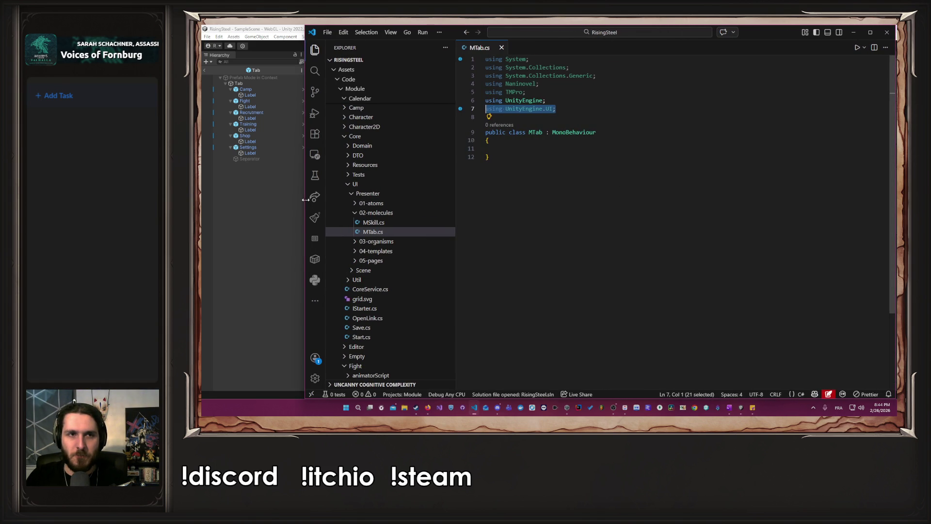
pyautogui.click(261, 252)
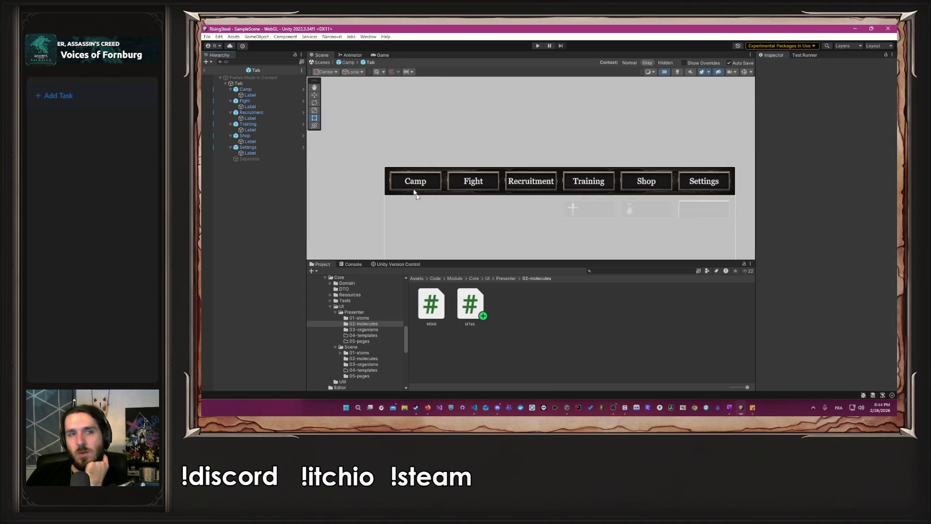
# Add the MTab script as a component on the Tab prefab's root object
pyautogui.click(261, 84)
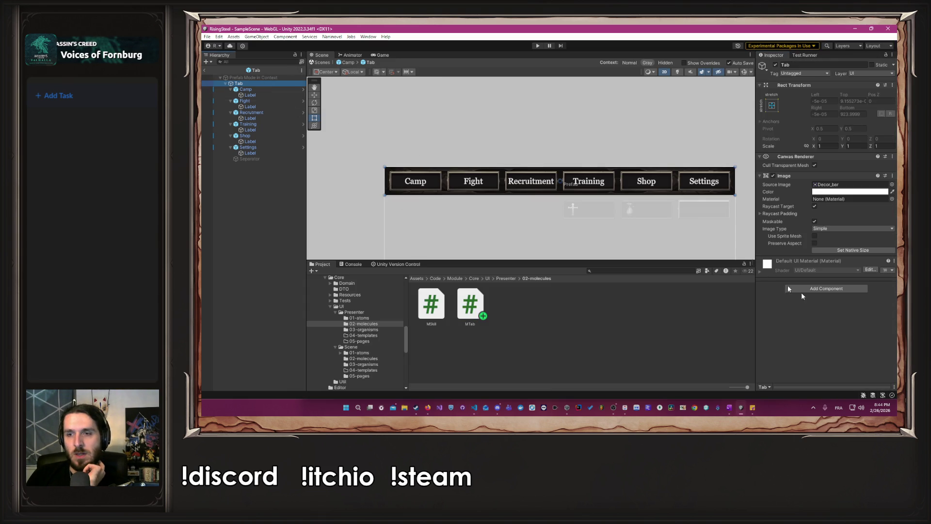
pyautogui.click(862, 287)
pyautogui.write('MTab')
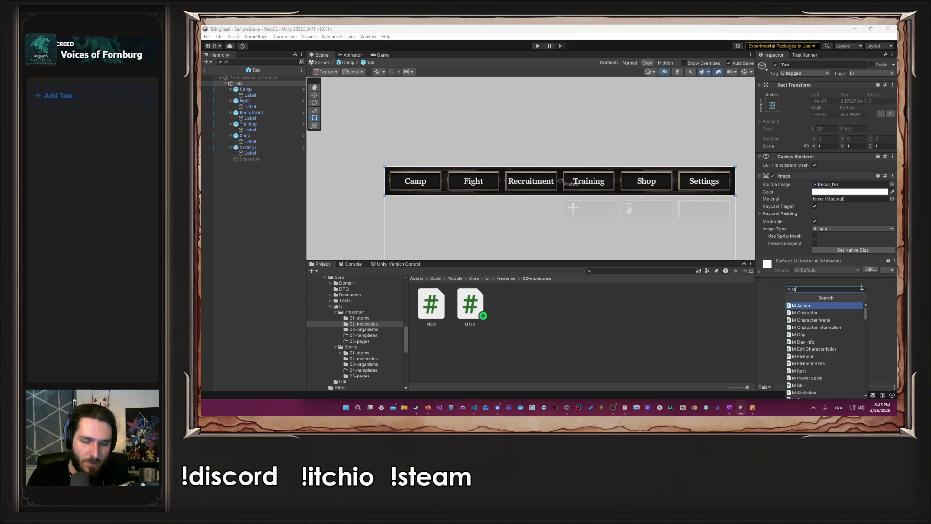
pyautogui.press('Return')
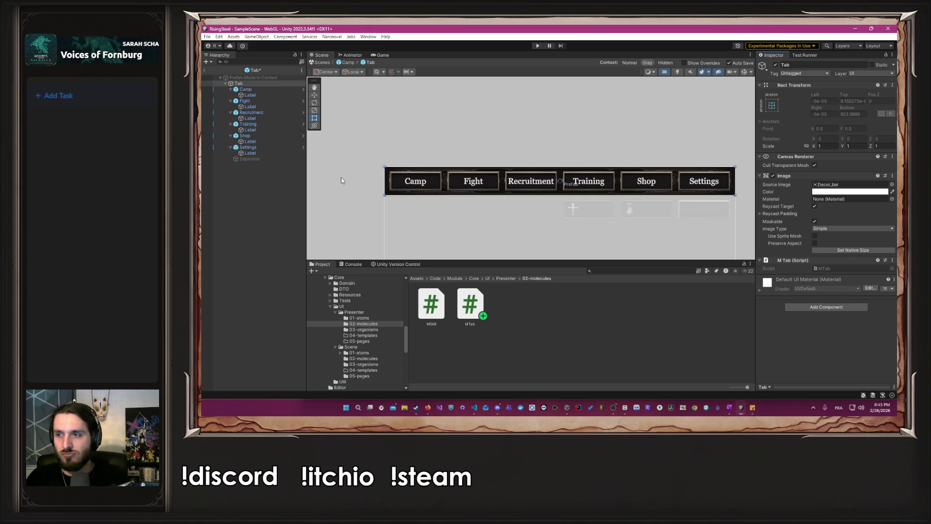
pyautogui.hotkey('alt', 'Tab')
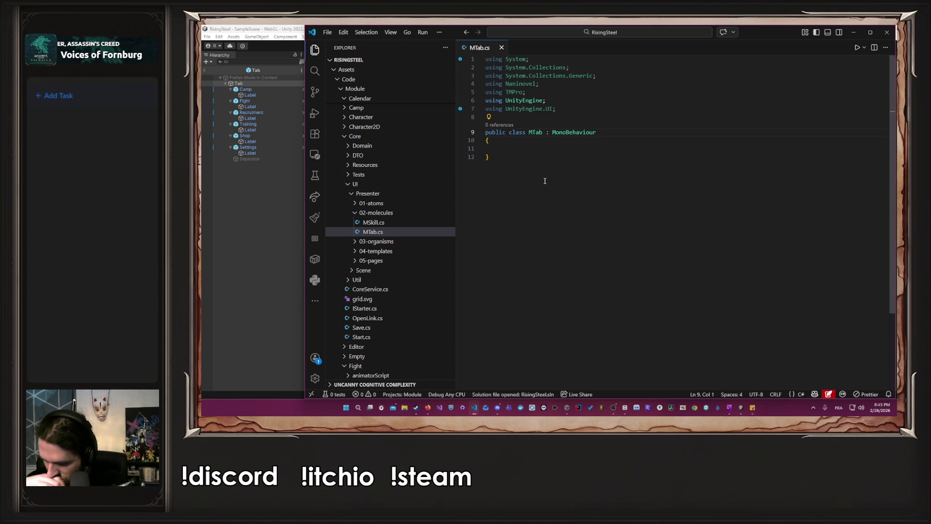
# Dismiss the inline code suggestion and undo the indent, leaving MTab's class body empty
pyautogui.click(557, 149)
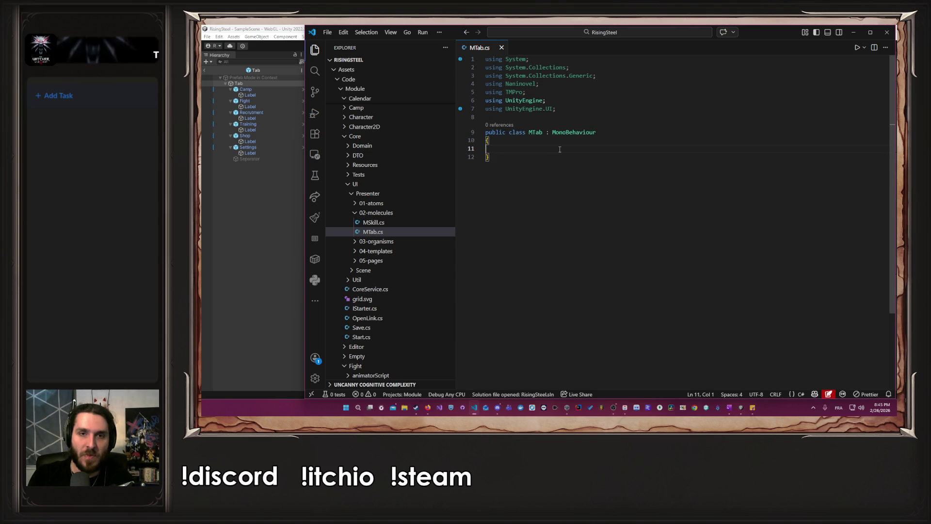
pyautogui.press('Tab')
pyautogui.press('Escape')
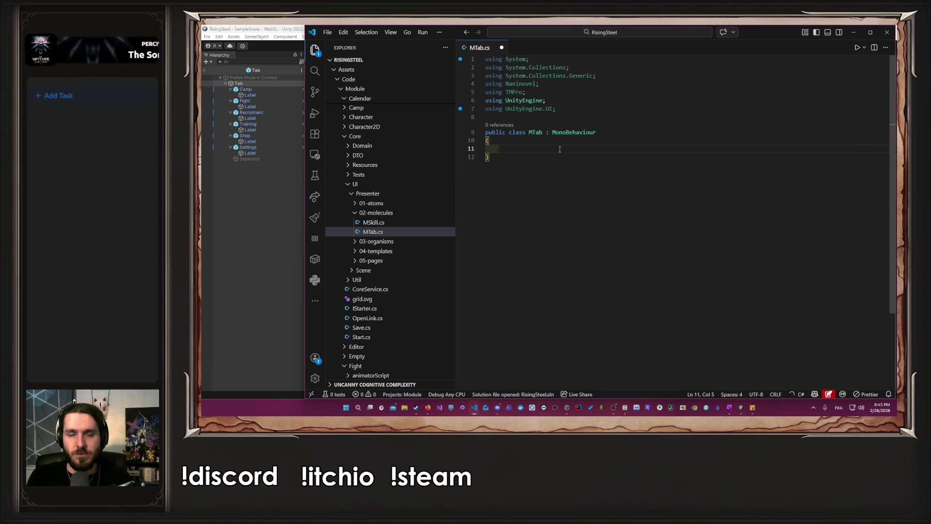
pyautogui.hotkey('ctrl', 'z')
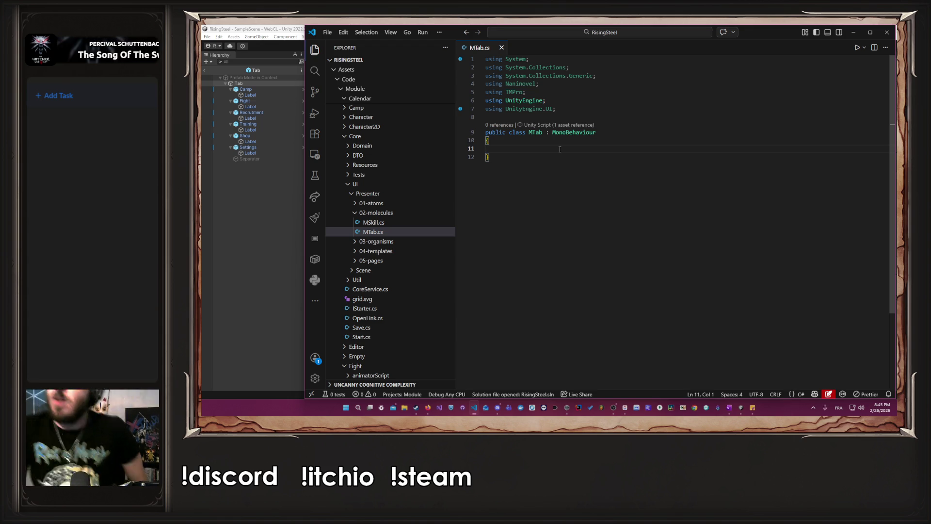
pyautogui.press('Tab')
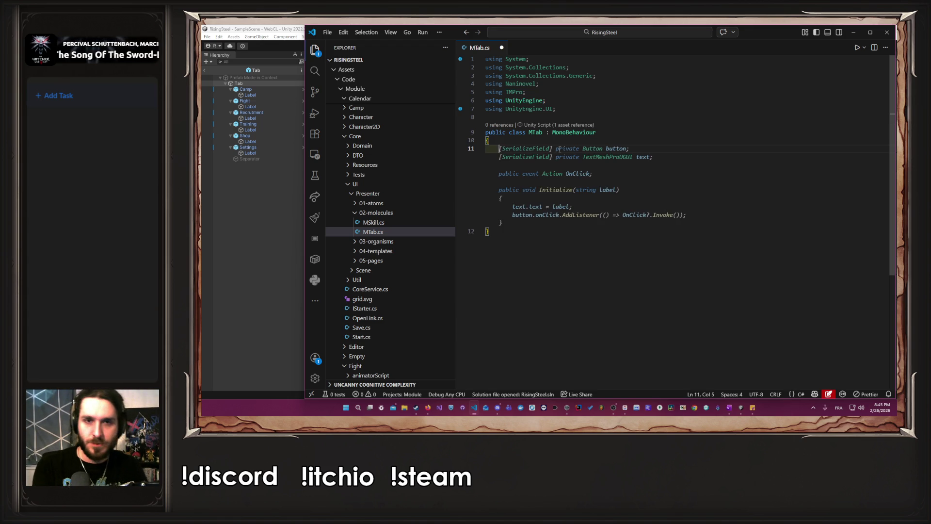
pyautogui.press('Escape')
pyautogui.scroll(-5, 426, 211)
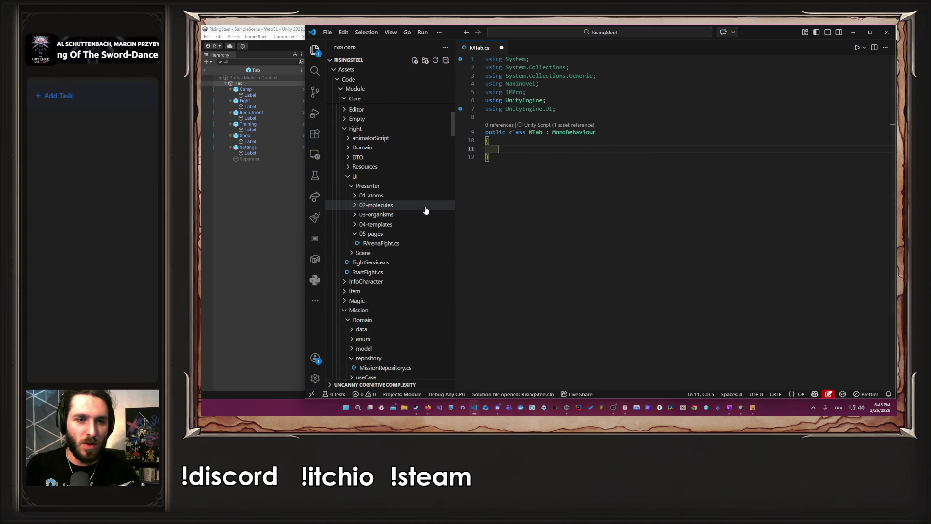
pyautogui.scroll(8, 413, 238)
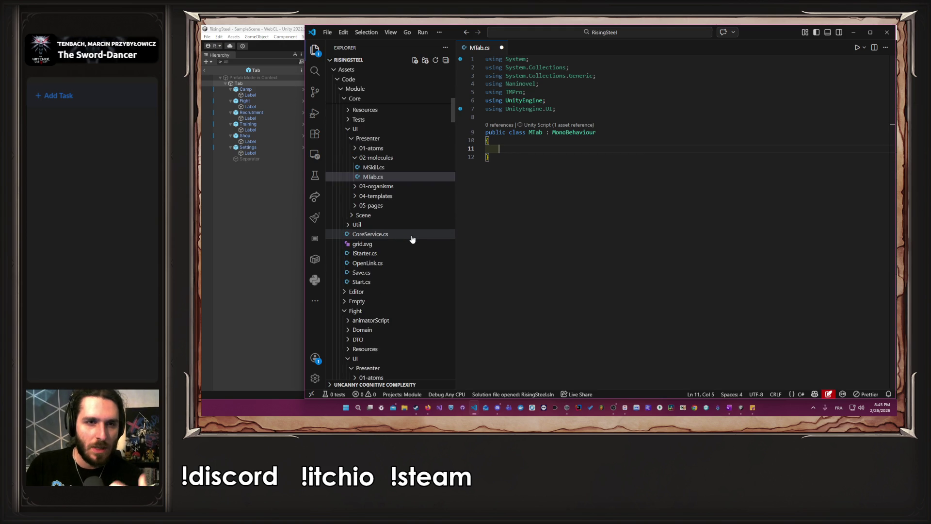
# Open the Camp prefab and activate LeftMenu so its side icons appear
pyautogui.click(283, 228)
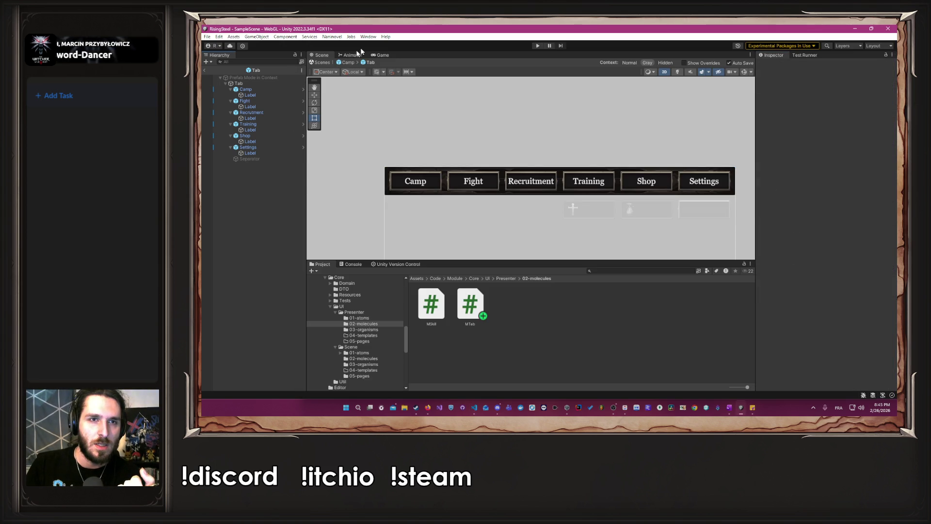
pyautogui.click(348, 63)
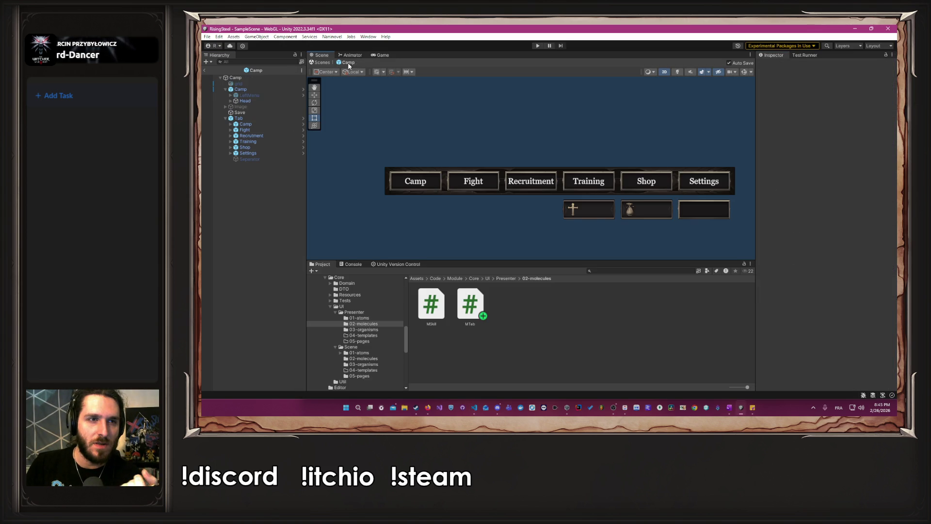
pyautogui.click(281, 94)
pyautogui.click(775, 64)
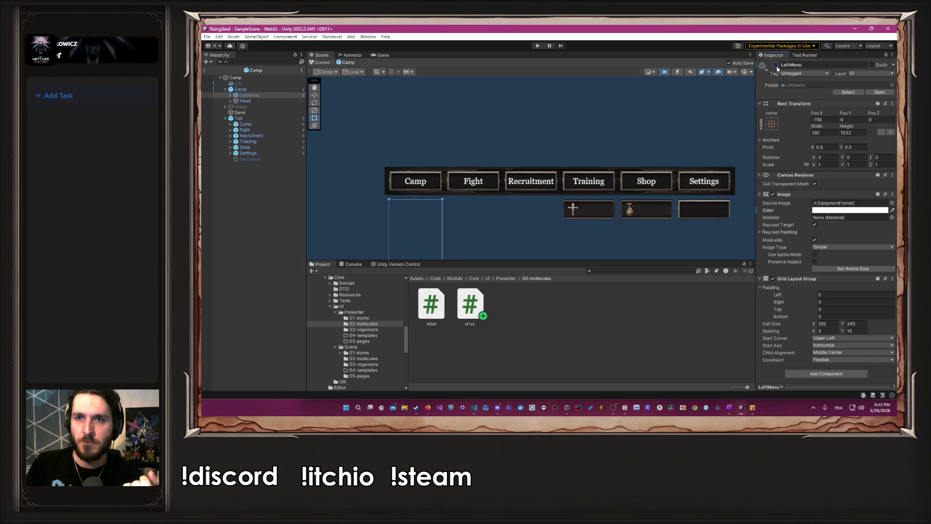
pyautogui.click(230, 95)
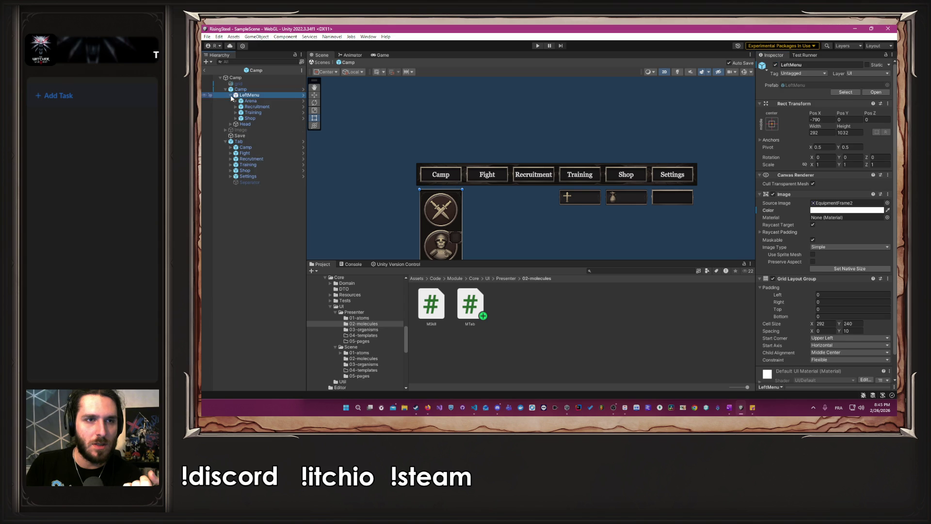
pyautogui.moveTo(405, 159); pyautogui.dragTo(429, 103)
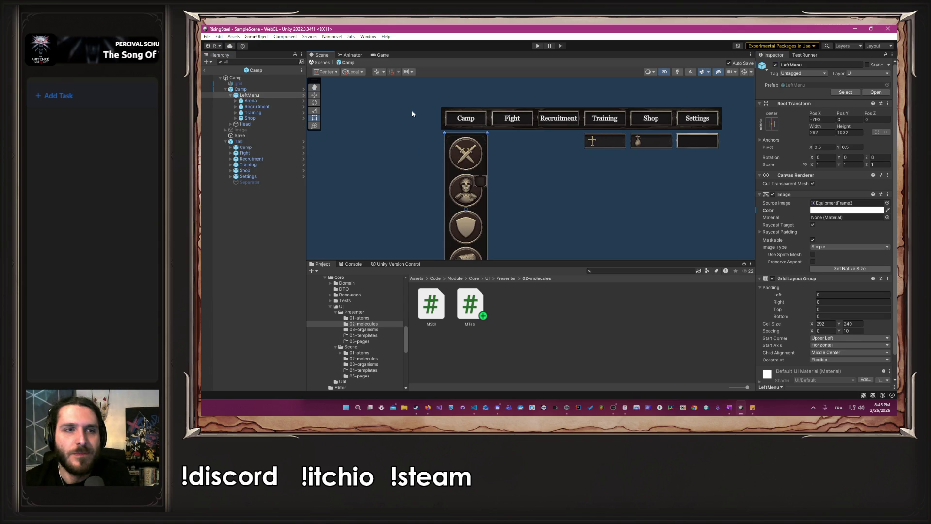
# Select the Arena Button under LeftMenu and review its click script text
pyautogui.click(236, 101)
pyautogui.doubleClick(256, 106)
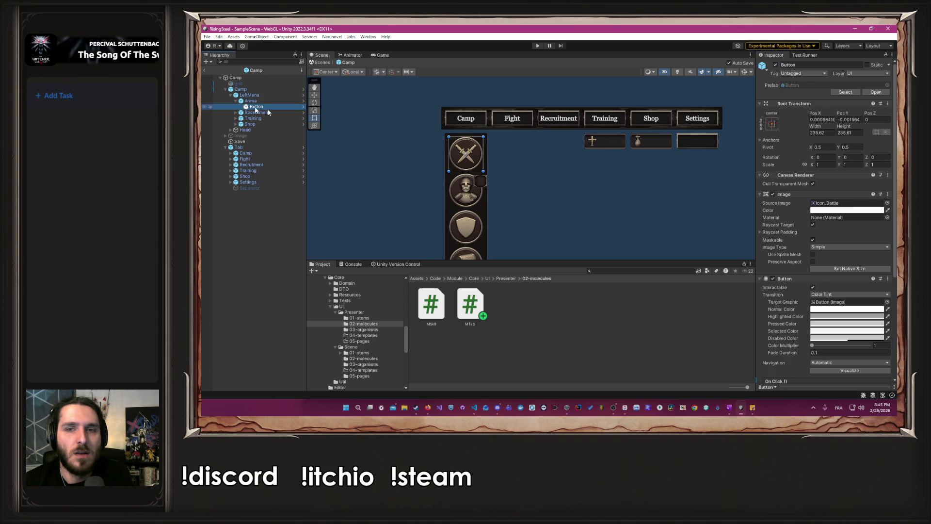
pyautogui.scroll(-3, 776, 199)
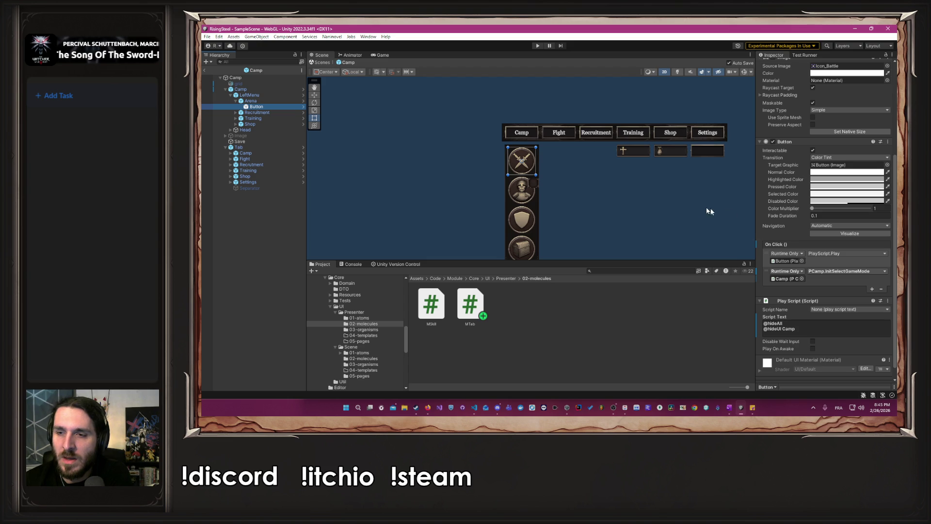
pyautogui.moveTo(711, 208); pyautogui.dragTo(642, 183)
pyautogui.click(819, 329)
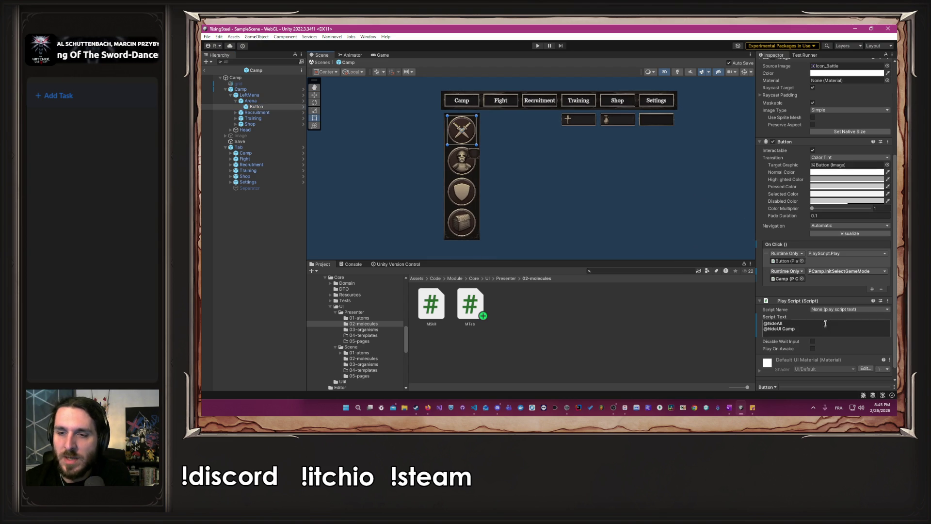
pyautogui.hotkey('ctrl', 'a')
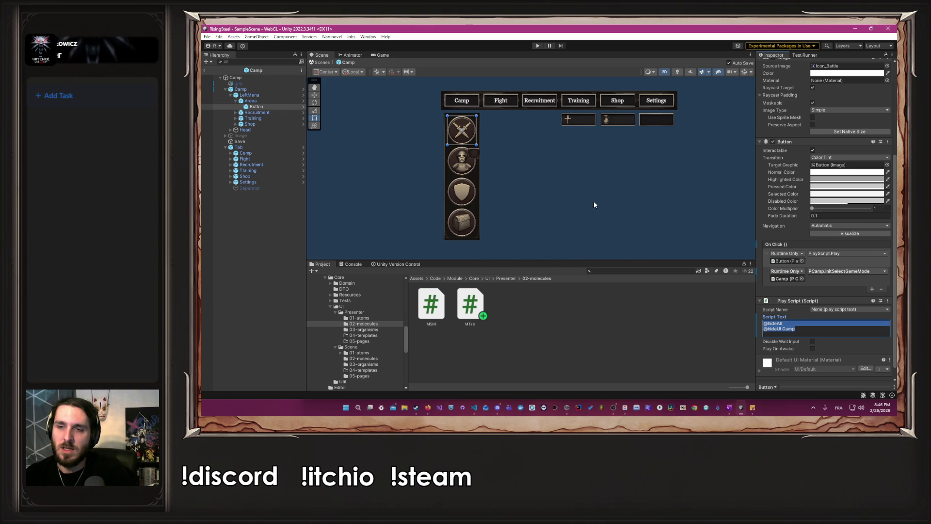
pyautogui.hotkey('alt', 'Tab')
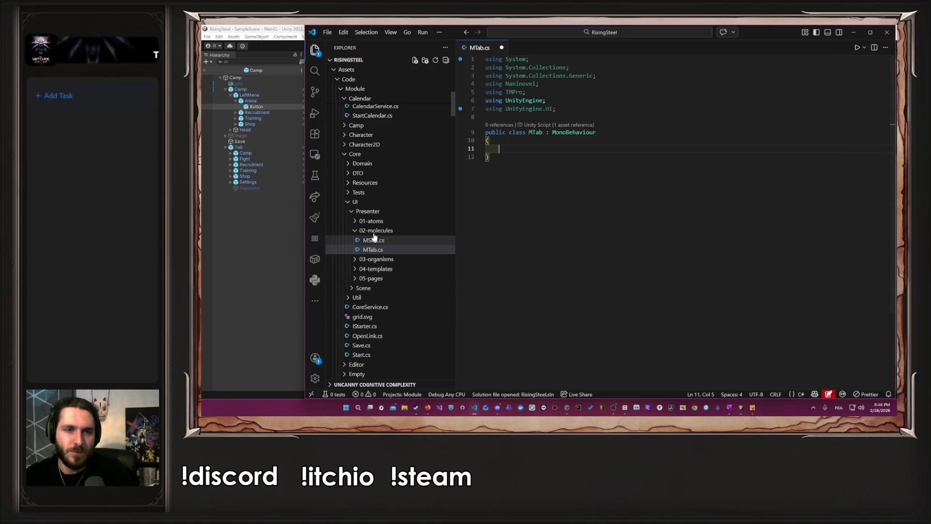
# Expand Camp > UI > Presenter > 05-pages and open PCamp.cs to review its Init methods
pyautogui.click(381, 125)
pyautogui.click(383, 163)
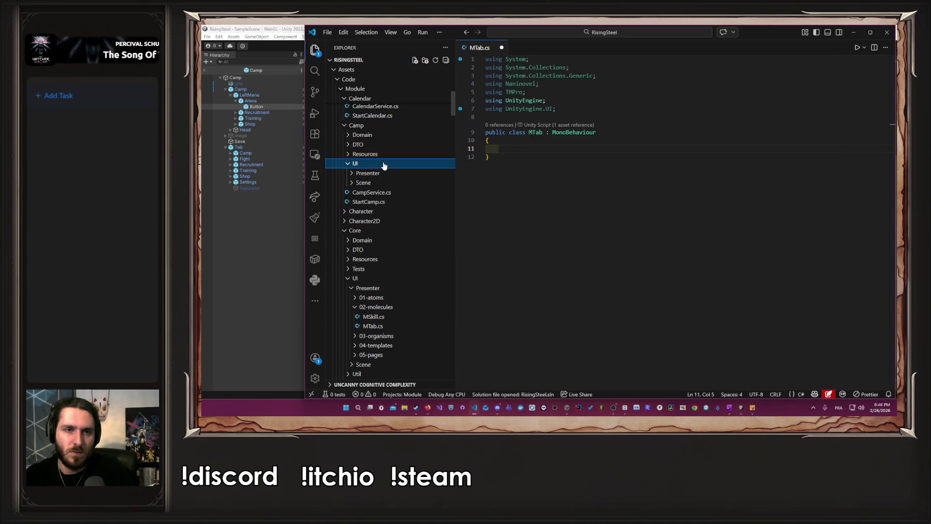
pyautogui.click(385, 174)
pyautogui.click(388, 230)
pyautogui.click(388, 229)
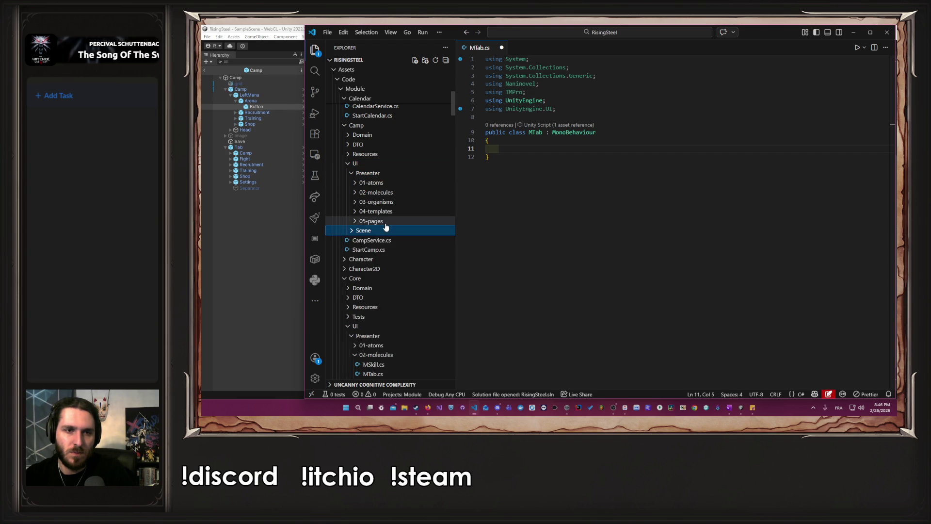
pyautogui.click(387, 221)
pyautogui.click(383, 231)
pyautogui.scroll(4, 625, 289)
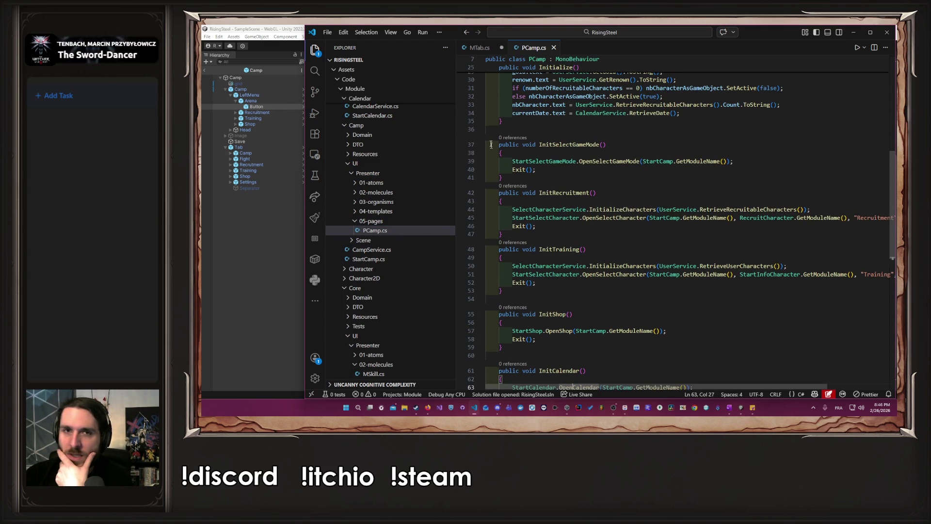
# Save MTab.cs and minimise the code editor
pyautogui.click(478, 48)
pyautogui.hotkey('ctrl', 's')
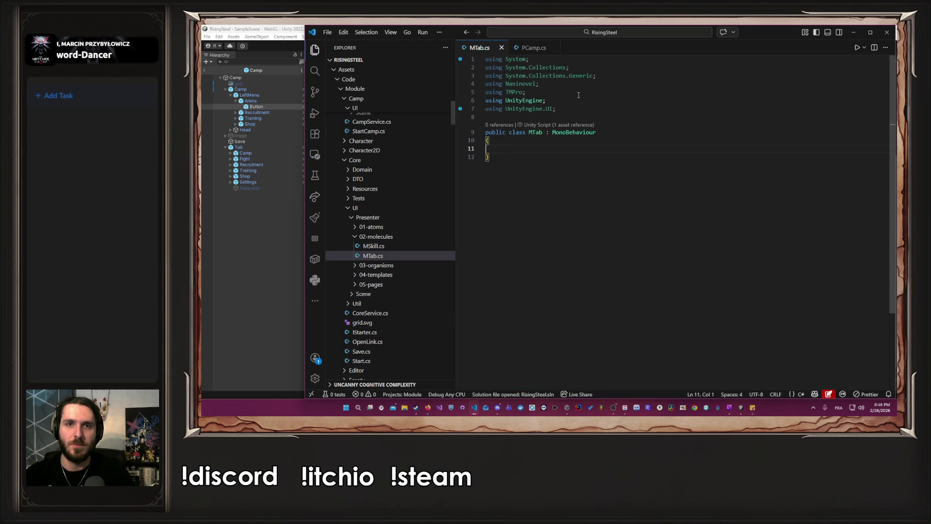
pyautogui.click(853, 32)
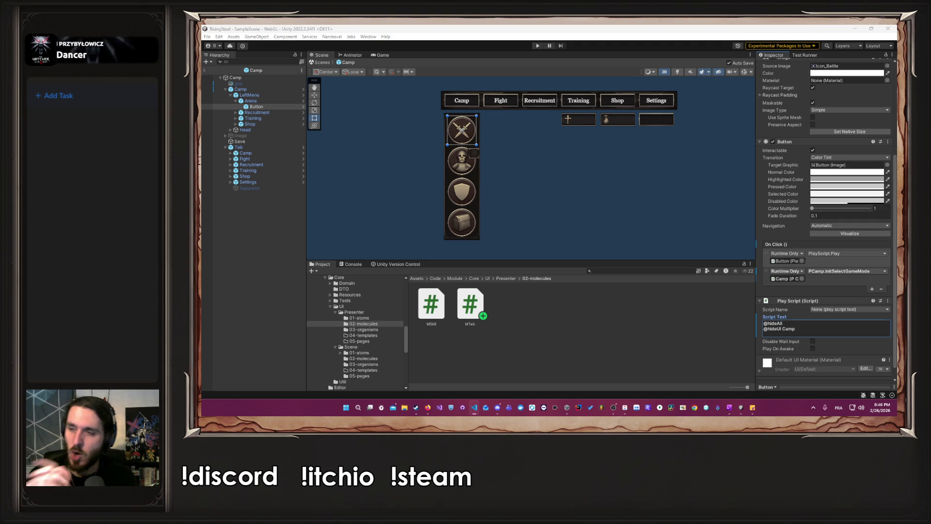
# Move the Visual Studio Code window aside and minimise it
pyautogui.hotkey('alt', 'Tab')
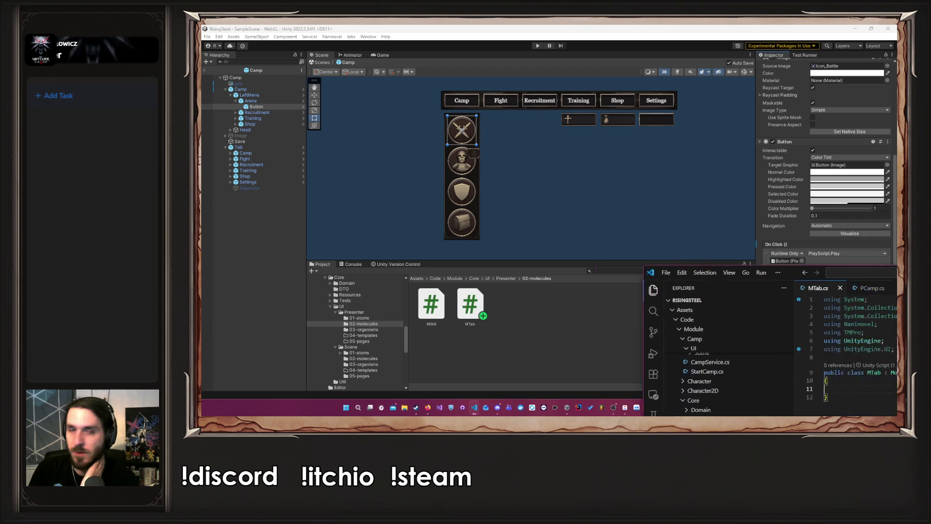
pyautogui.moveTo(707, 154); pyautogui.dragTo(719, 129)
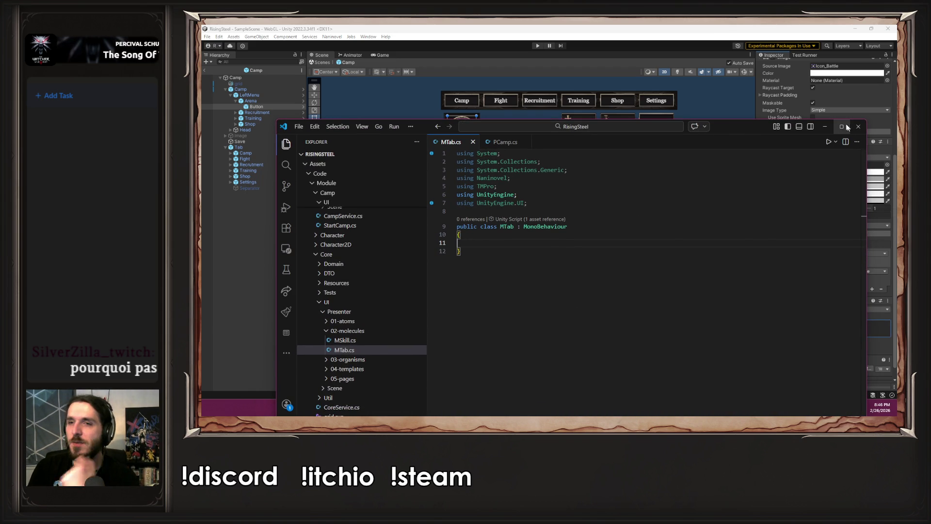
pyautogui.click(825, 126)
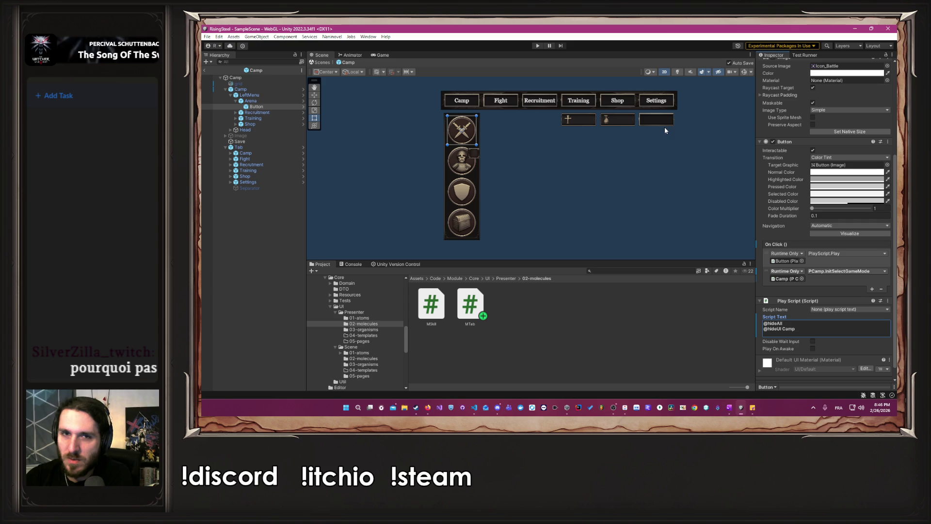
# Activate the grid object so its teal grid shows behind the tab bar, and recentre the Scene view
pyautogui.click(664, 127)
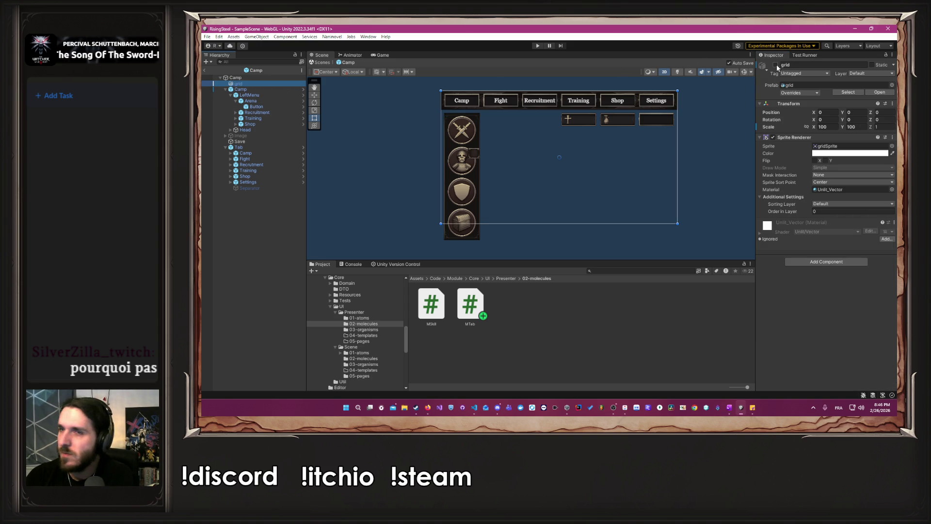
pyautogui.click(775, 64)
pyautogui.scroll(2, 598, 118)
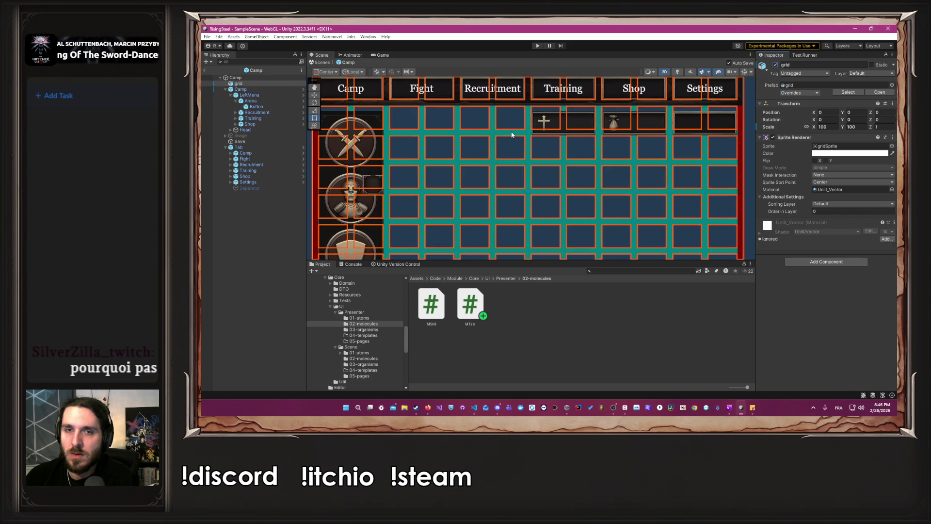
pyautogui.scroll(-3, 493, 104)
pyautogui.moveTo(487, 117)
pyautogui.mouseDown()
pyautogui.moveTo(490, 138)
pyautogui.moveTo(557, 180)
pyautogui.mouseUp()
pyautogui.scroll(2, 552, 112)
pyautogui.click(551, 111)
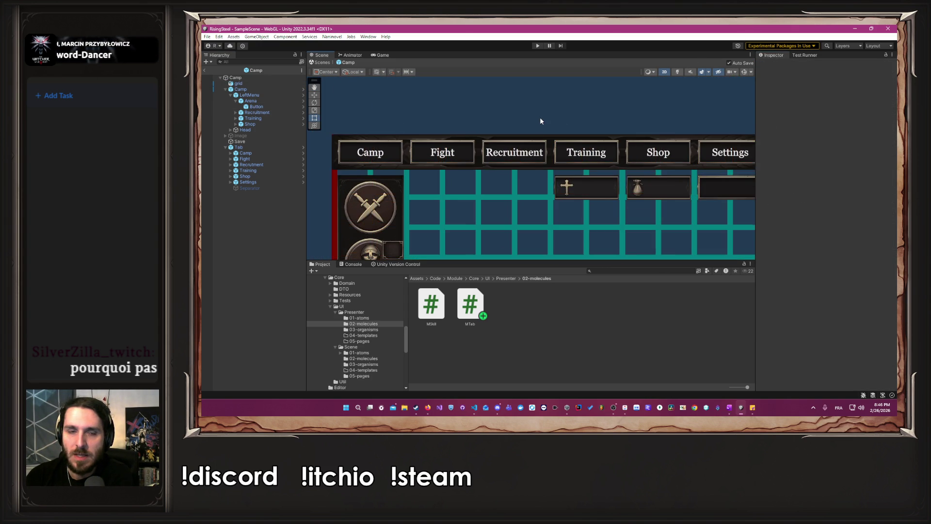
pyautogui.scroll(3, 539, 118)
pyautogui.scroll(-1, 541, 122)
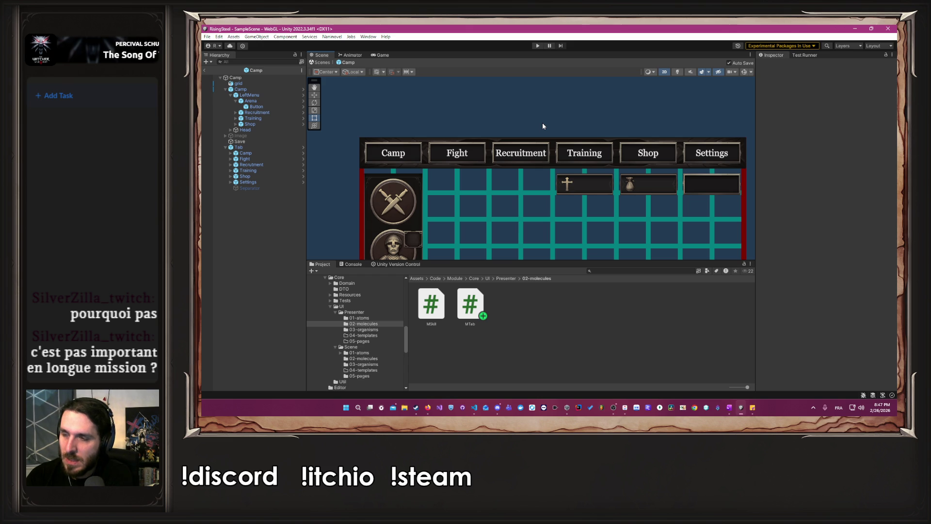
pyautogui.scroll(-2, 542, 122)
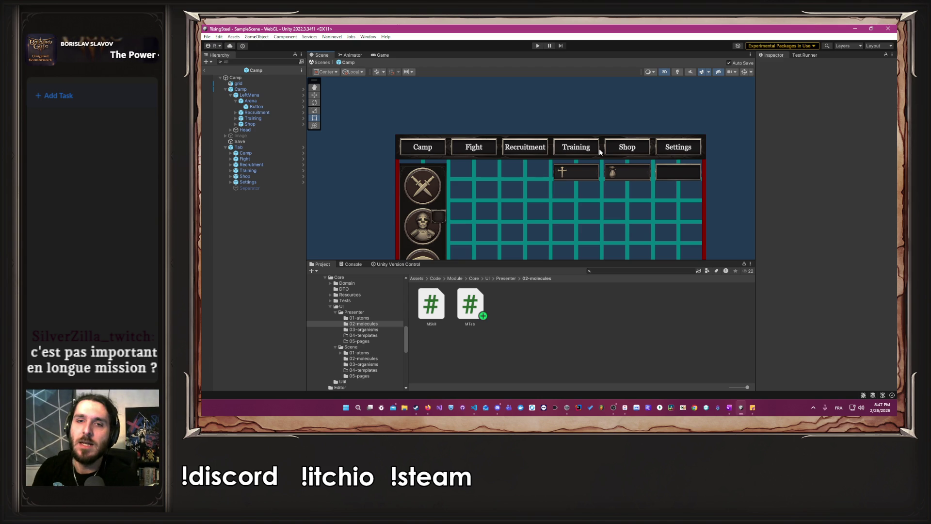
pyautogui.scroll(-3, 598, 148)
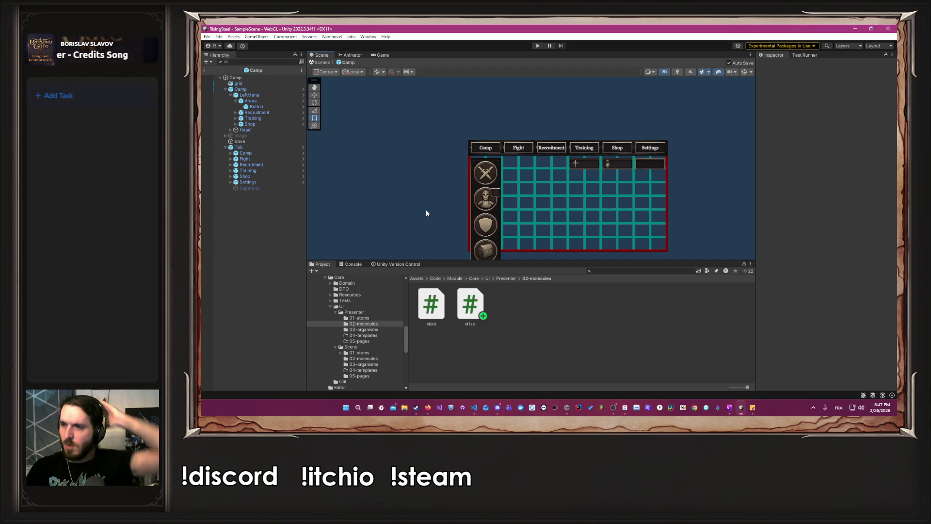
pyautogui.hotkey('alt', 'Tab')
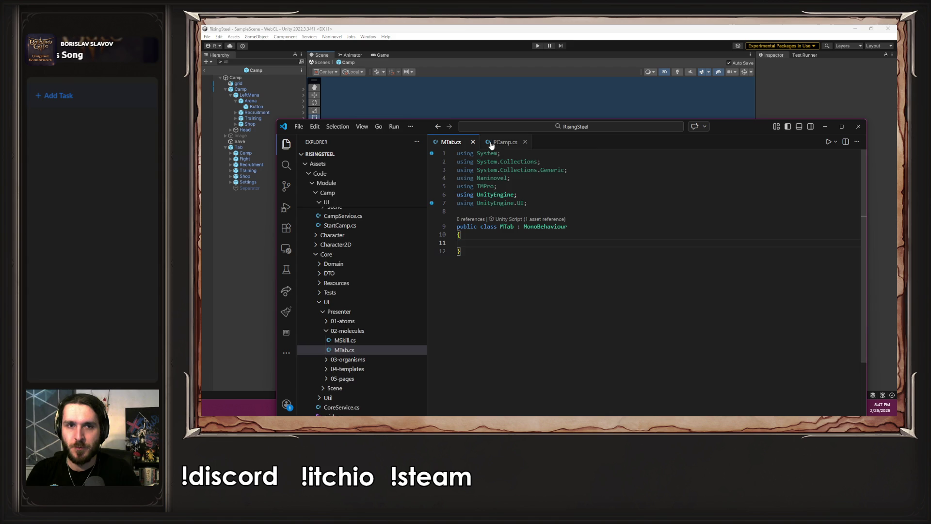
# Copy the Init methods from PCamp.cs and paste them into MTab.cs
pyautogui.click(502, 142)
pyautogui.scroll(2, 551, 277)
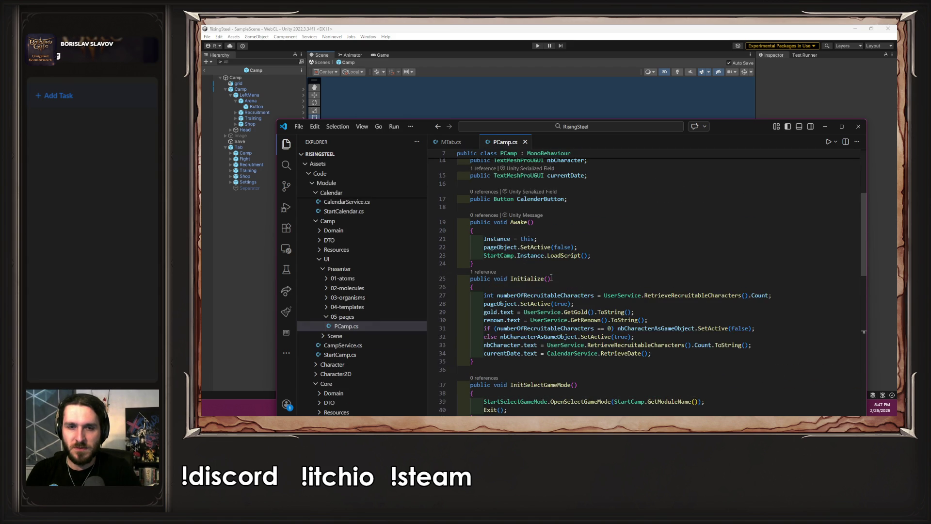
pyautogui.scroll(-4, 489, 275)
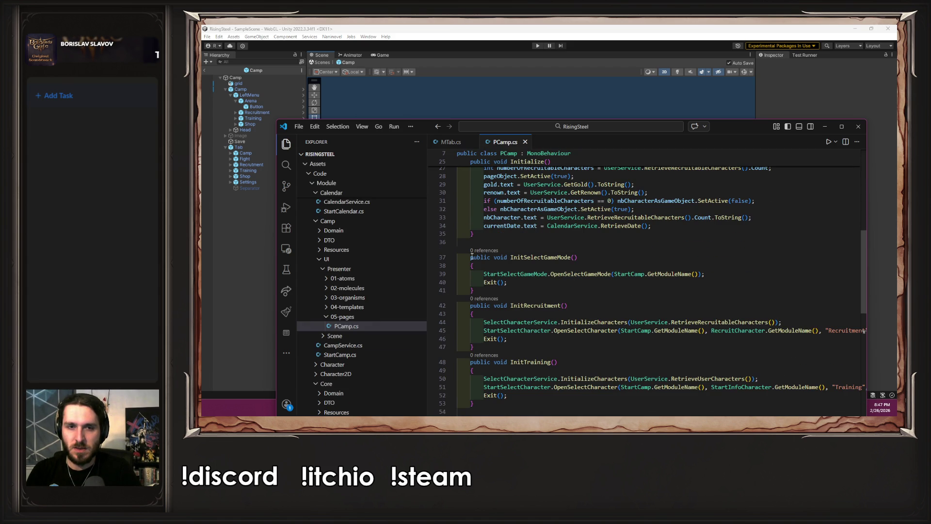
pyautogui.moveTo(471, 257)
pyautogui.mouseDown()
pyautogui.moveTo(554, 252)
pyautogui.moveTo(528, 266)
pyautogui.moveTo(519, 297)
pyautogui.mouseUp()
pyautogui.scroll(-5, 533, 253)
pyautogui.scroll(-2, 539, 257)
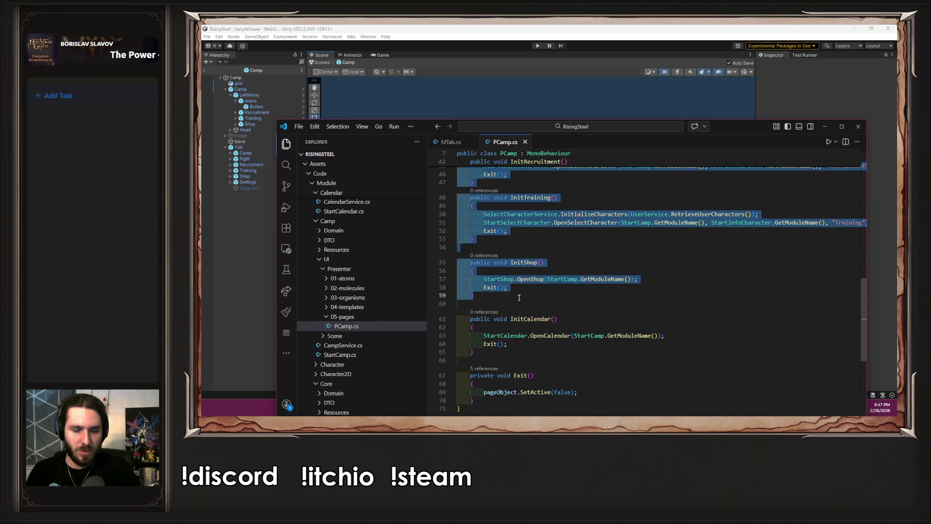
pyautogui.hotkey('ctrl', 'c')
pyautogui.hotkey('ctrl', 'Tab')
pyautogui.hotkey('ctrl', 'v')
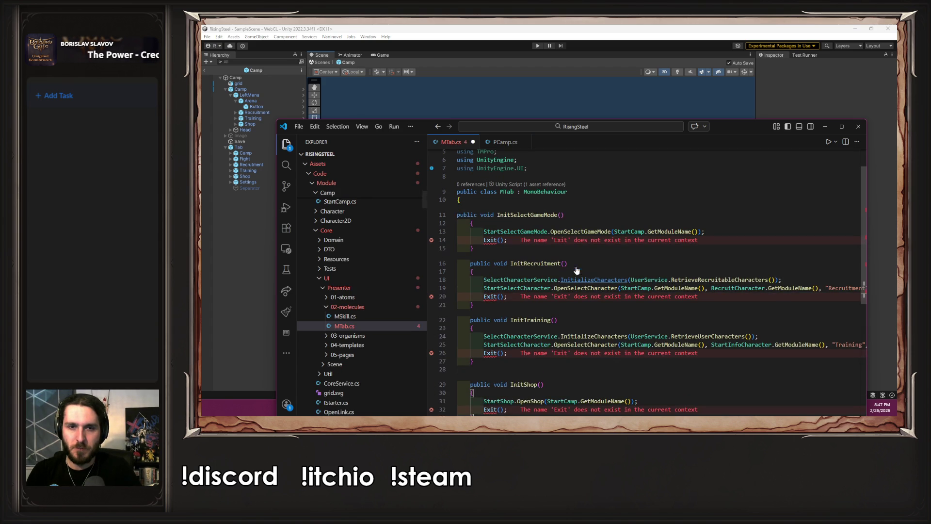
# Delete the Exit() calls from InitSelectGameMode, InitRecruitment, InitTraining and InitShop, then save MTab.cs
pyautogui.moveTo(507, 239); pyautogui.dragTo(422, 235)
pyautogui.click(507, 240)
pyautogui.hotkey('ctrl', 'shift', 'k')
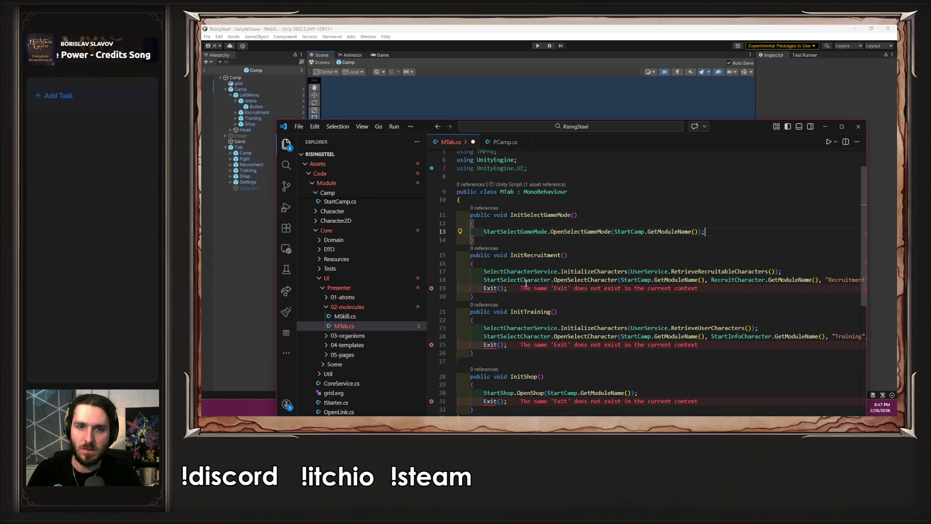
pyautogui.click(507, 288)
pyautogui.hotkey('ctrl', 'shift', 'k')
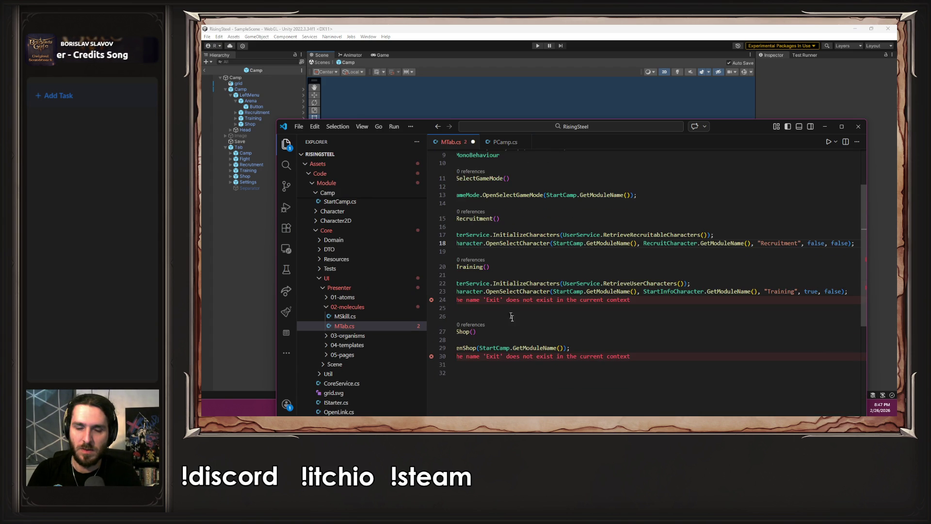
pyautogui.click(510, 309)
pyautogui.click(497, 299)
pyautogui.press('BackSpace')
pyautogui.press('BackSpace')
pyautogui.press('BackSpace')
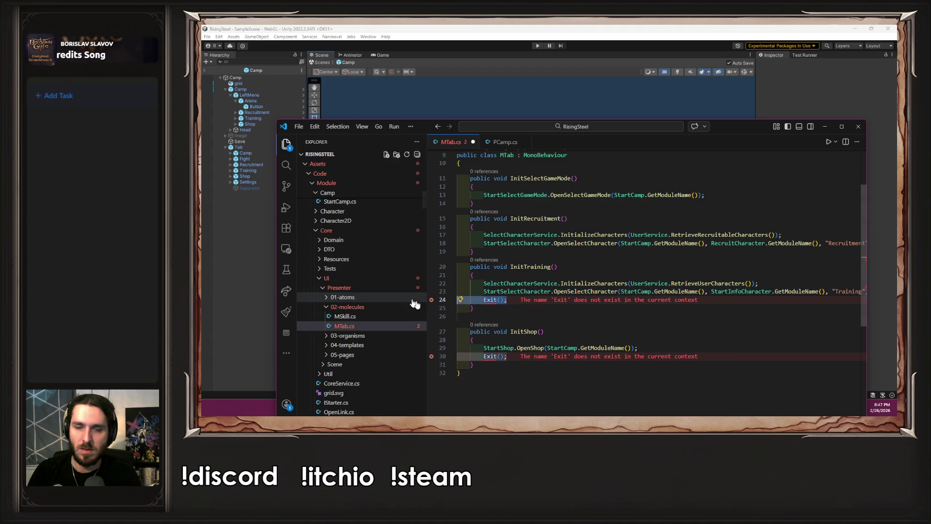
pyautogui.click(520, 348)
pyautogui.press('BackSpace')
pyautogui.press('BackSpace')
pyautogui.press('BackSpace')
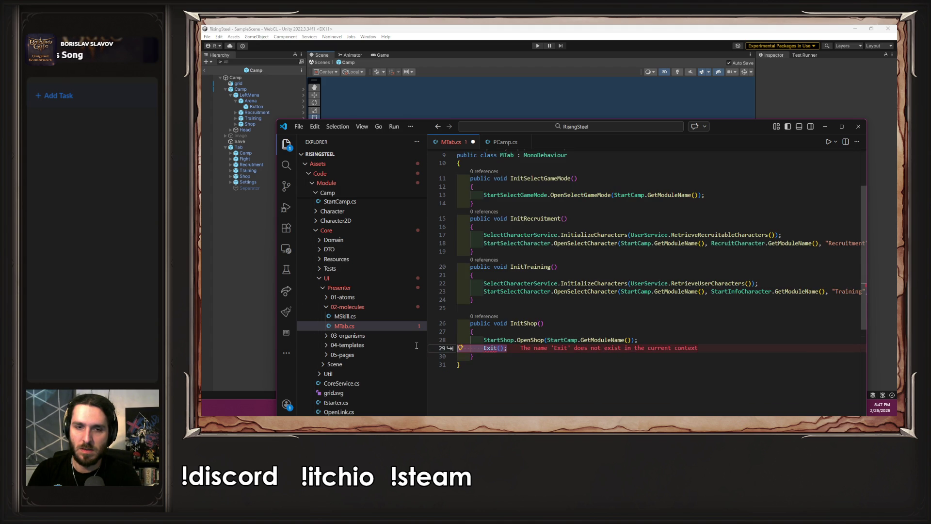
pyautogui.hotkey('ctrl', 's')
# Check PCamp.cs's Exit method declaration and recheck MTab's InitSelectGameMode method
pyautogui.click(505, 141)
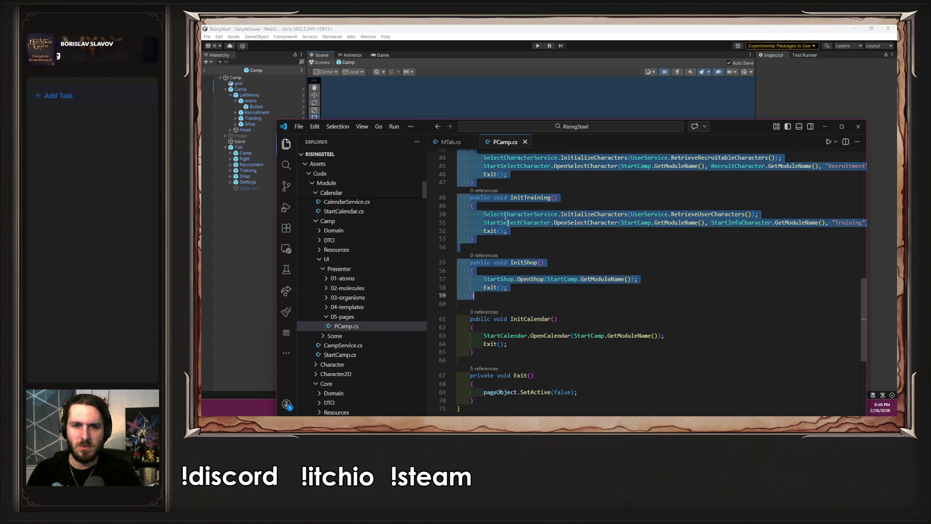
pyautogui.click(482, 291)
pyautogui.click(521, 374)
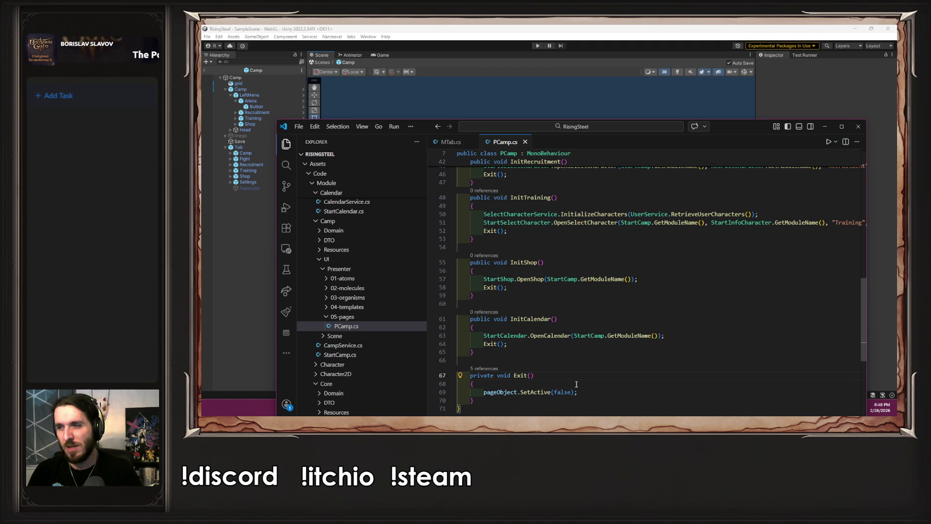
pyautogui.click(456, 143)
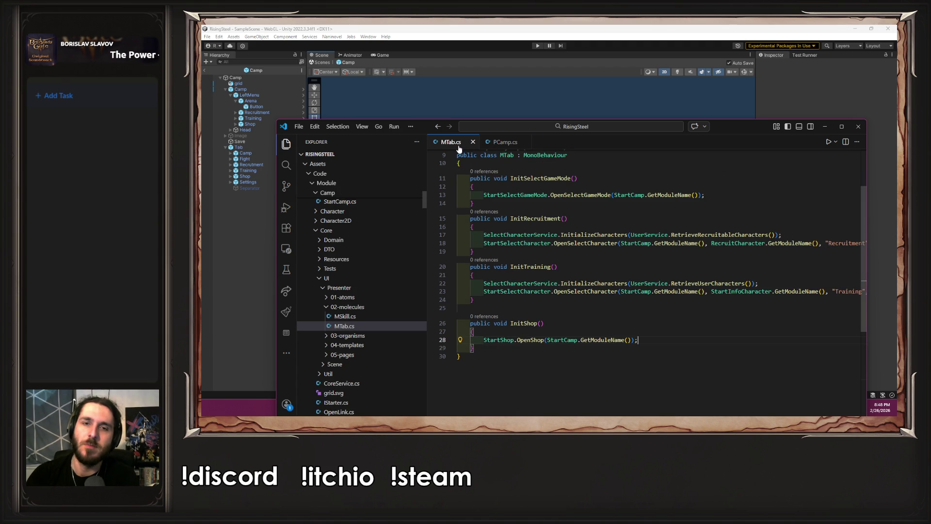
pyautogui.scroll(3, 573, 319)
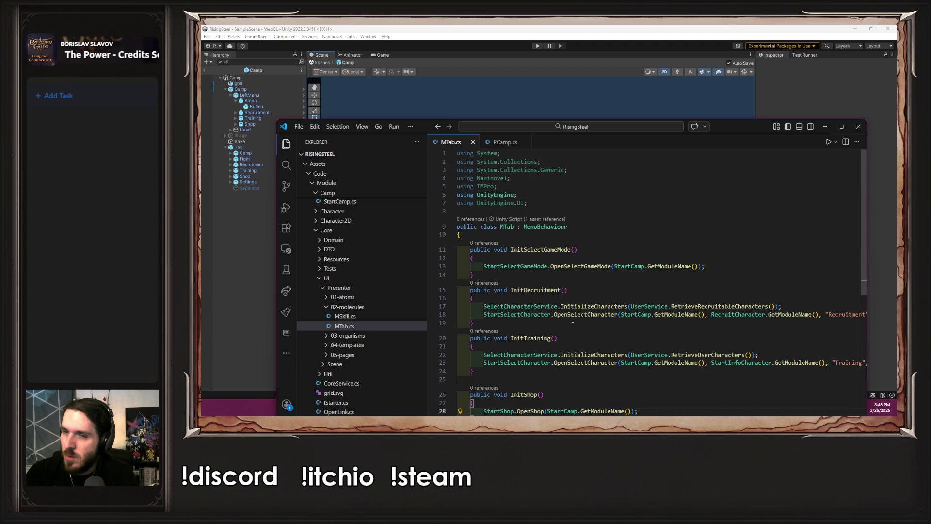
pyautogui.click(576, 249)
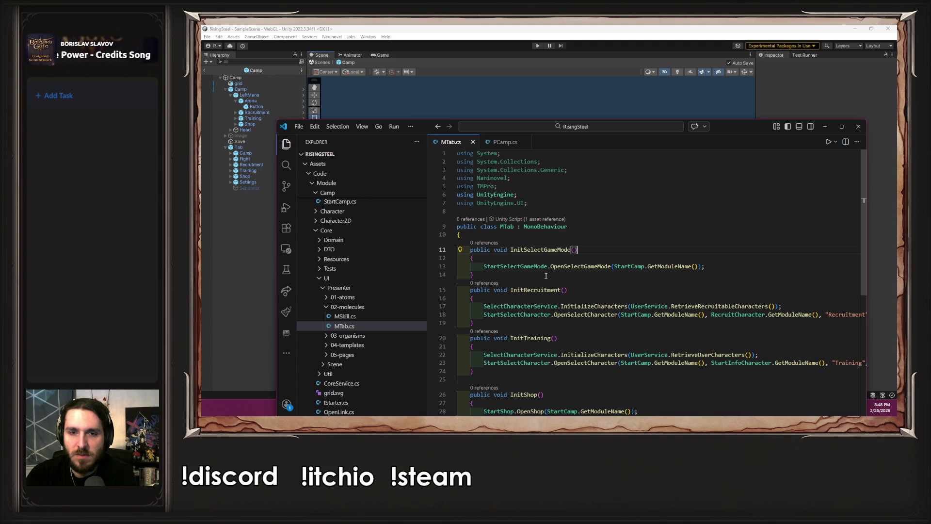
pyautogui.click(203, 243)
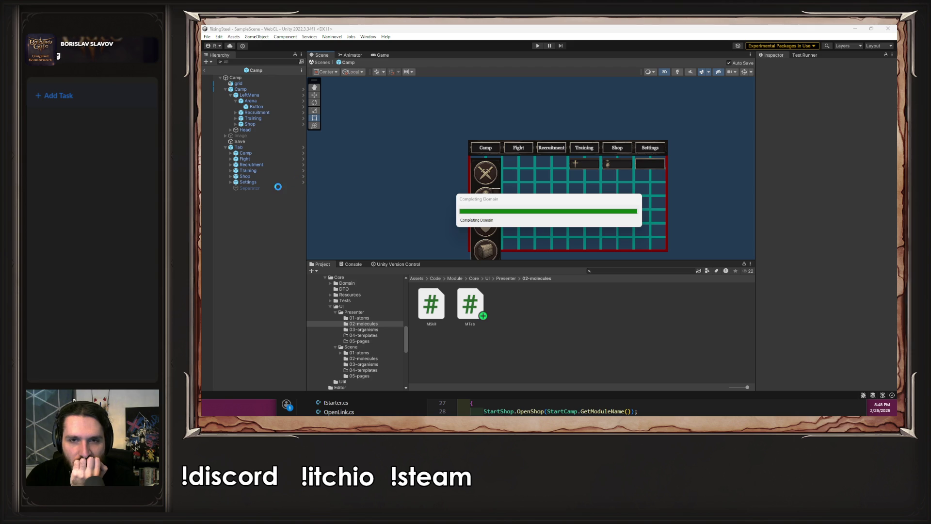
# Deactivate LeftMenu, drag the Head bar to the bottom of the grid, and save the Camp scene
pyautogui.click(258, 95)
pyautogui.click(774, 65)
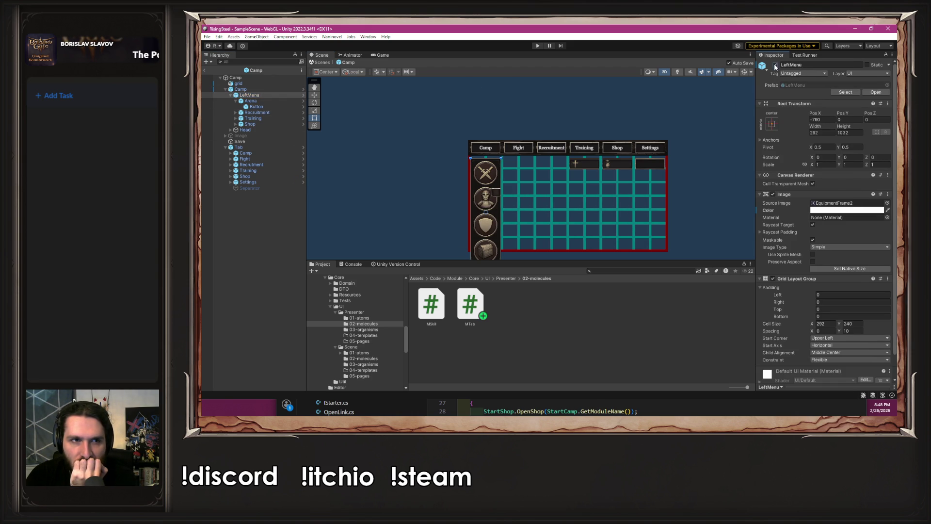
pyautogui.click(245, 130)
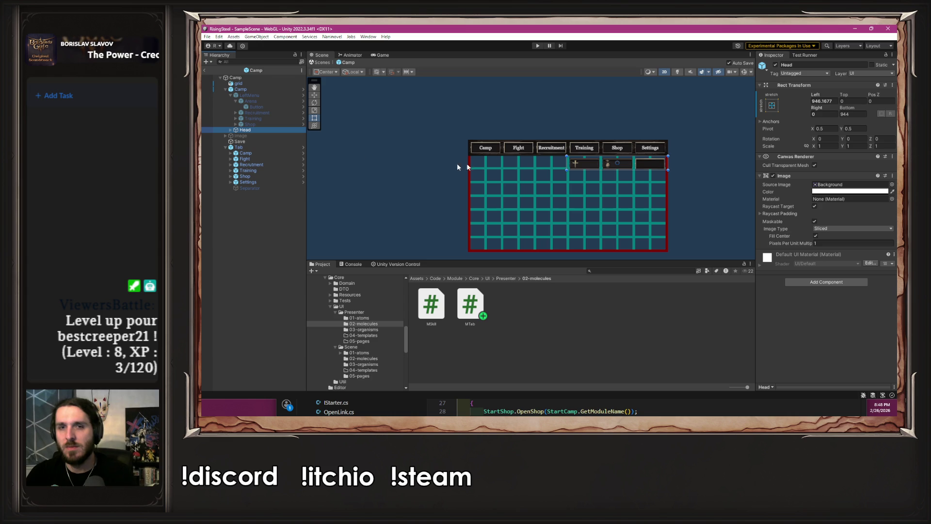
pyautogui.moveTo(580, 169); pyautogui.dragTo(584, 251)
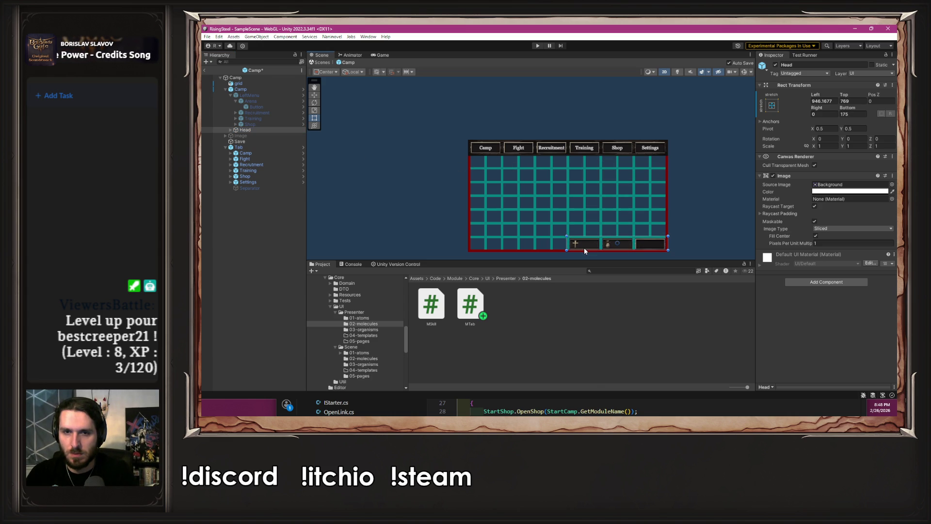
pyautogui.hotkey('ctrl', 's')
pyautogui.click(694, 229)
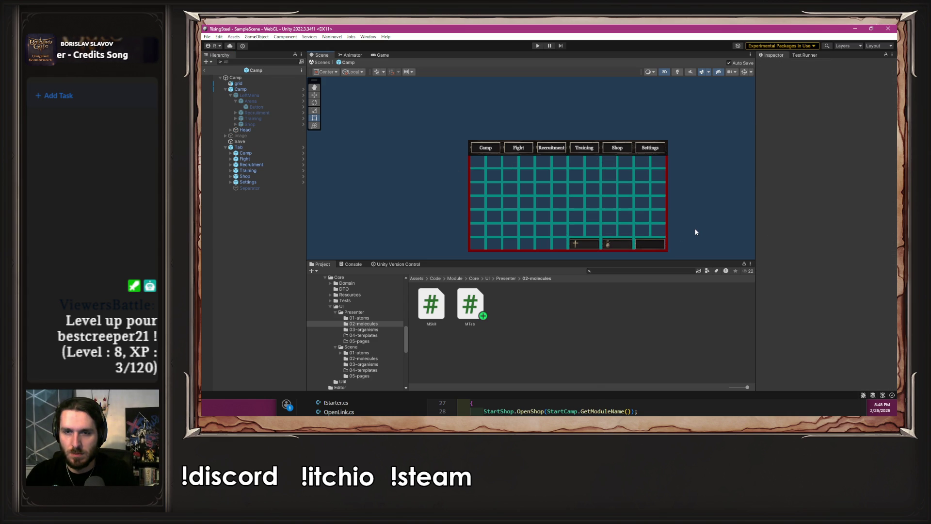
# Deactivate the grid object and open the Tab prefab for in-context editing
pyautogui.scroll(1, 695, 231)
pyautogui.scroll(1, 694, 237)
pyautogui.scroll(1, 644, 171)
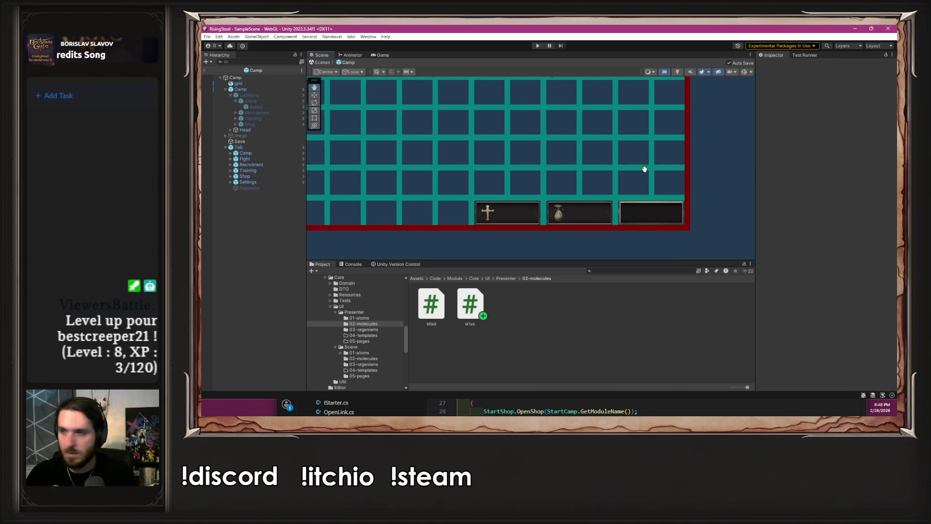
pyautogui.scroll(-3, 646, 173)
pyautogui.moveTo(647, 173); pyautogui.dragTo(646, 183)
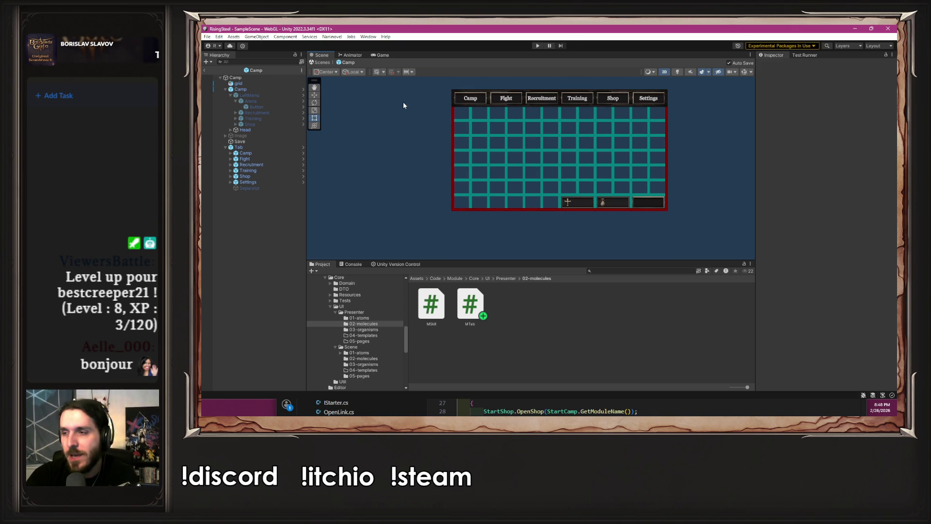
pyautogui.click(266, 83)
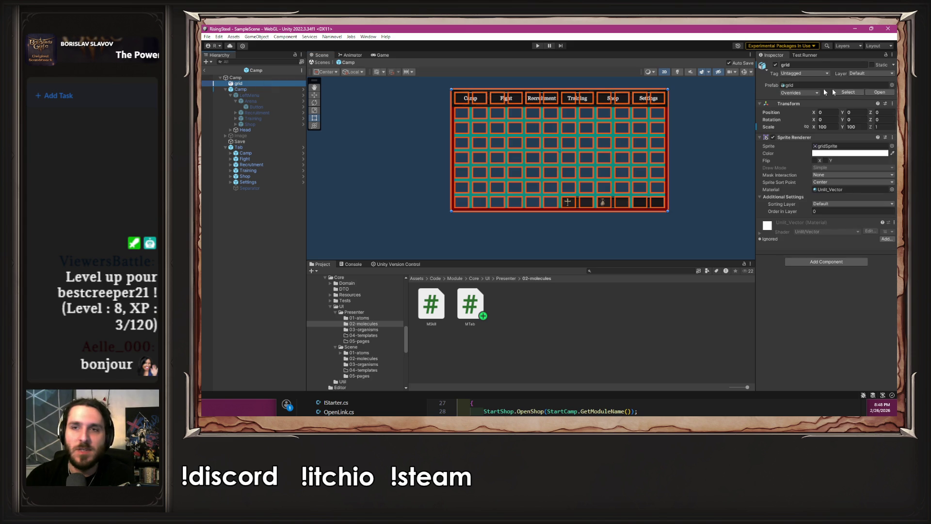
pyautogui.click(775, 65)
pyautogui.click(644, 116)
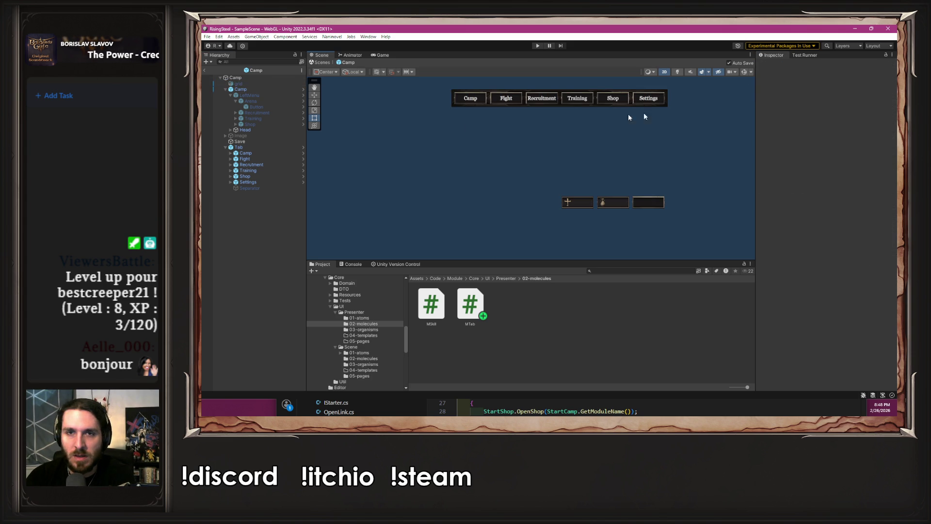
pyautogui.click(302, 147)
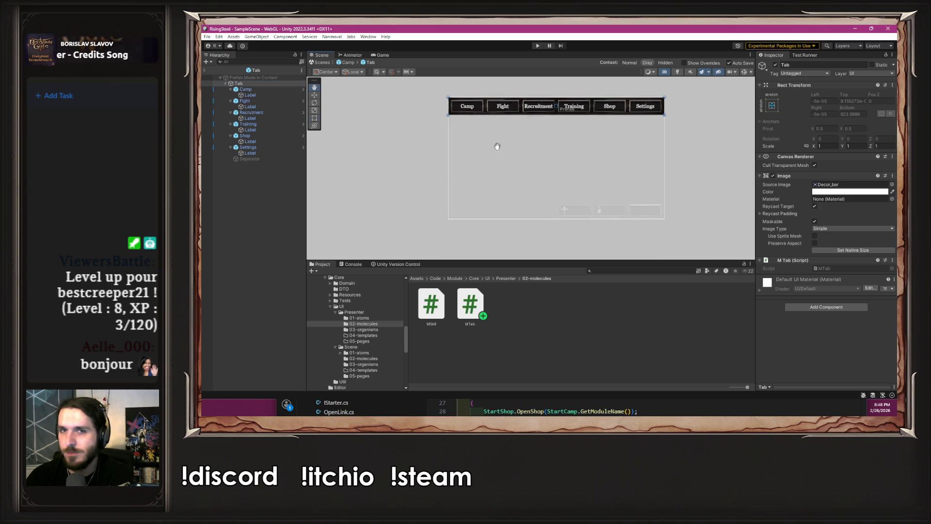
# Collapse the children of the Camp, Fight, Recrutment, Training, Shop and Settings tab buttons in the Hierarchy
pyautogui.moveTo(495, 145); pyautogui.dragTo(471, 155)
pyautogui.scroll(2, 475, 157)
pyautogui.scroll(1, 446, 187)
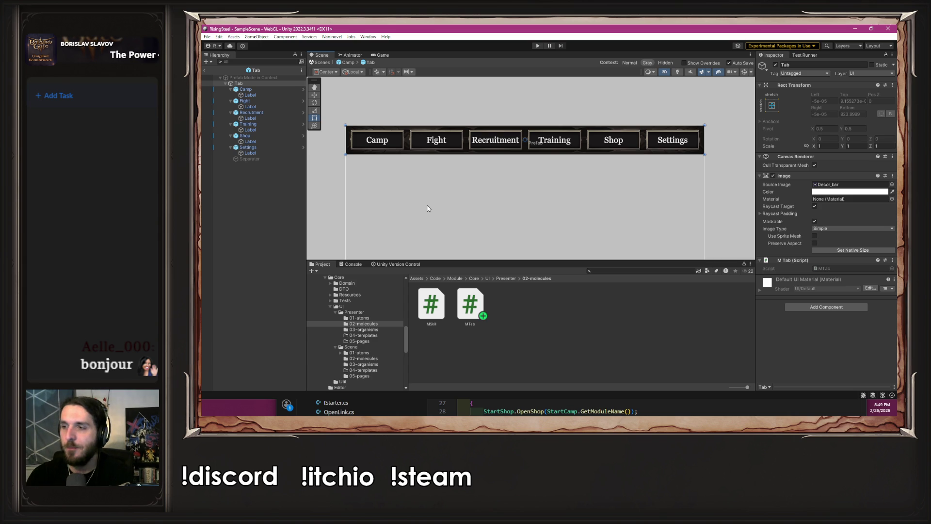
pyautogui.click(245, 89)
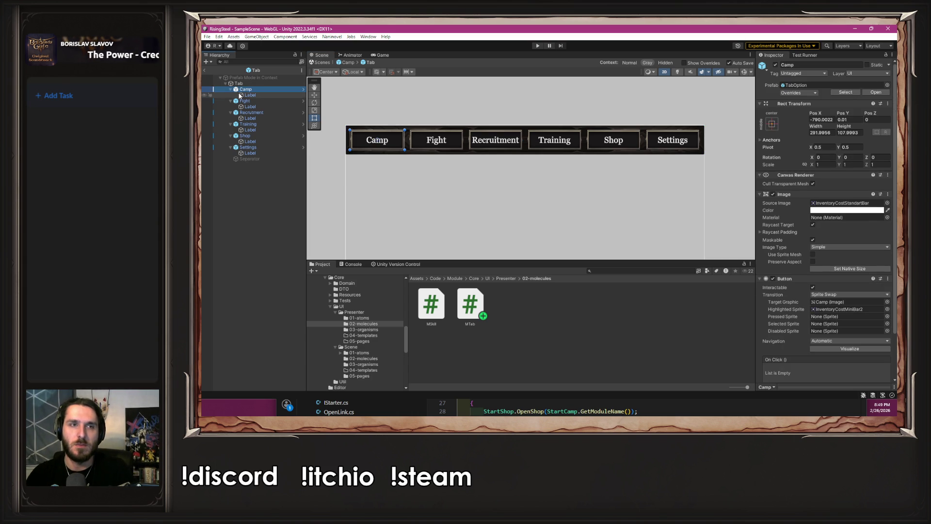
pyautogui.click(231, 89)
pyautogui.click(231, 95)
pyautogui.click(231, 101)
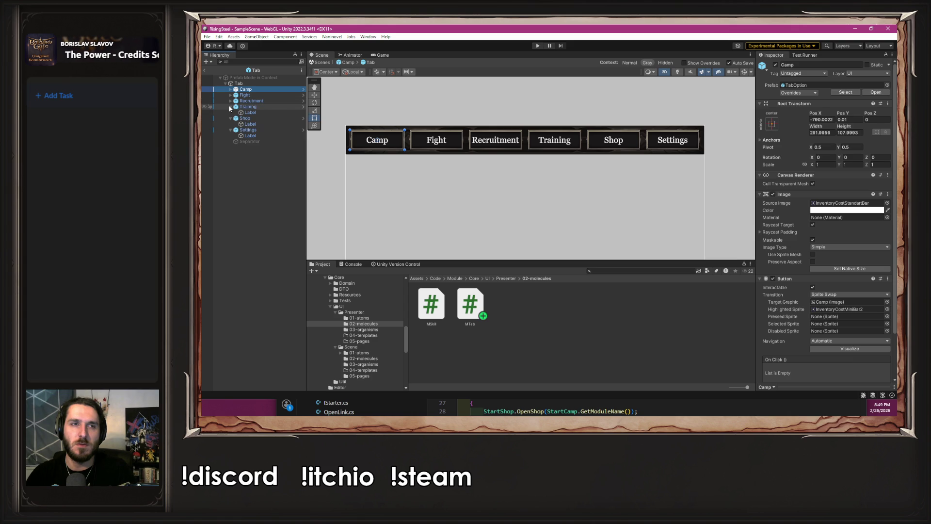
pyautogui.click(231, 106)
pyautogui.click(231, 112)
pyautogui.click(231, 119)
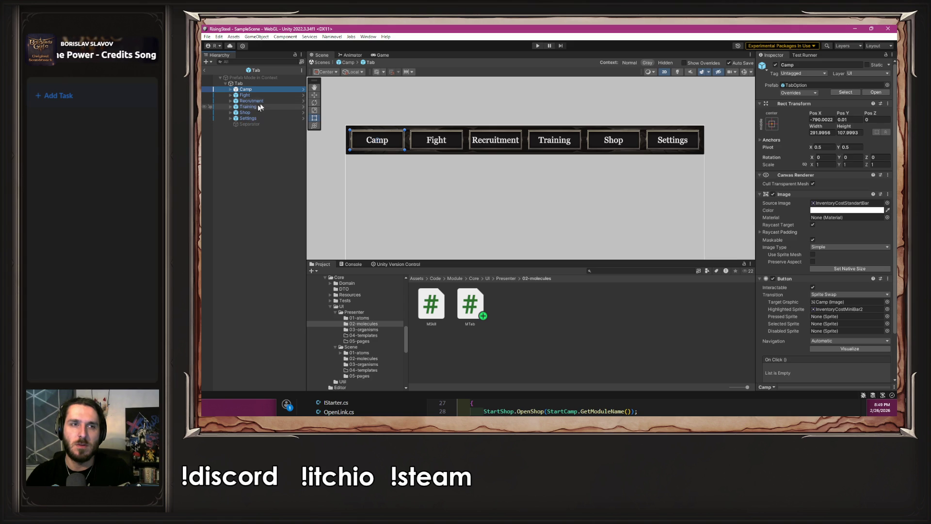
# Add one empty On Click entry to the TabOption prefab's Button, then go back to the Tab prefab
pyautogui.click(301, 89)
pyautogui.scroll(-2, 799, 300)
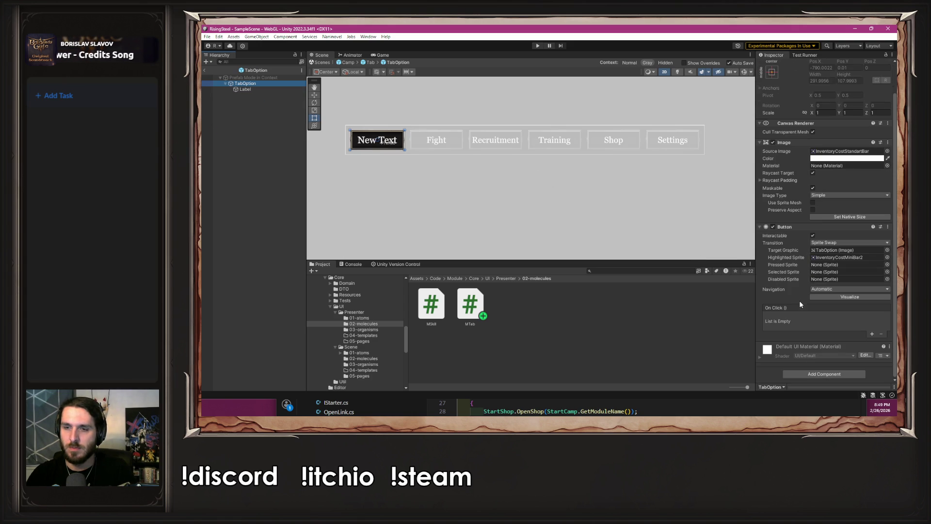
pyautogui.click(871, 334)
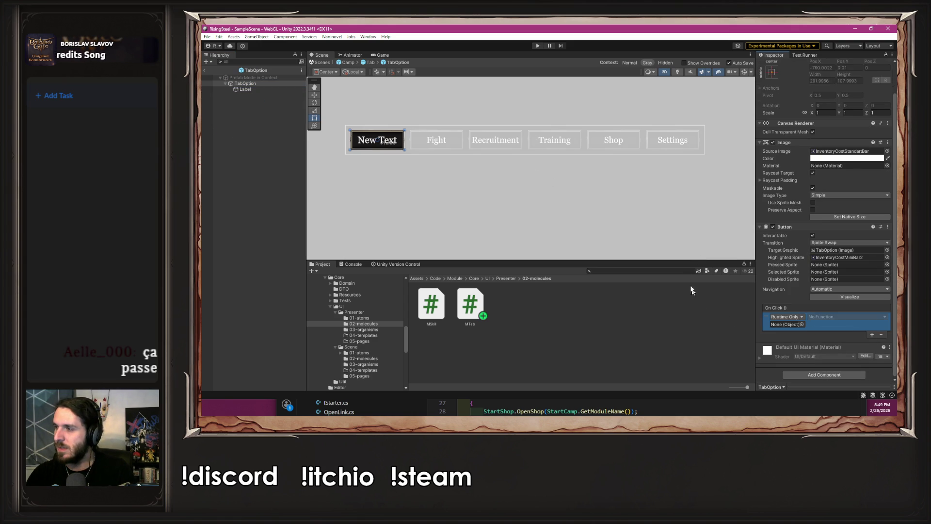
pyautogui.click(667, 213)
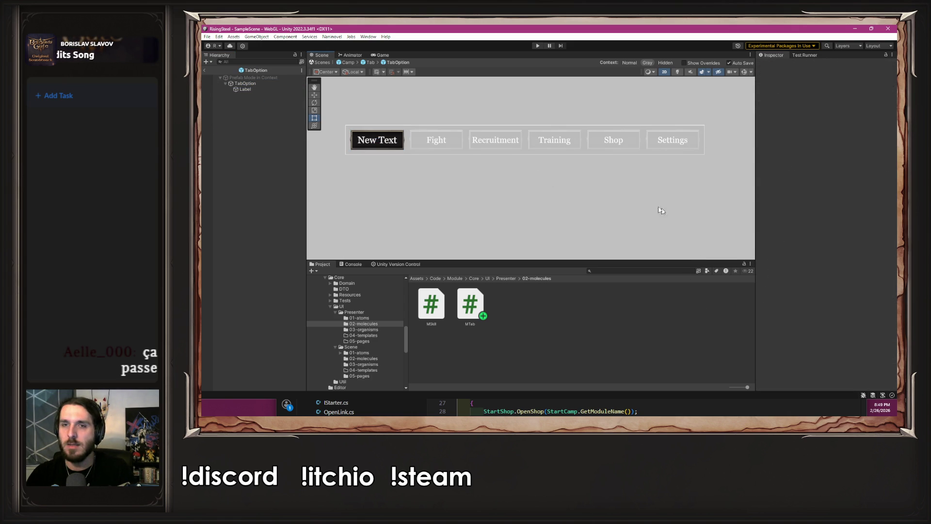
pyautogui.click(370, 62)
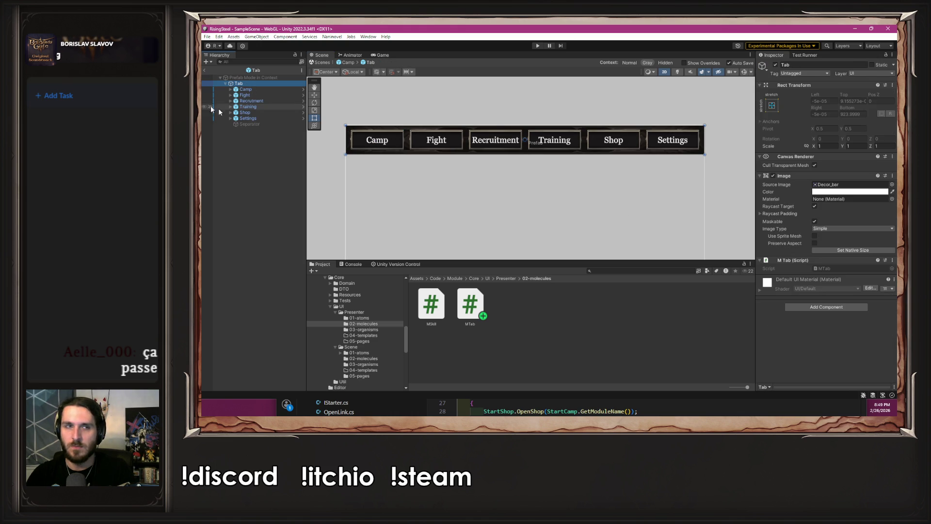
# Target Tab in the Camp button's On Click, and make the Fight button call MTab.InitSelectGameMode
pyautogui.click(246, 90)
pyautogui.scroll(-2, 797, 243)
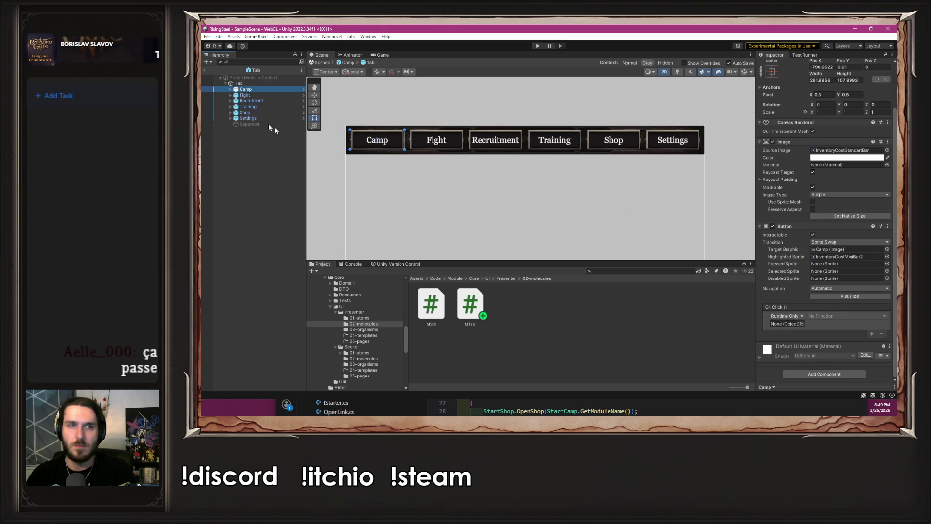
pyautogui.moveTo(252, 89)
pyautogui.mouseDown()
pyautogui.moveTo(679, 240)
pyautogui.moveTo(781, 324)
pyautogui.mouseUp()
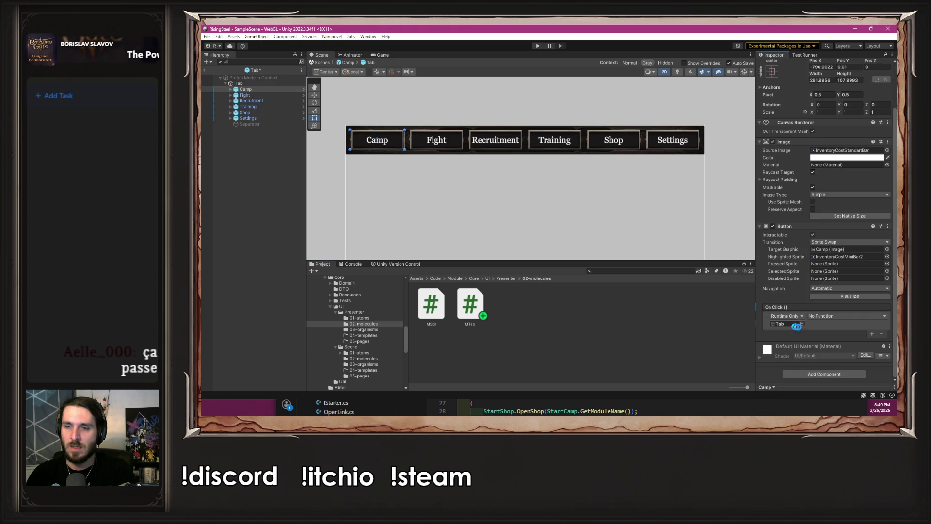
pyautogui.click(263, 96)
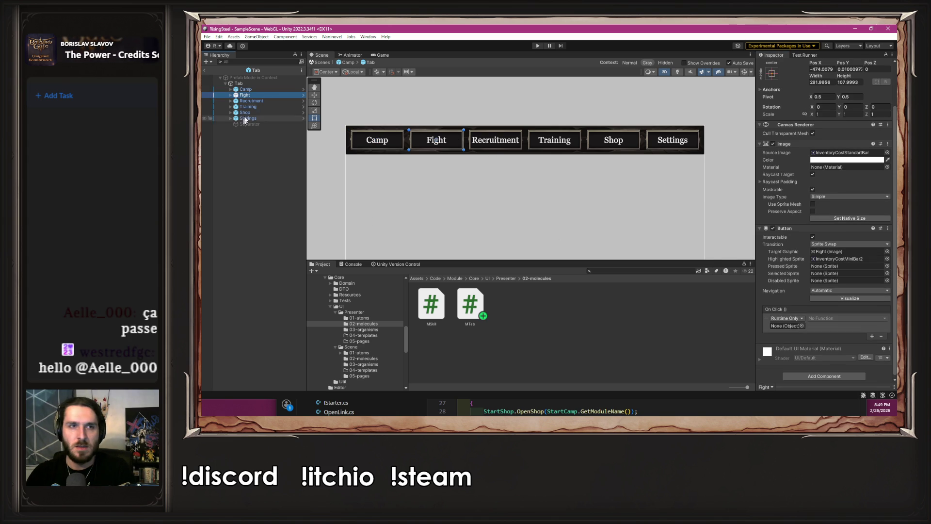
pyautogui.moveTo(716, 308); pyautogui.dragTo(780, 323)
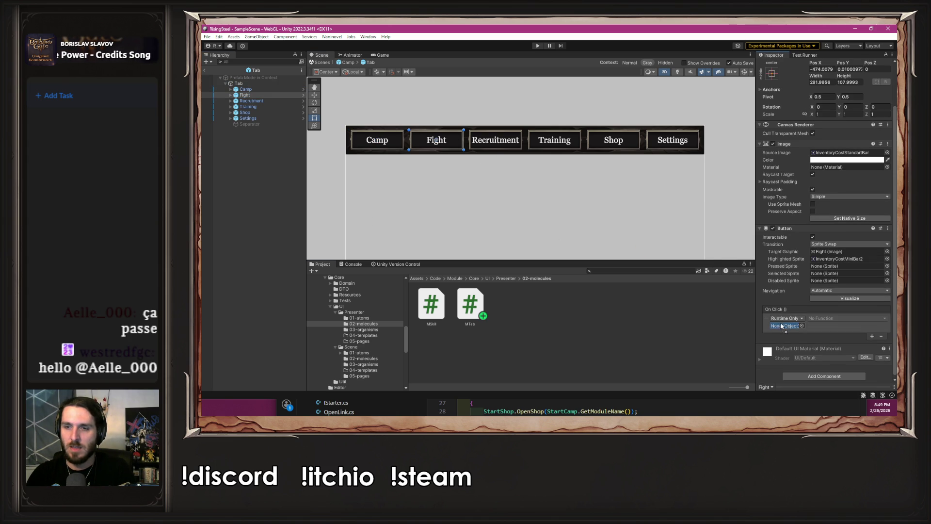
pyautogui.click(838, 318)
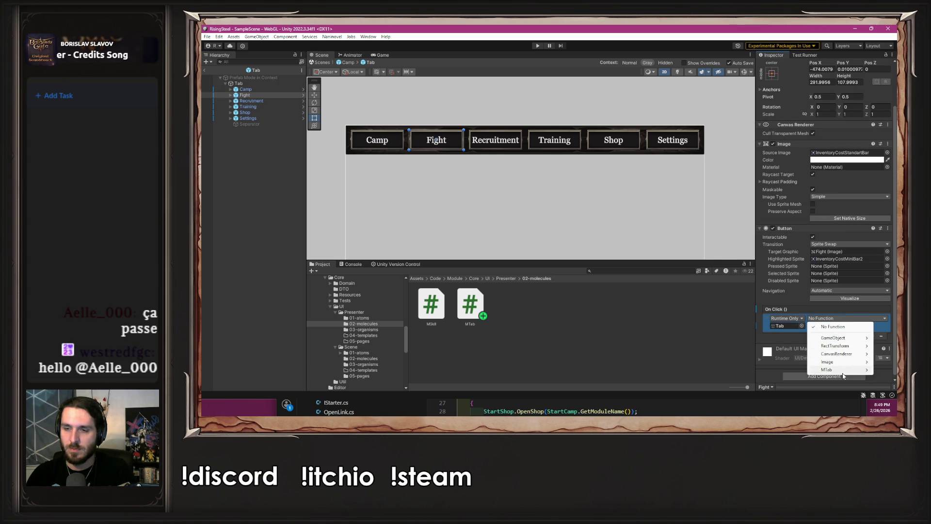
pyautogui.moveTo(840, 373)
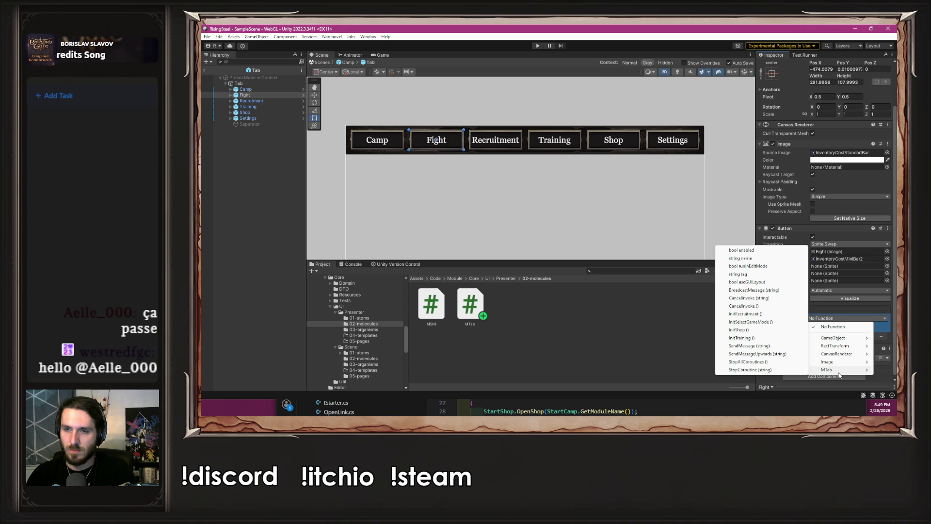
pyautogui.click(750, 321)
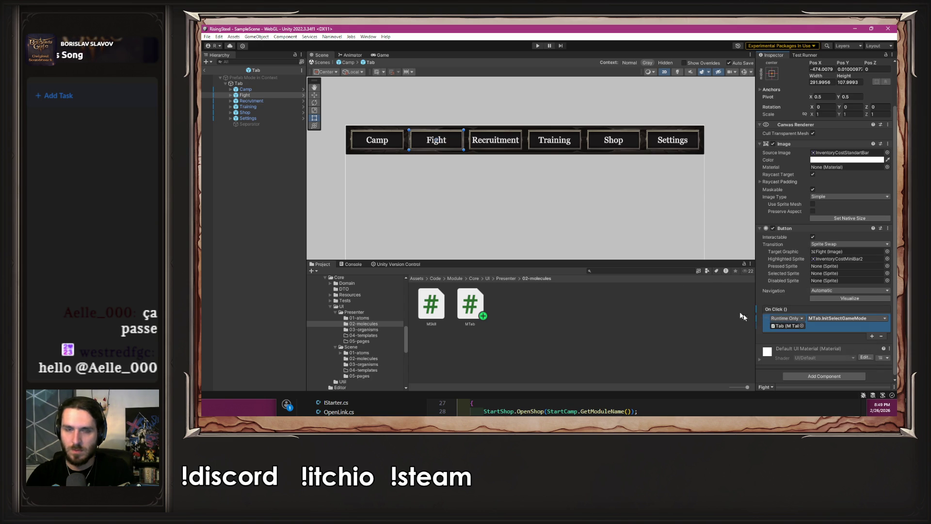
# Make the Recruitment button's On Click call MTab.InitRecruitment on the Tab object
pyautogui.click(251, 100)
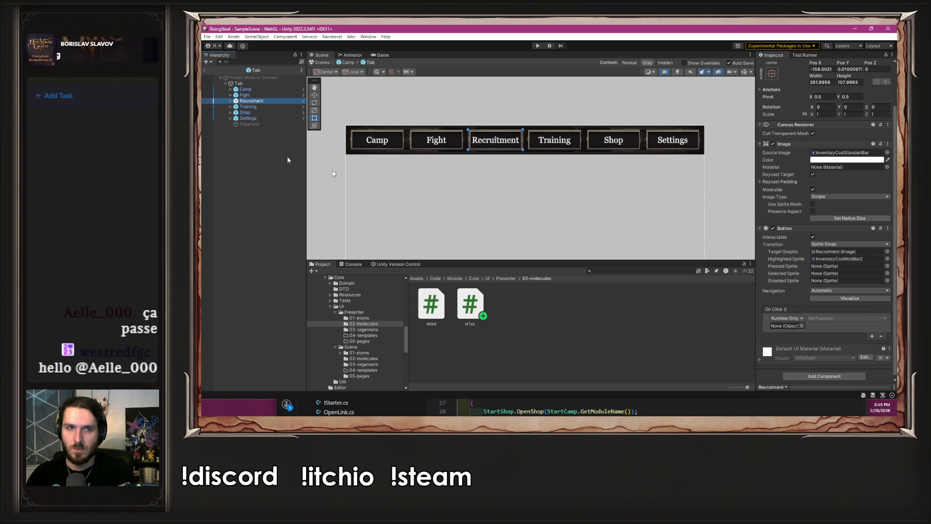
pyautogui.moveTo(250, 101); pyautogui.dragTo(356, 114)
pyautogui.moveTo(781, 314); pyautogui.dragTo(785, 326)
pyautogui.click(824, 318)
pyautogui.moveTo(836, 371)
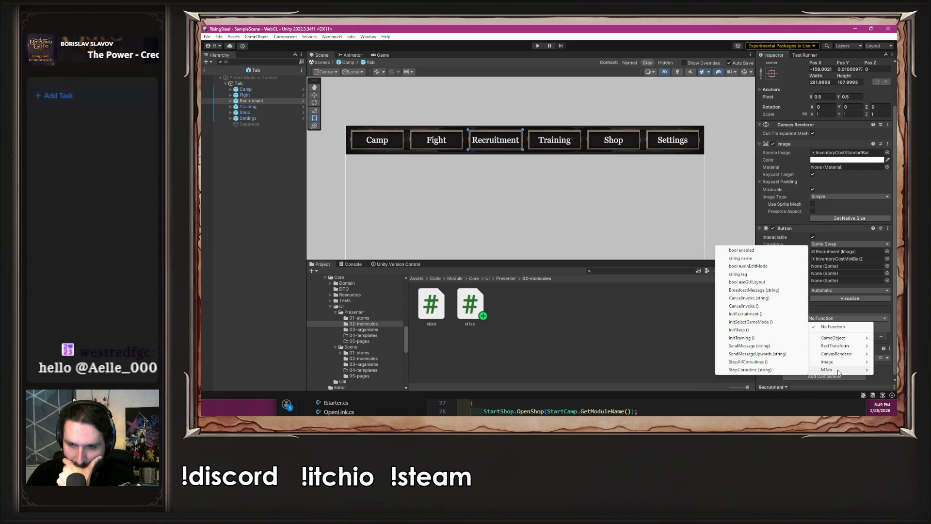
pyautogui.click(766, 321)
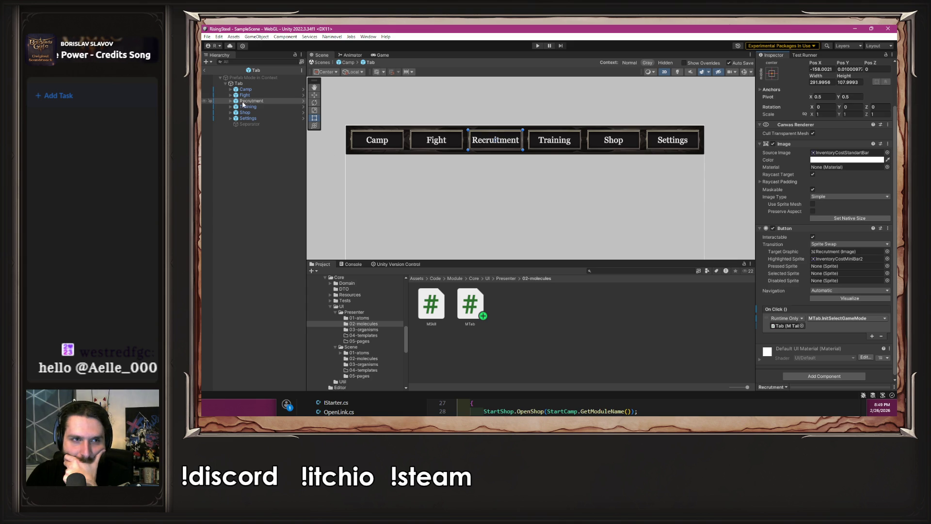
pyautogui.click(825, 318)
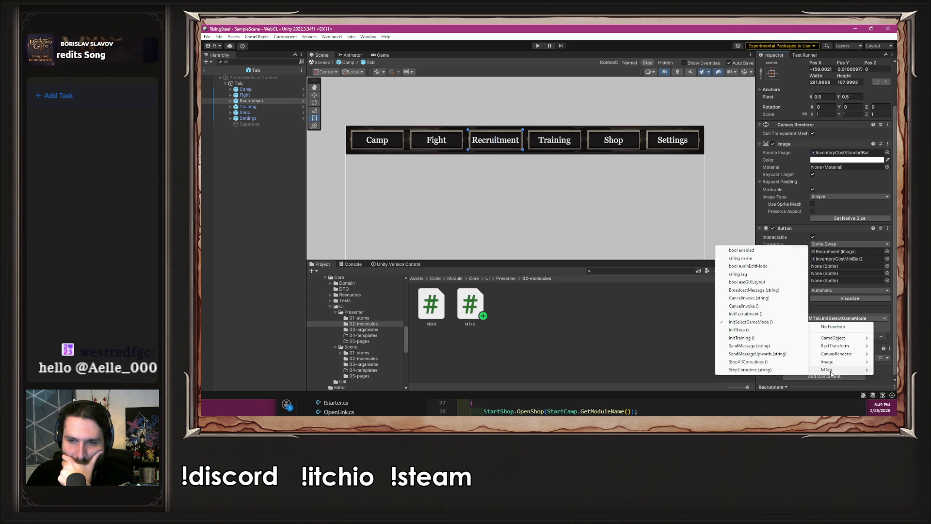
pyautogui.click(749, 313)
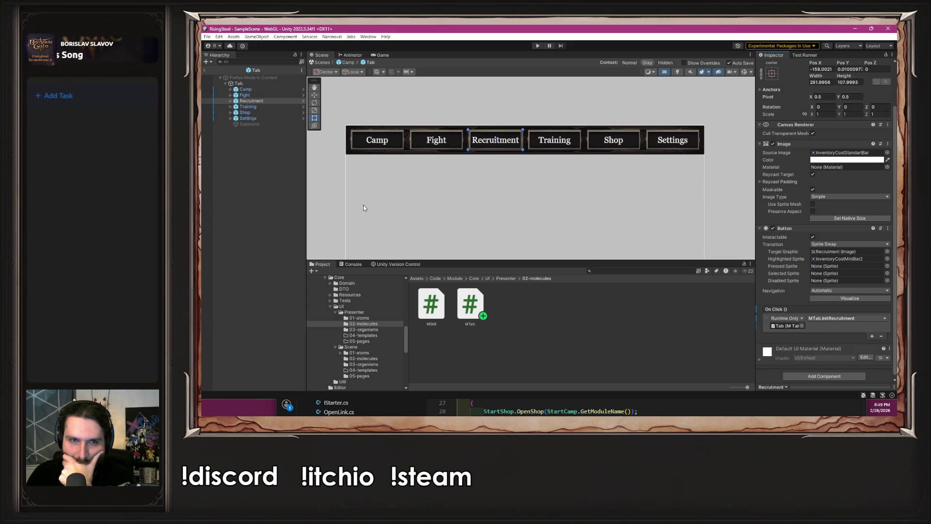
# Make the Training button's On Click call MTab.InitTraining on the Tab object
pyautogui.click(252, 108)
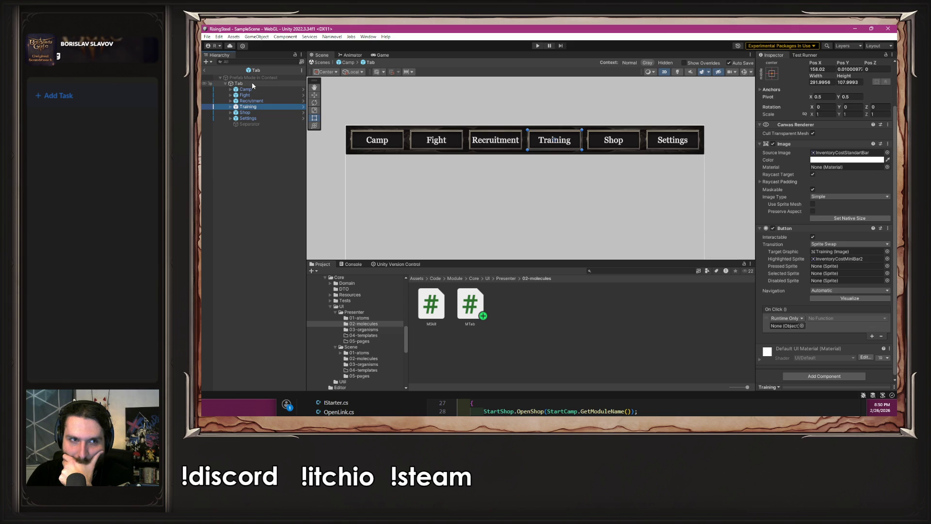
pyautogui.moveTo(238, 84)
pyautogui.mouseDown()
pyautogui.moveTo(746, 266)
pyautogui.moveTo(776, 326)
pyautogui.moveTo(785, 325)
pyautogui.mouseUp()
pyautogui.click(825, 318)
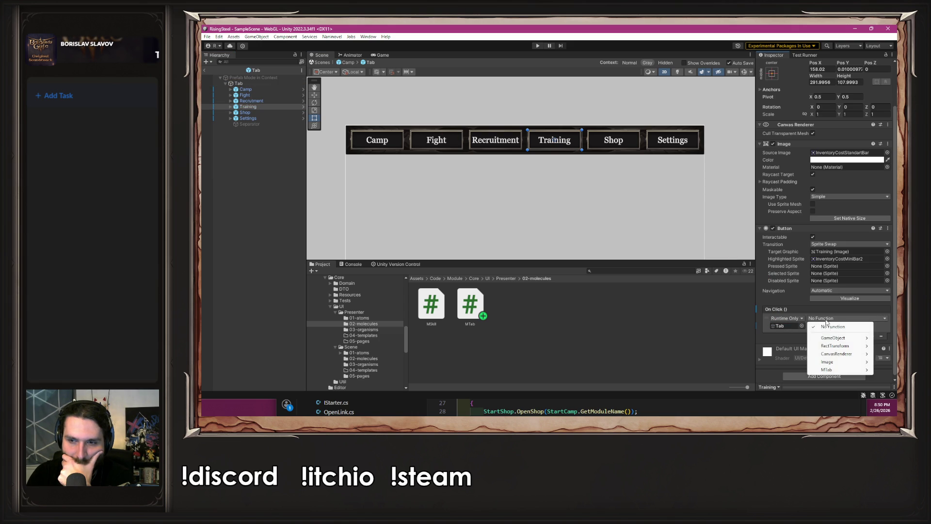
pyautogui.moveTo(828, 371)
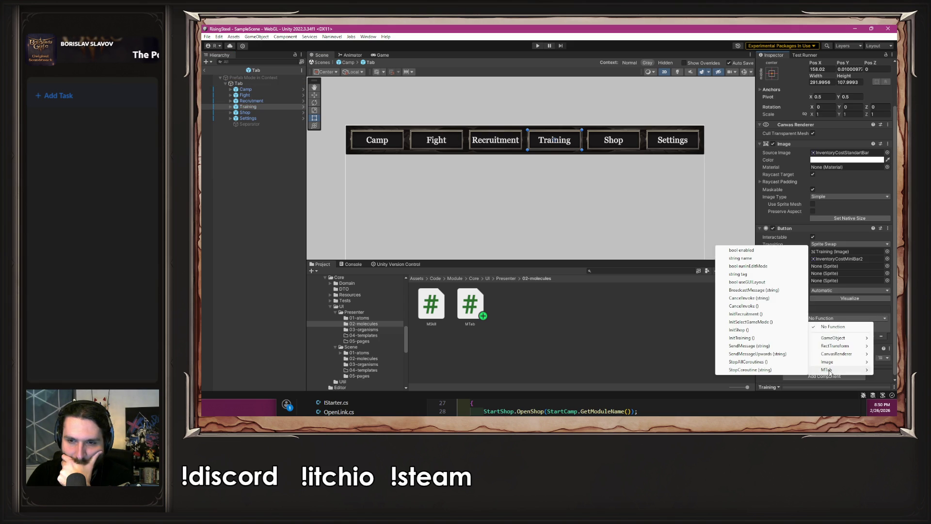
pyautogui.click(741, 337)
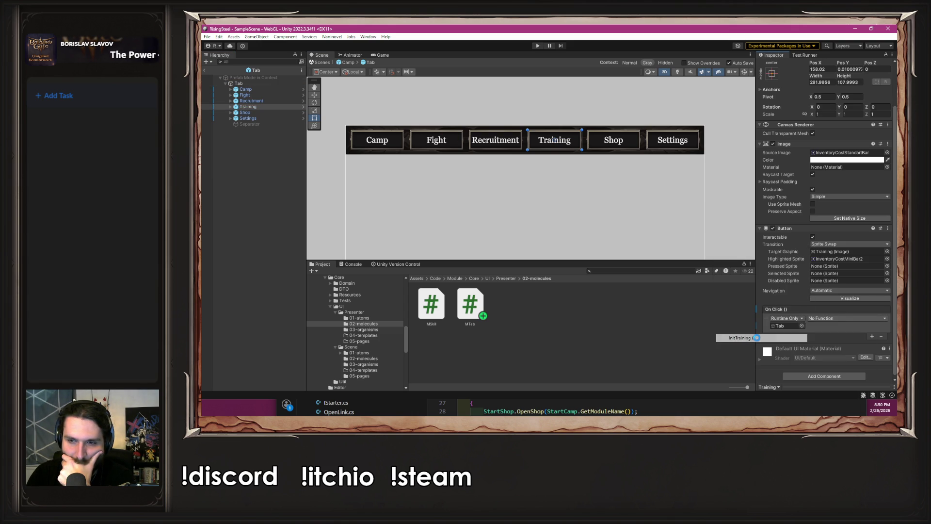
# Make the Shop button's On Click call MTab.InitShop, then select the Tab bar object
pyautogui.click(245, 113)
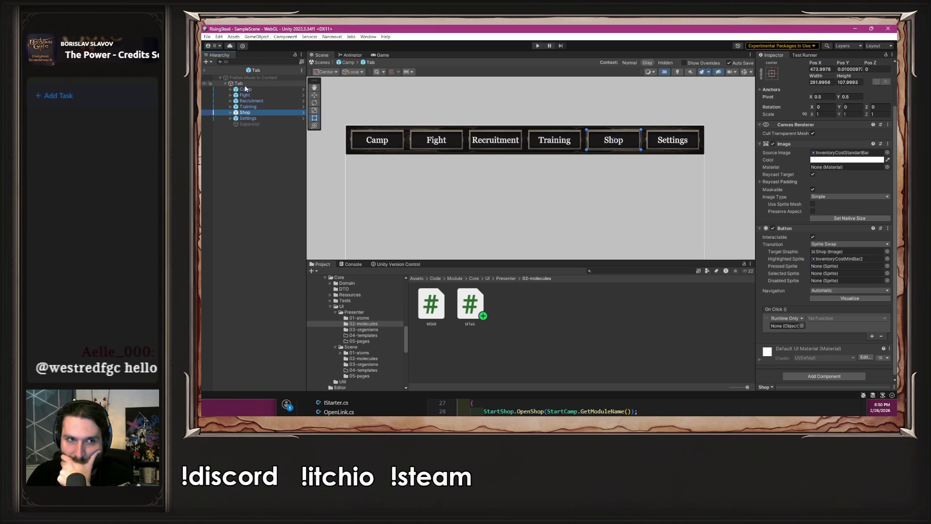
pyautogui.click(789, 325)
pyautogui.moveTo(789, 326); pyautogui.dragTo(788, 326)
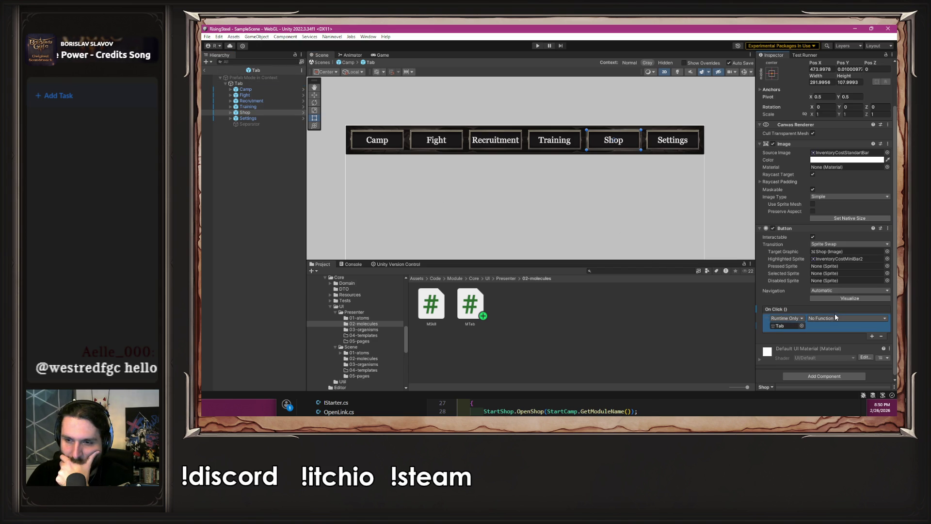
pyautogui.click(835, 317)
pyautogui.moveTo(829, 369)
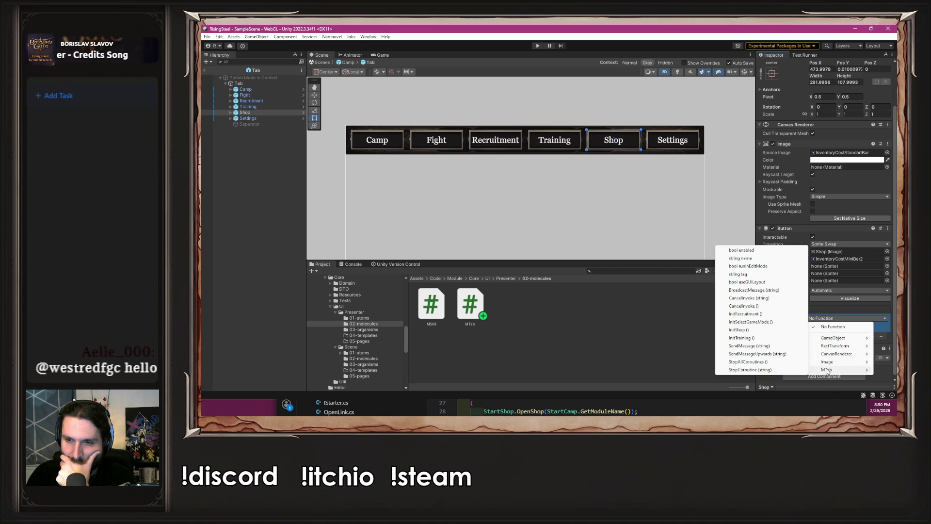
pyautogui.click(739, 329)
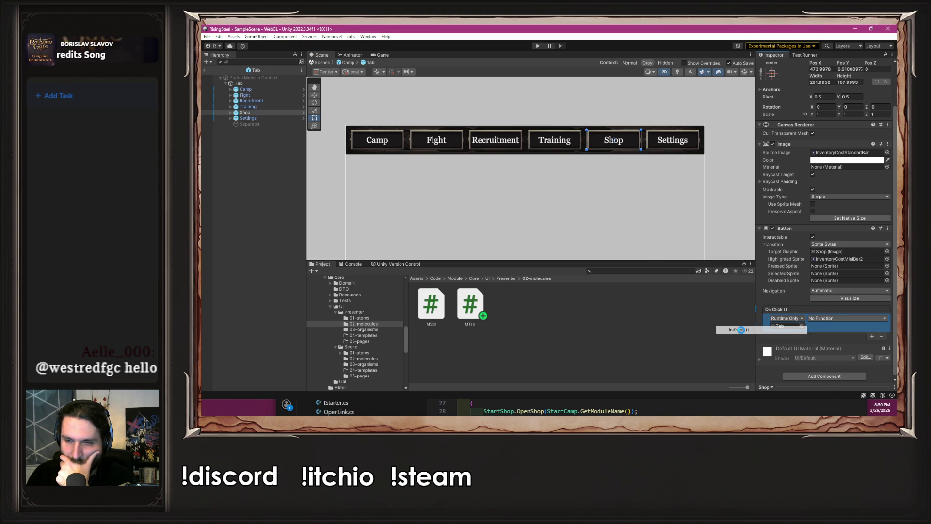
pyautogui.click(722, 240)
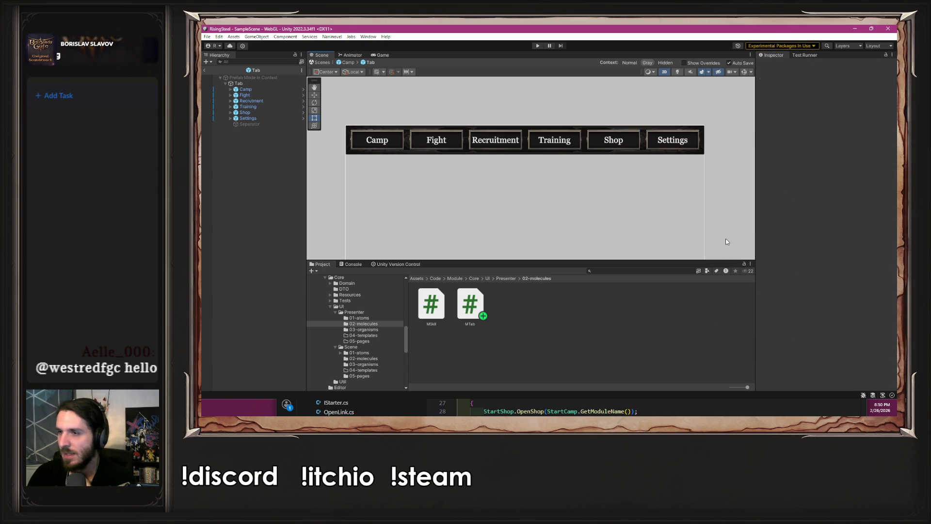
pyautogui.click(238, 83)
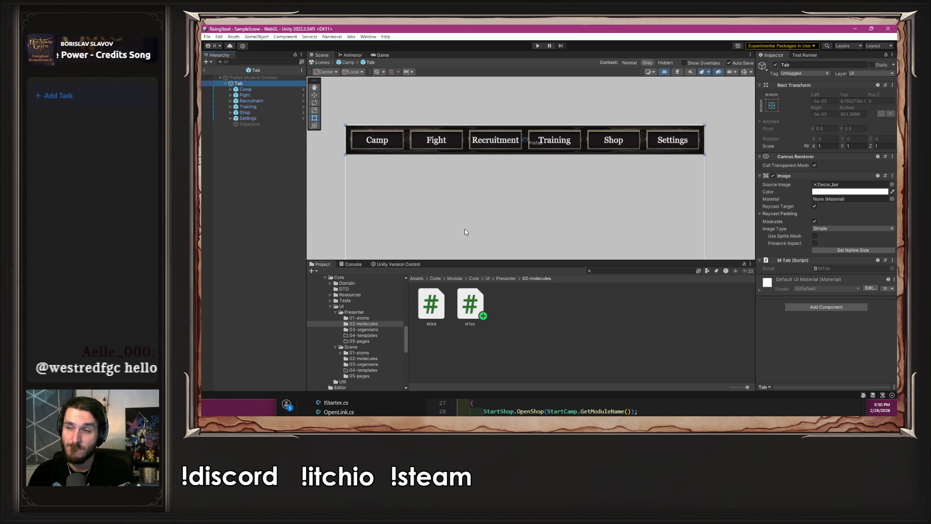
pyautogui.hotkey('alt', 'Tab')
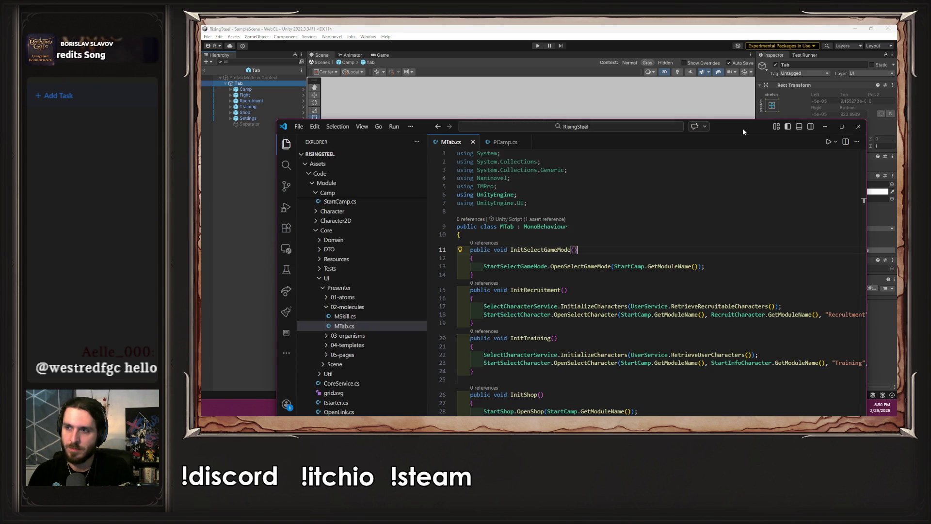
pyautogui.scroll(-2, 733, 179)
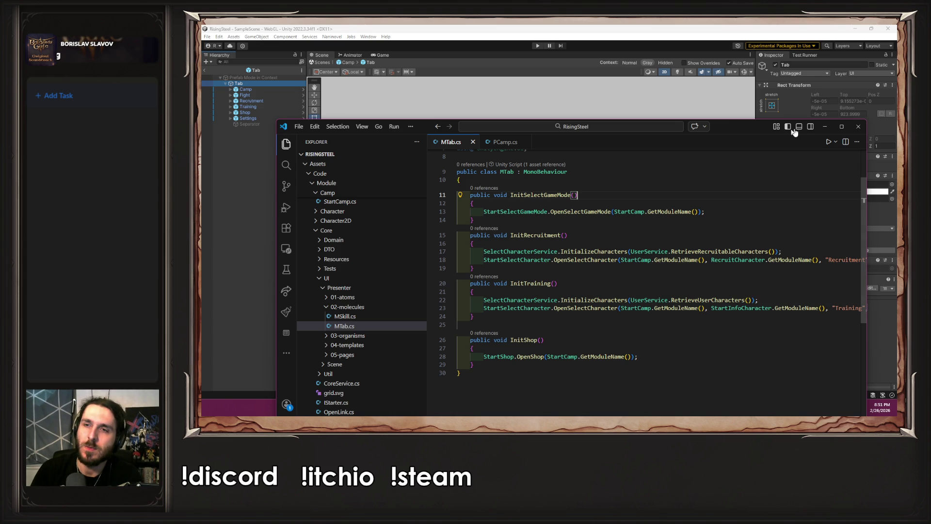
pyautogui.click(825, 126)
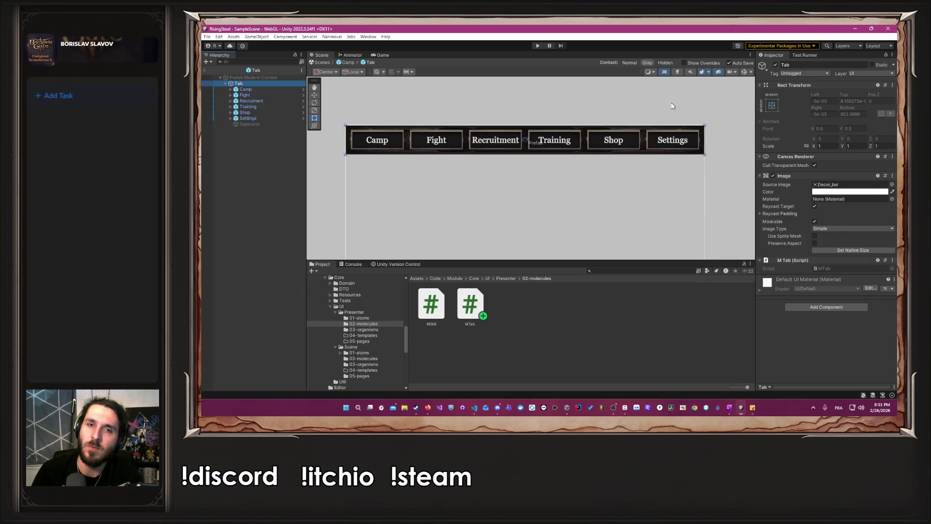
pyautogui.click(536, 46)
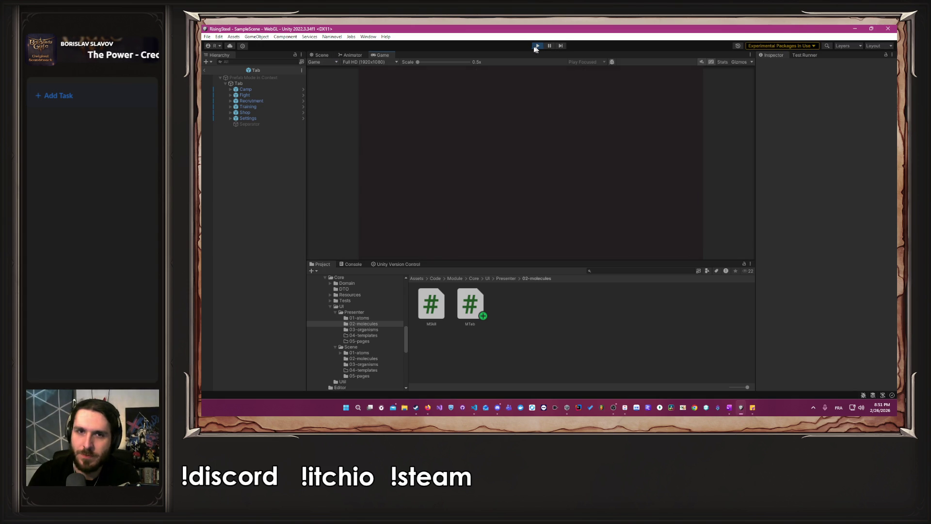
pyautogui.click(539, 124)
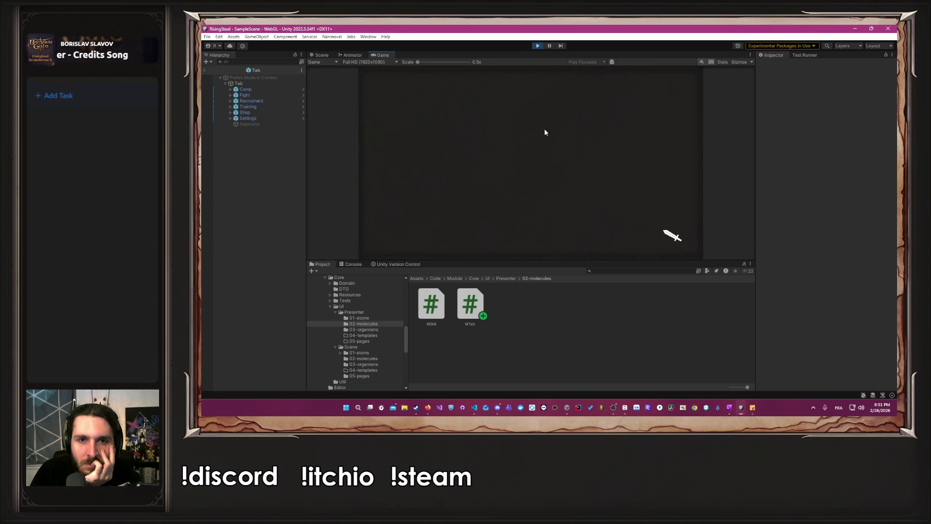
pyautogui.click(610, 180)
pyautogui.click(543, 161)
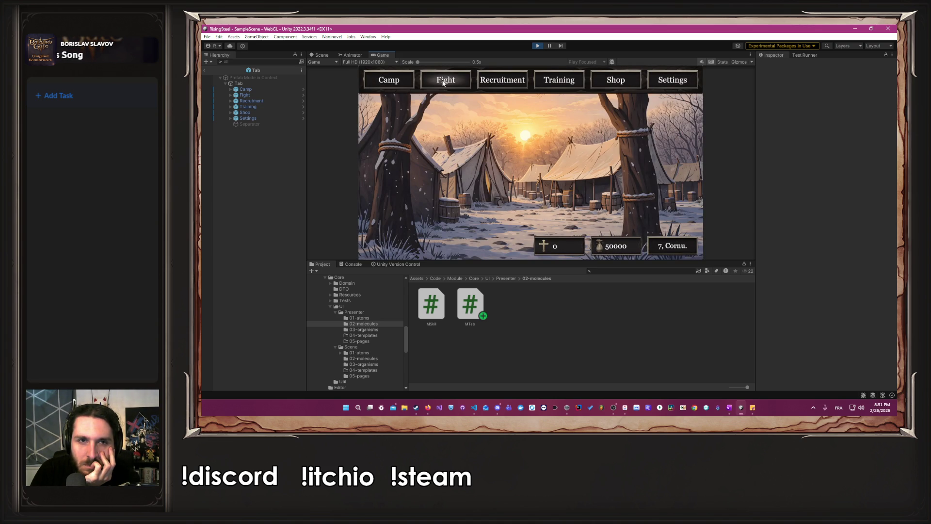
pyautogui.click(443, 83)
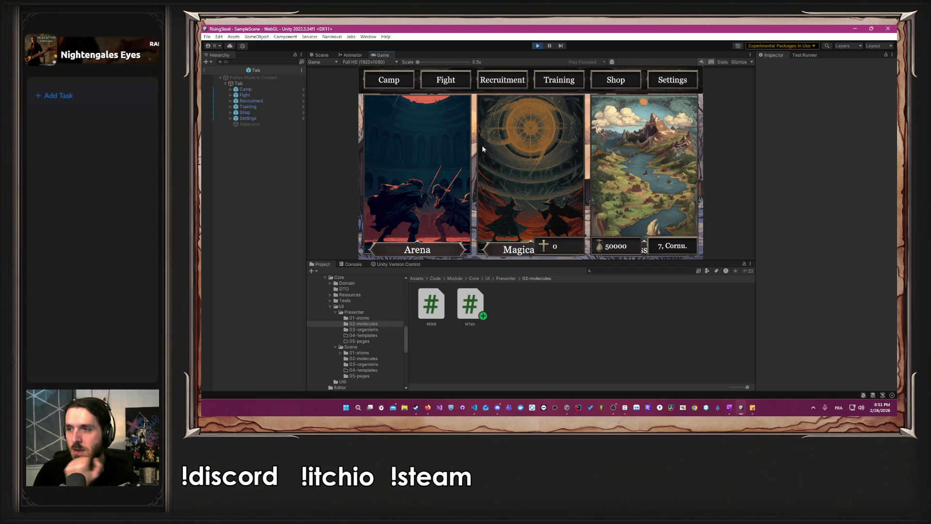
pyautogui.click(497, 85)
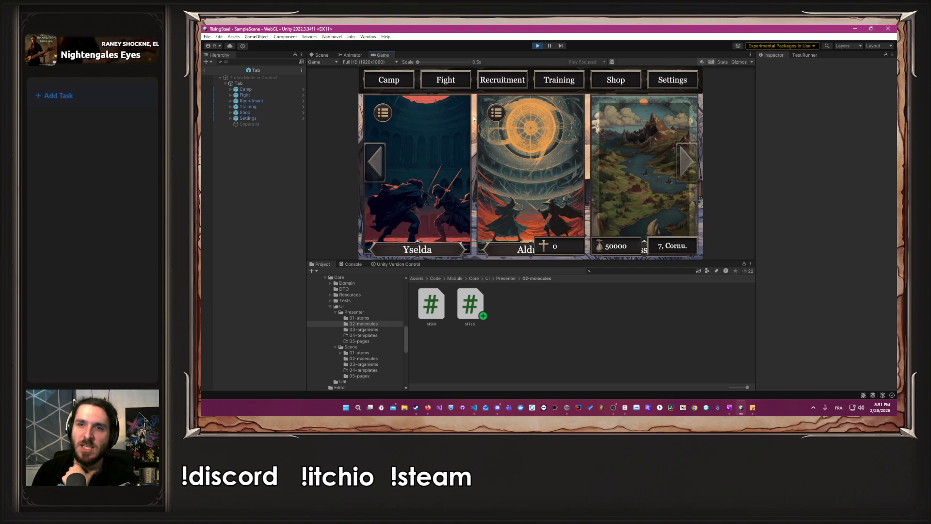
pyautogui.click(538, 46)
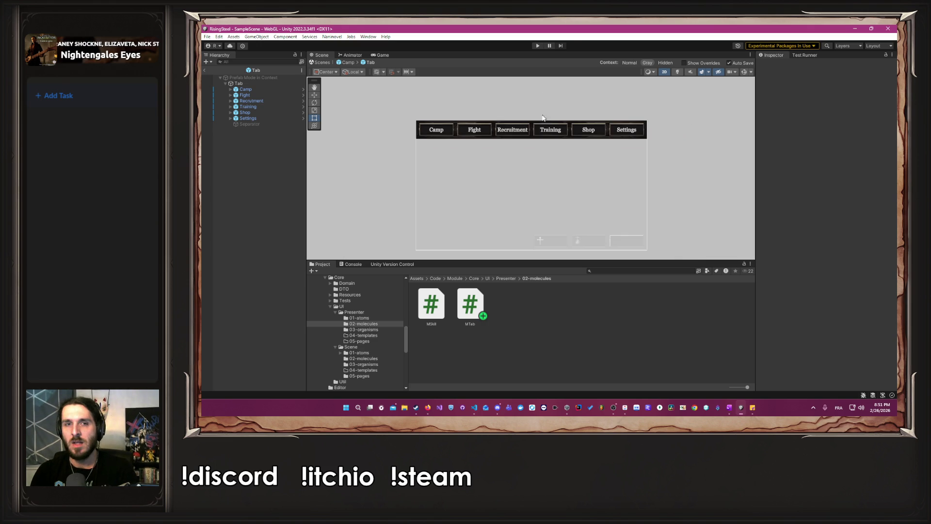
pyautogui.moveTo(514, 160); pyautogui.dragTo(521, 147)
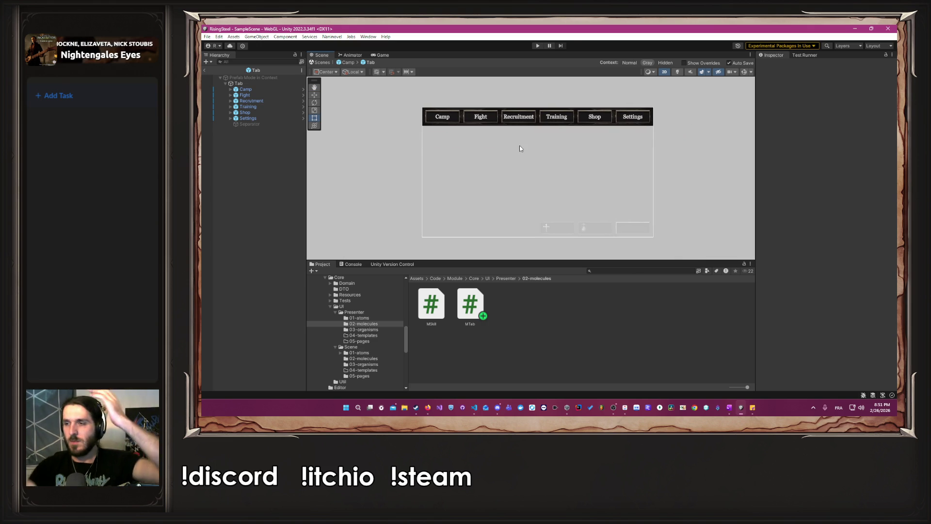
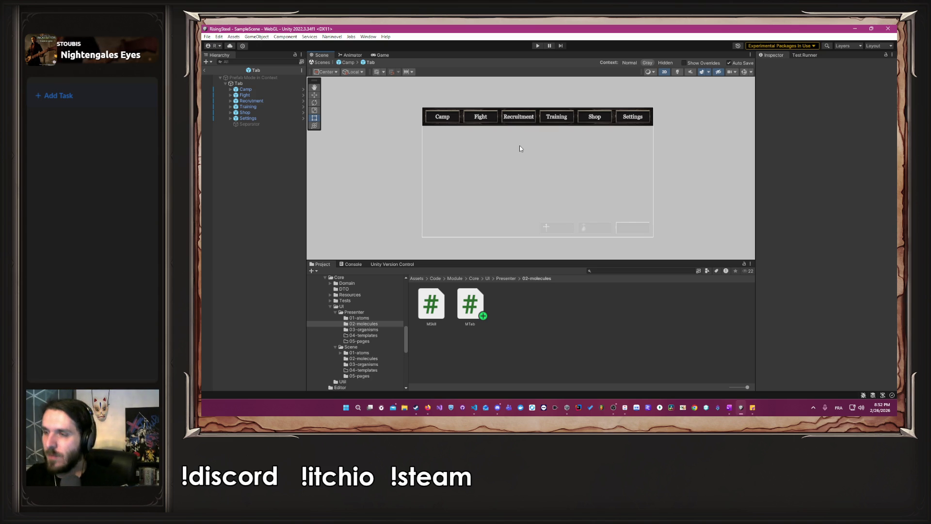
# Look over the Camp, Fight, Recruitment, Training, Shop and Settings tab bar, then start play mode
pyautogui.scroll(1, 606, 82)
pyautogui.scroll(4, 673, 92)
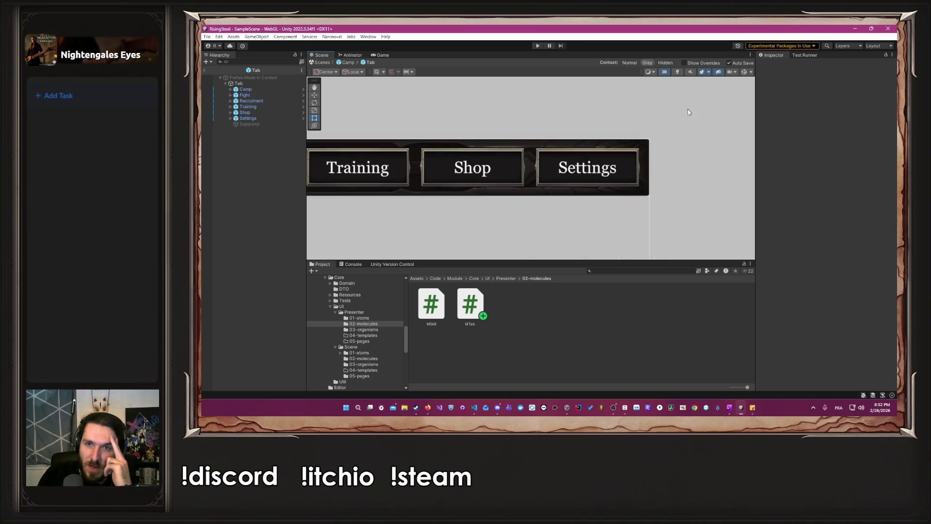
pyautogui.scroll(-2, 653, 163)
pyautogui.scroll(-4, 645, 166)
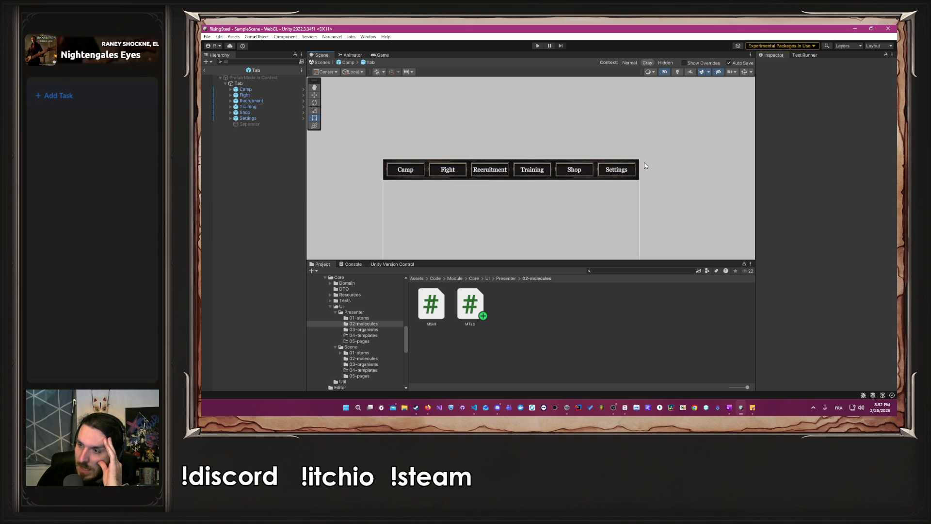
pyautogui.moveTo(440, 213)
pyautogui.mouseDown()
pyautogui.moveTo(523, 183)
pyautogui.moveTo(434, 235)
pyautogui.moveTo(447, 230)
pyautogui.moveTo(432, 228)
pyautogui.moveTo(432, 169)
pyautogui.mouseUp()
pyautogui.scroll(1, 522, 190)
pyautogui.scroll(1, 446, 230)
pyautogui.scroll(-2, 430, 229)
pyautogui.scroll(-1, 432, 168)
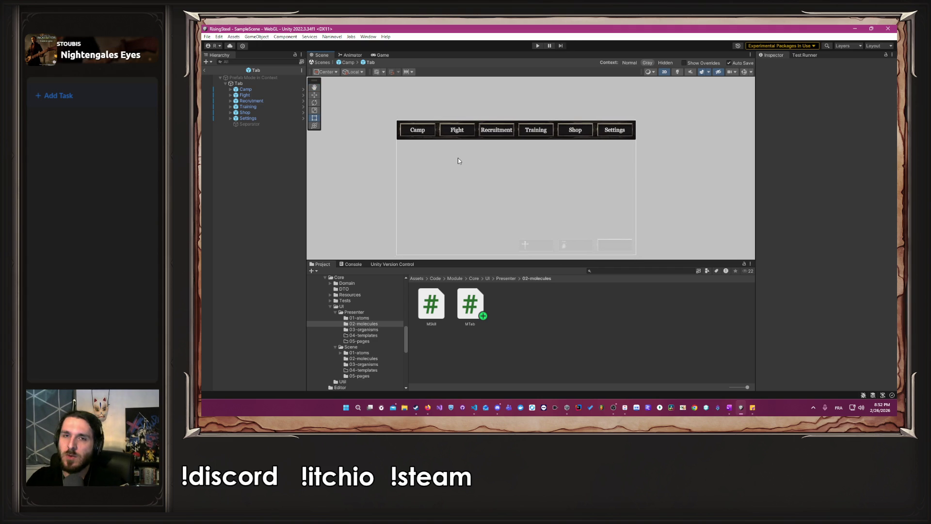
pyautogui.click(537, 46)
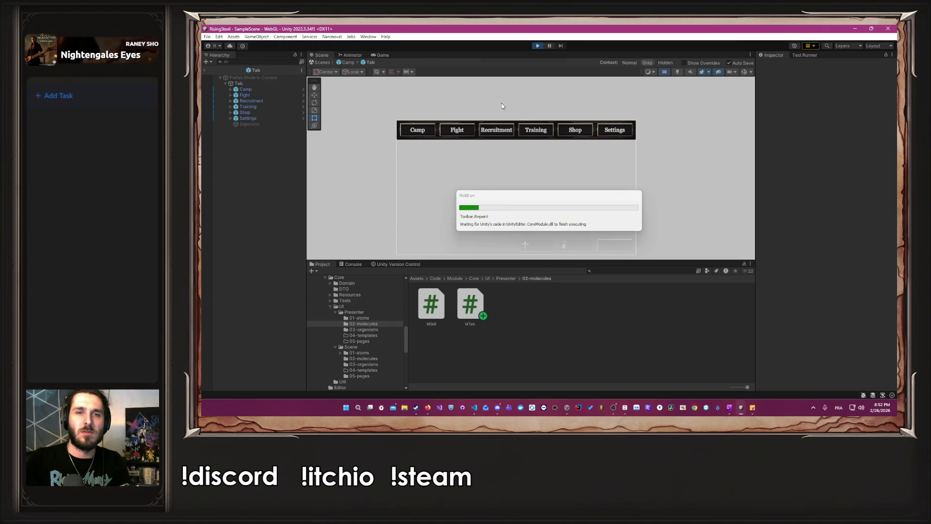
# Start a Nouvelle Partie, pick the right-hand character, skip the tutorial, check the camp tabs, and stop playing
pyautogui.click(515, 116)
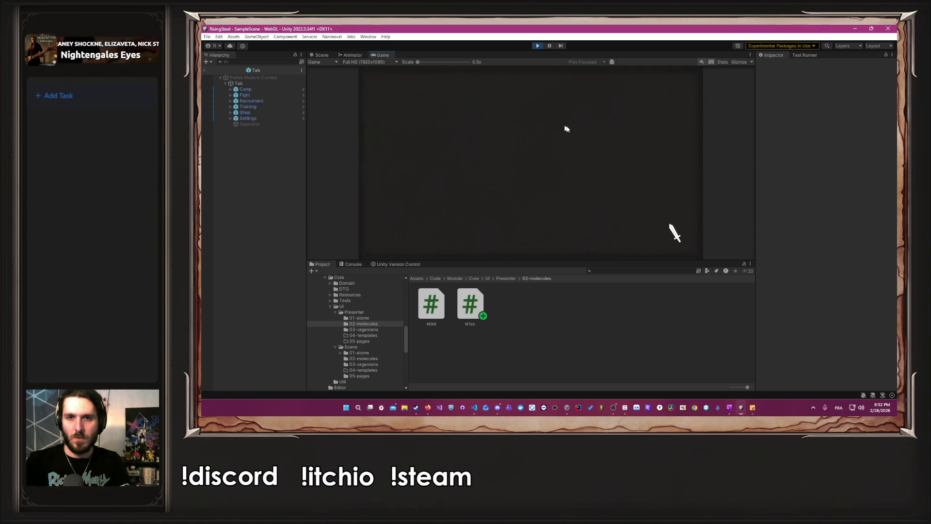
pyautogui.click(587, 199)
pyautogui.click(550, 164)
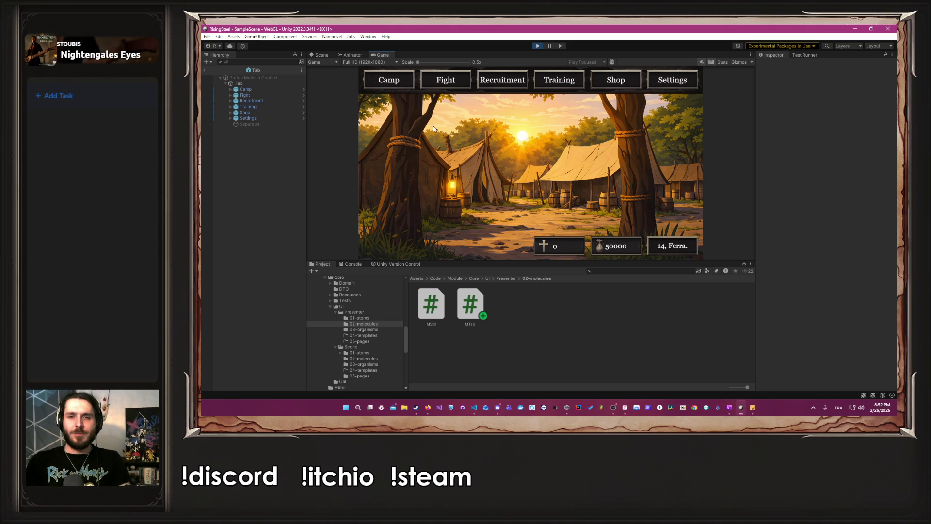
pyautogui.click(673, 247)
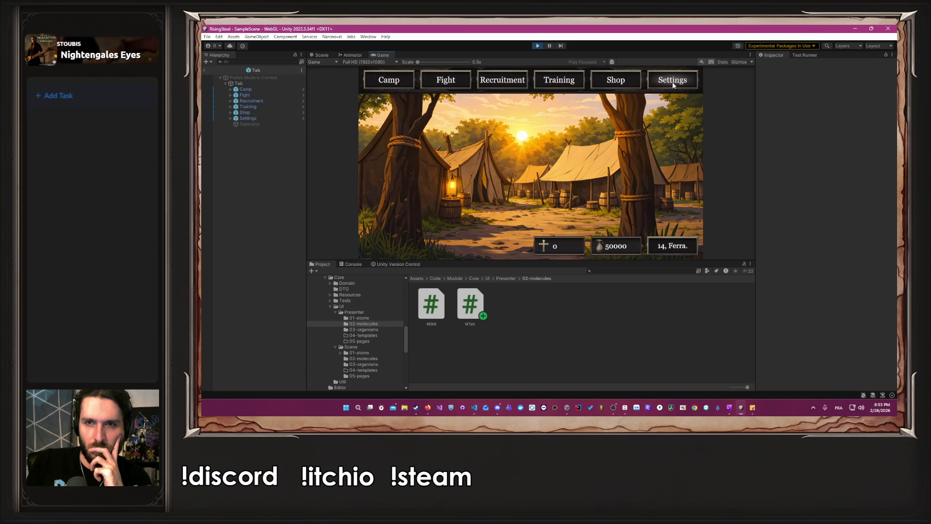
pyautogui.click(537, 46)
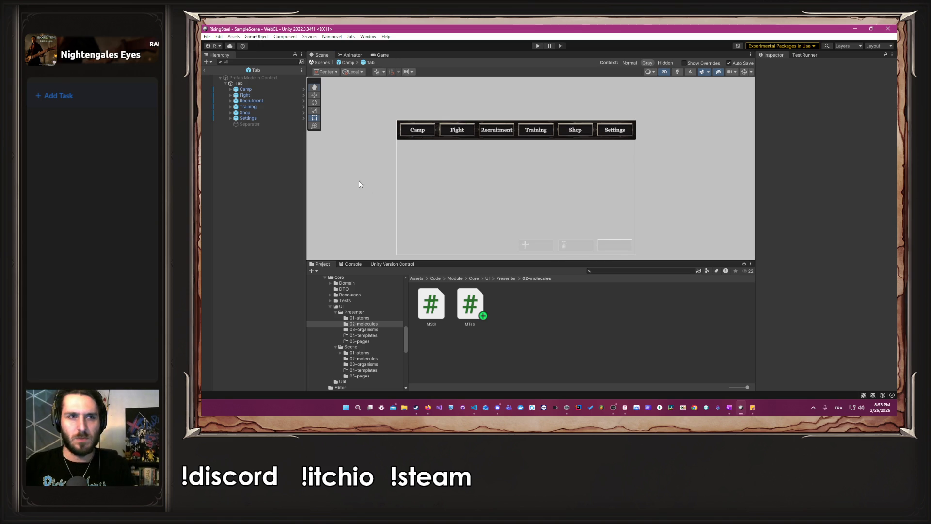
# Select the Tab root object to show its Decor_bar Image and MTab script in the Inspector
pyautogui.scroll(2, 357, 183)
pyautogui.moveTo(358, 183)
pyautogui.mouseDown()
pyautogui.moveTo(453, 156)
pyautogui.moveTo(368, 187)
pyautogui.mouseUp()
pyautogui.scroll(1, 375, 185)
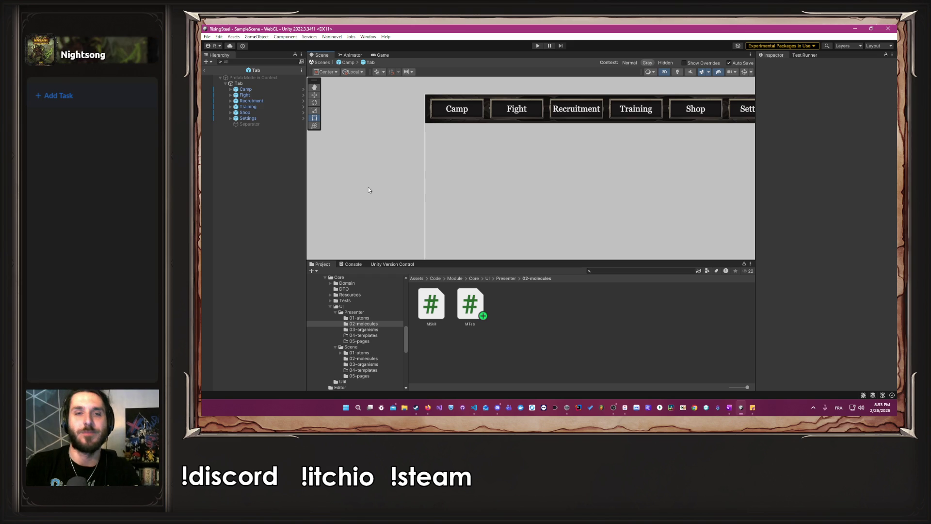
pyautogui.scroll(-1, 368, 189)
pyautogui.moveTo(394, 187); pyautogui.dragTo(374, 179)
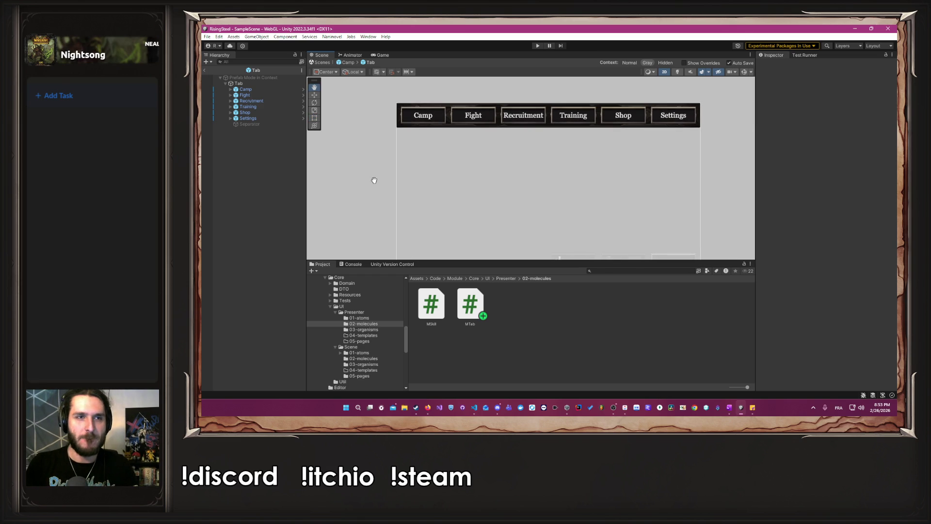
pyautogui.click(245, 85)
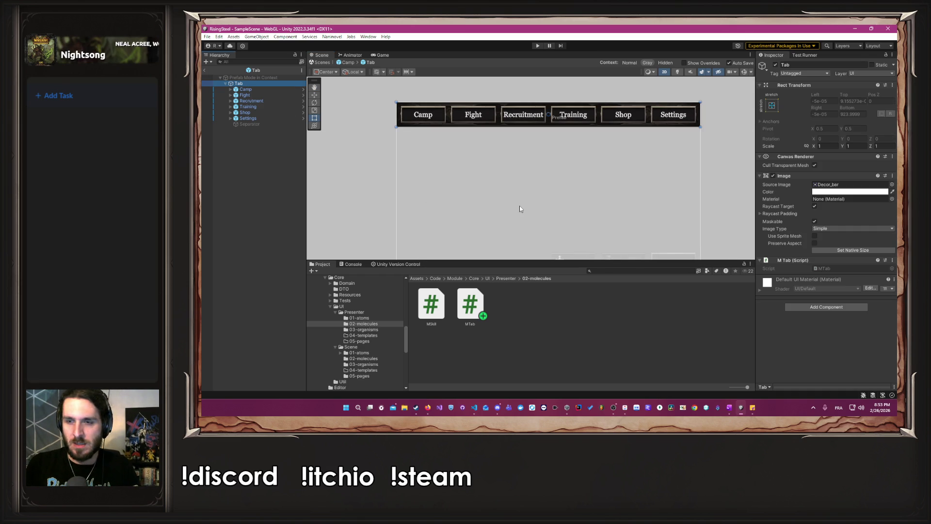
# Add a 'public GameObject CurrentTabObject;' field to MTab.cs and save
pyautogui.hotkey('alt', 'Tab')
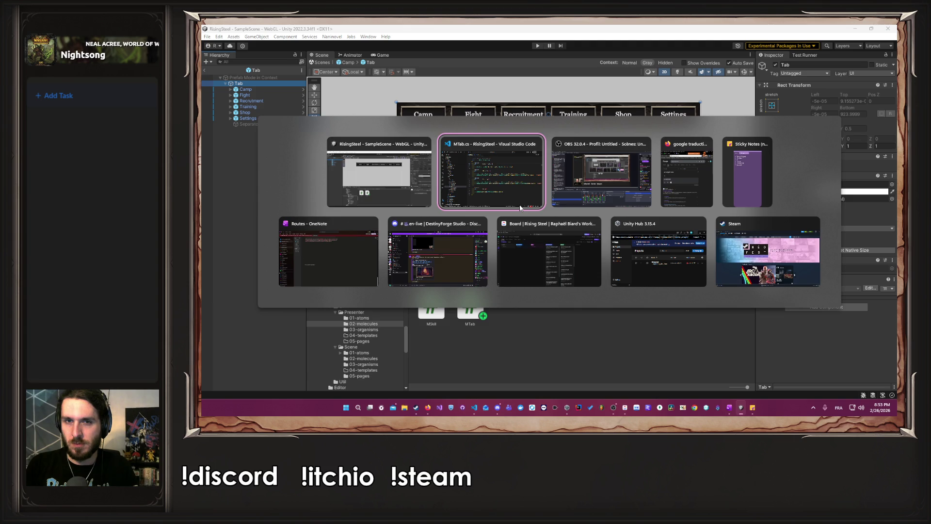
pyautogui.scroll(2, 529, 193)
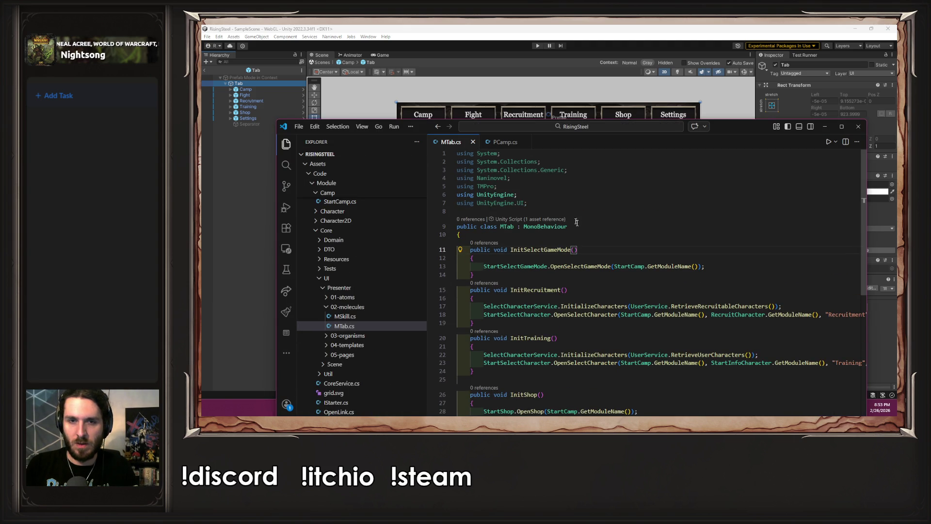
pyautogui.press('Return')
pyautogui.write('pu')
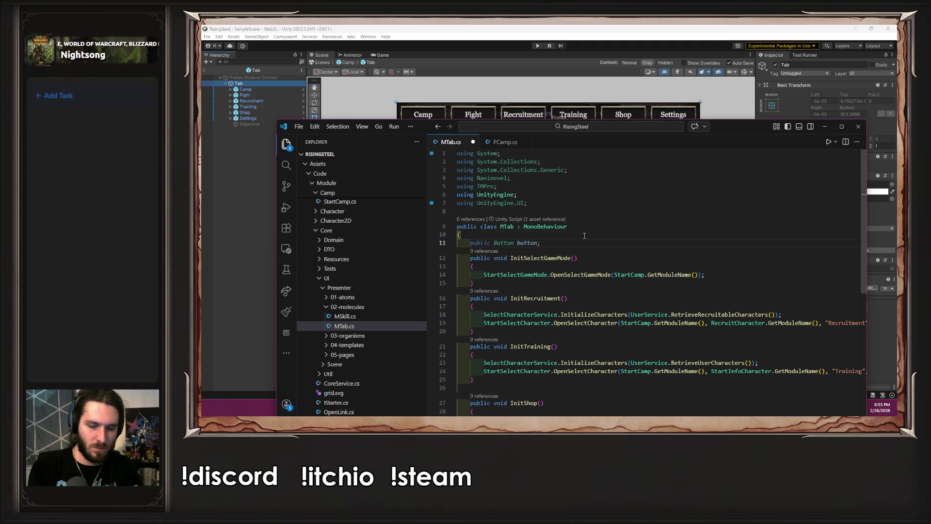
pyautogui.press('Tab')
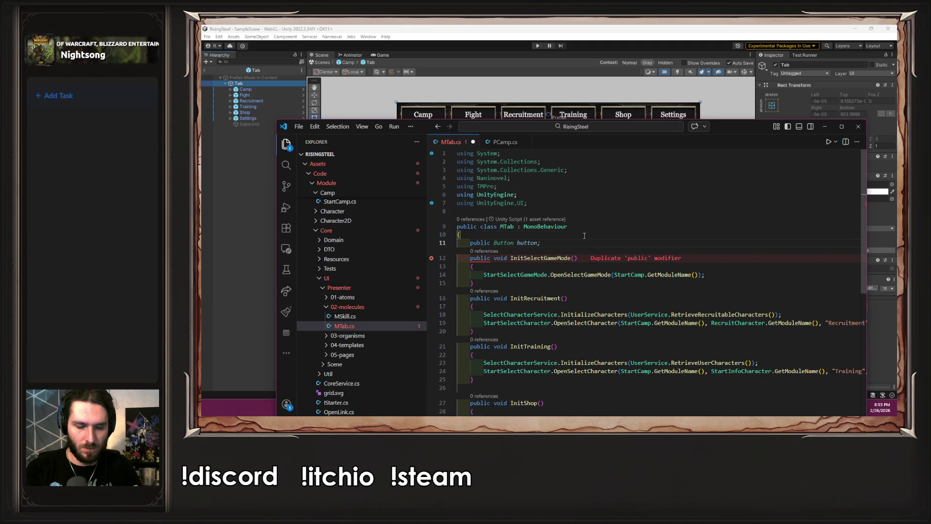
pyautogui.write('Game')
pyautogui.press('Tab')
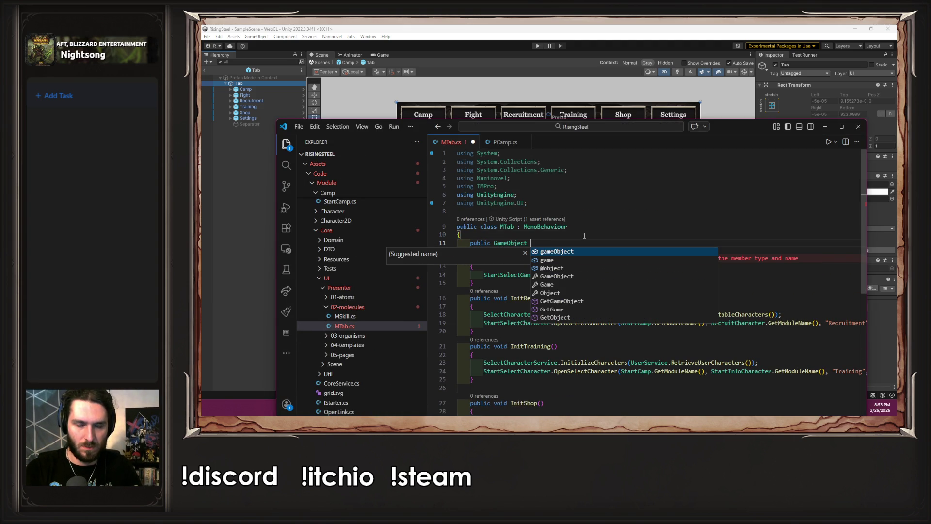
pyautogui.write('Curre')
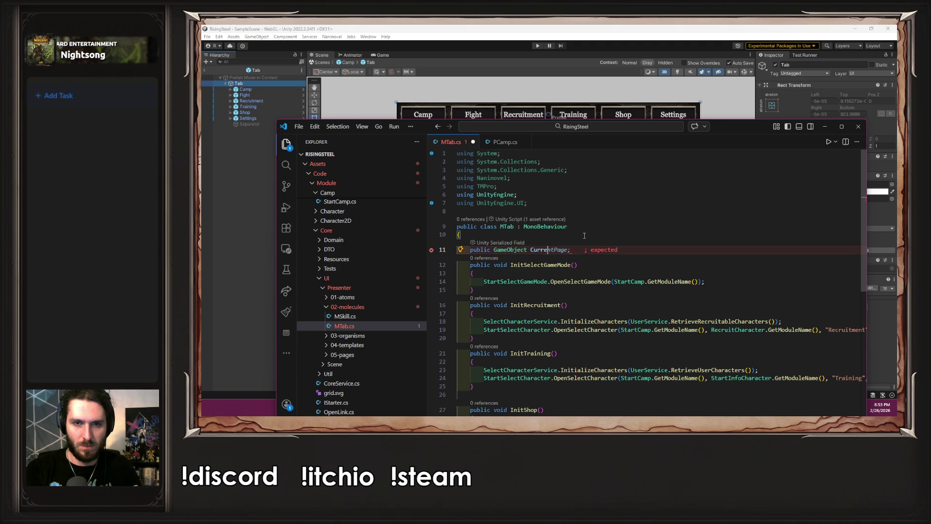
pyautogui.write('ntTabO')
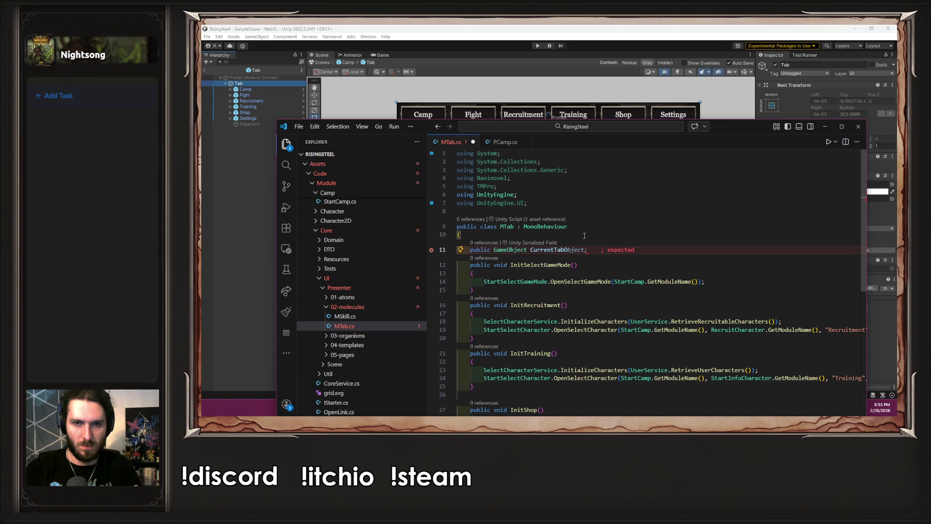
pyautogui.press('Tab')
pyautogui.hotkey('ctrl', 's')
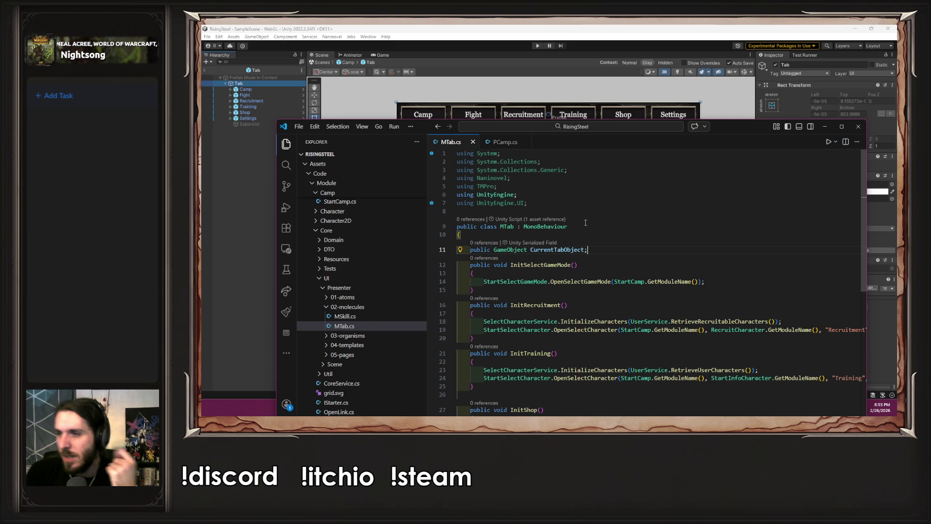
# Add an empty 'public void initialize()' method with braces below it and save
pyautogui.scroll(-1, 601, 227)
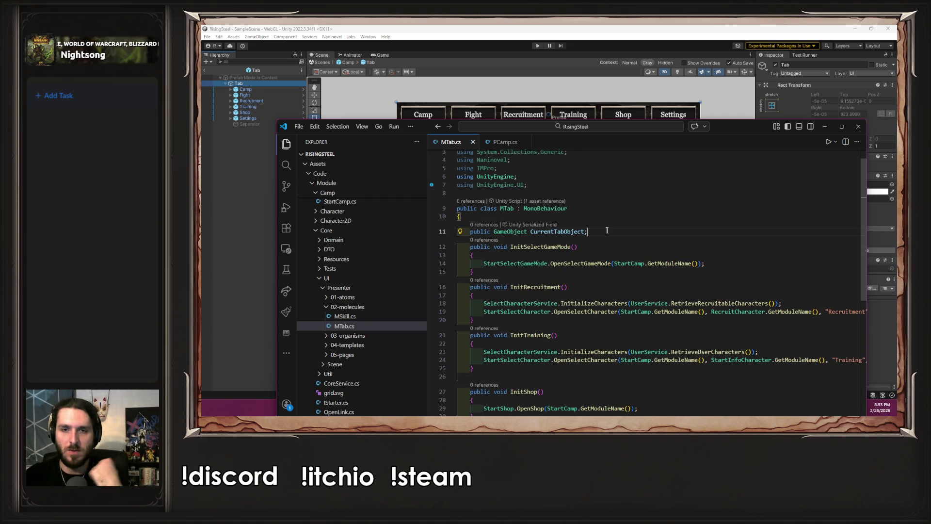
pyautogui.press('Return')
pyautogui.write('public ')
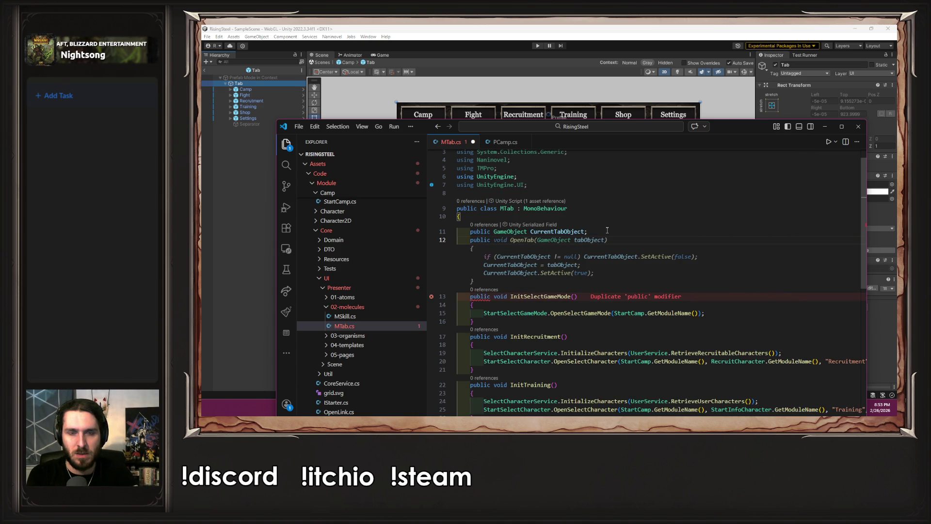
pyautogui.write('voi')
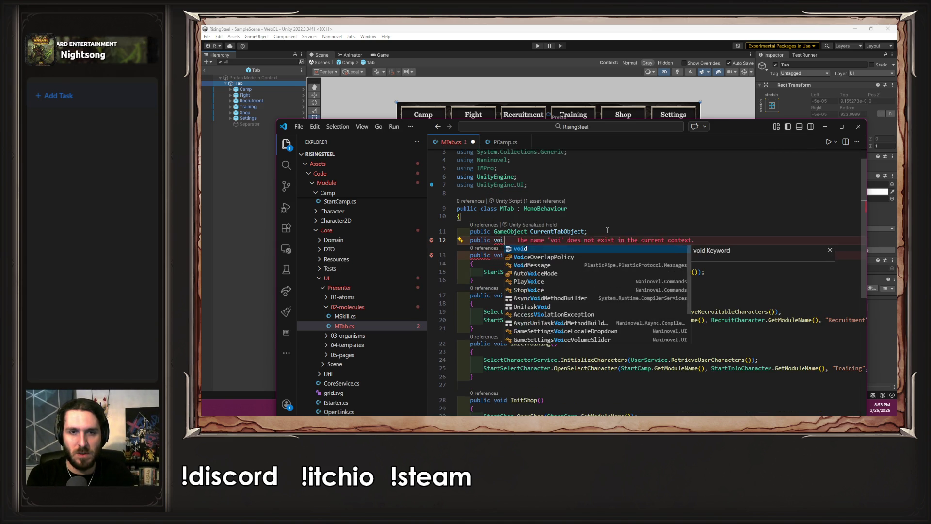
pyautogui.write('d in')
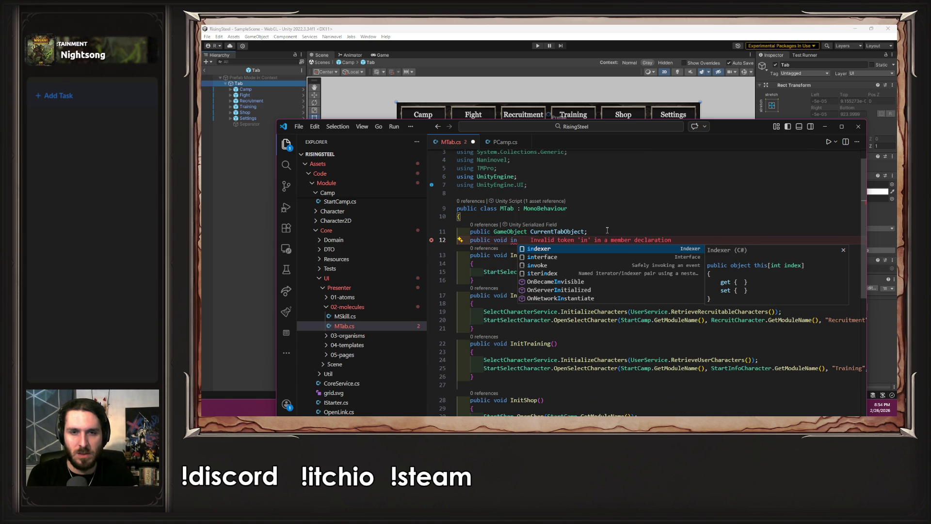
pyautogui.write('it')
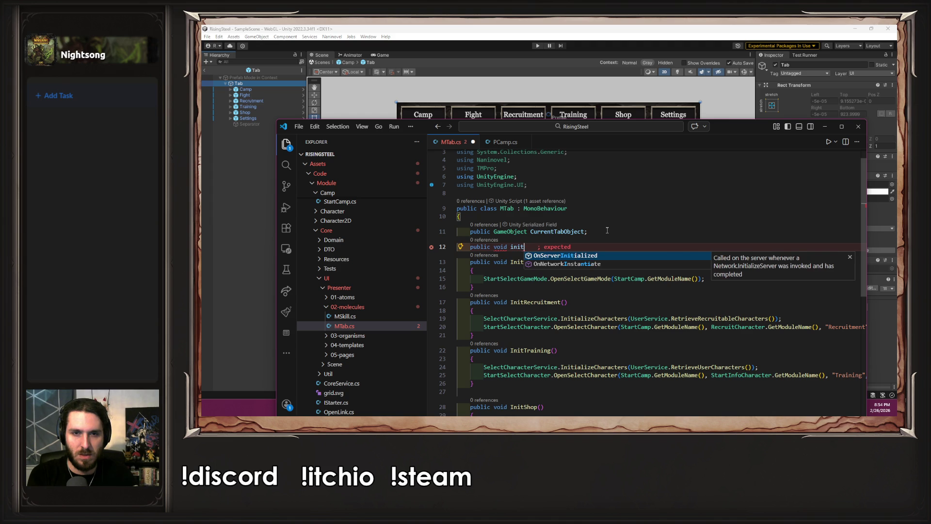
pyautogui.write("ialize('")
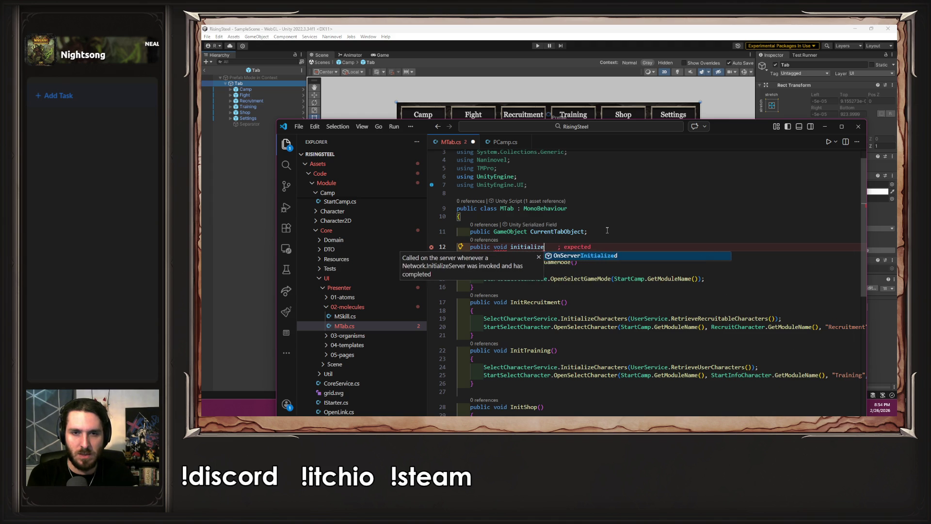
pyautogui.press('BackSpace')
pyautogui.write(')')
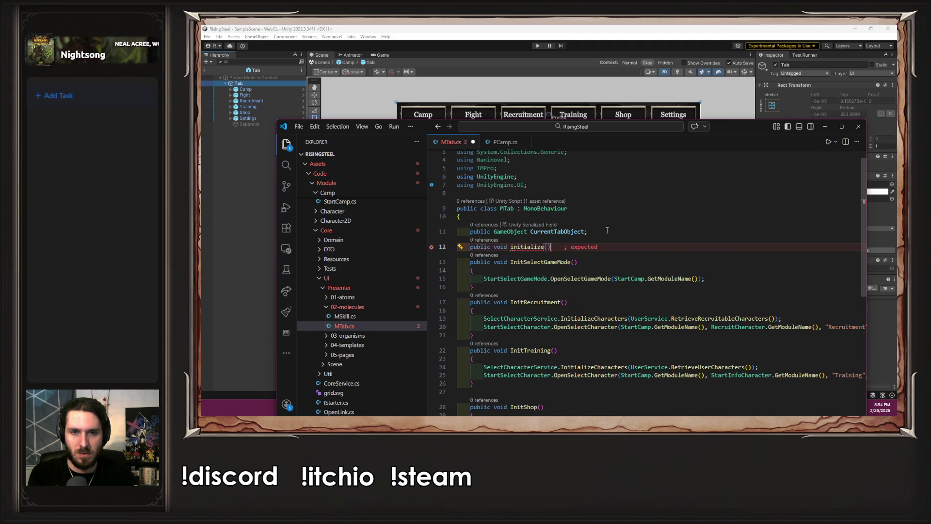
pyautogui.press('Return')
pyautogui.write('{')
pyautogui.press('Return')
pyautogui.hotkey('ctrl', 's')
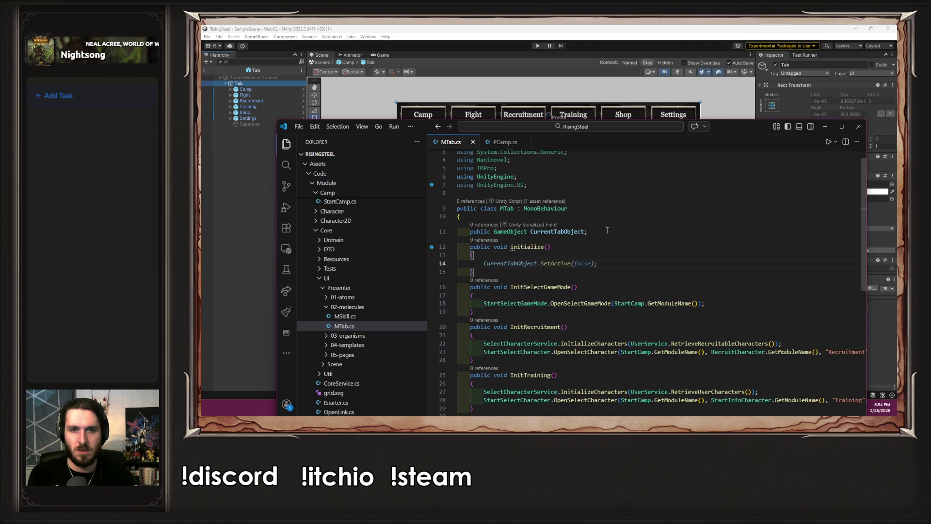
# Inside initialize(), add a 'Button button = GetComponent<Button>();' line and save
pyautogui.press('Escape')
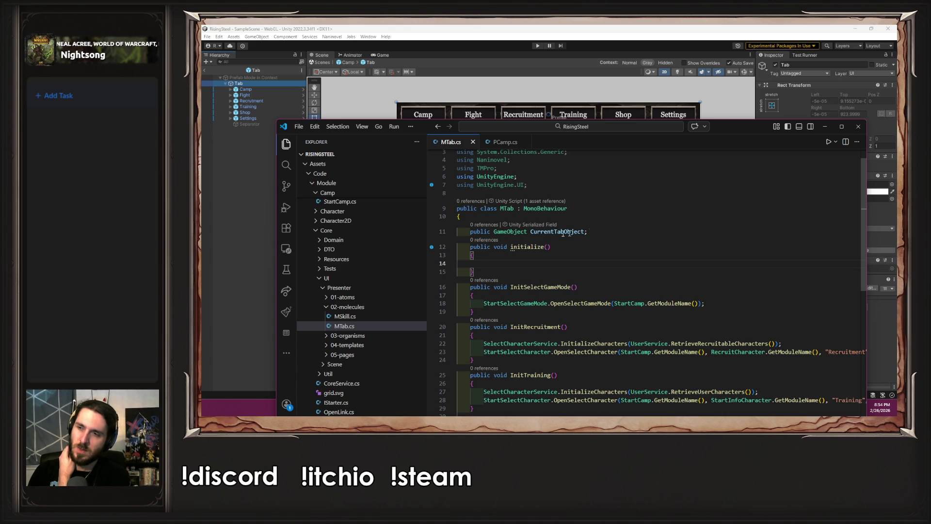
pyautogui.doubleClick(516, 232)
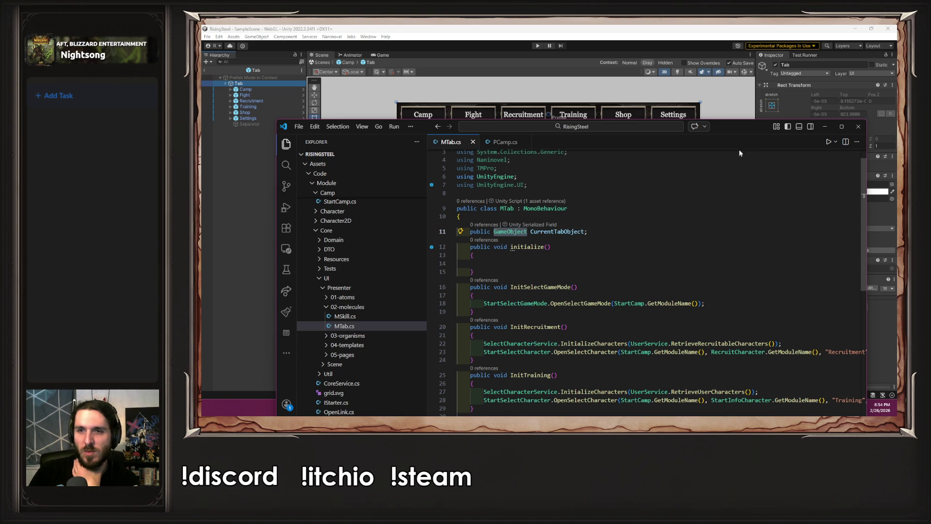
pyautogui.click(598, 233)
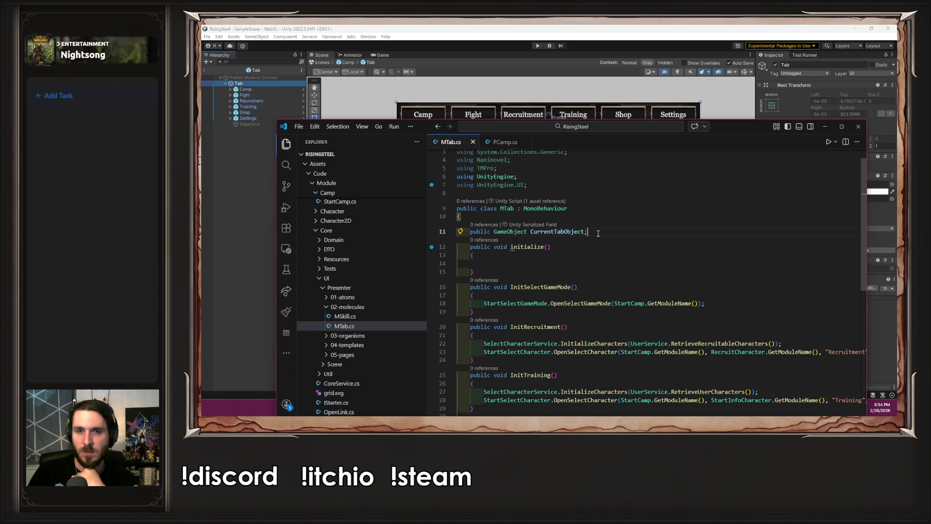
pyautogui.doubleClick(557, 232)
pyautogui.click(565, 262)
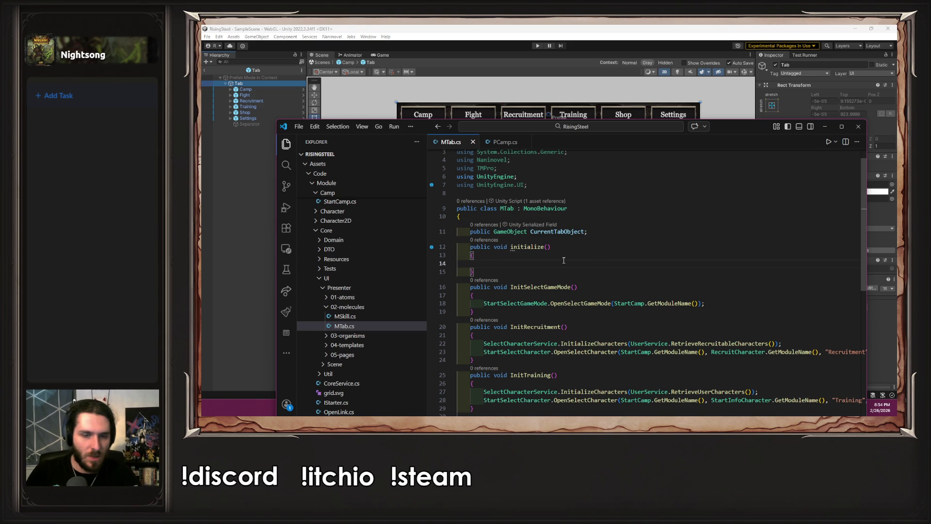
pyautogui.press('Tab')
pyautogui.write('Button')
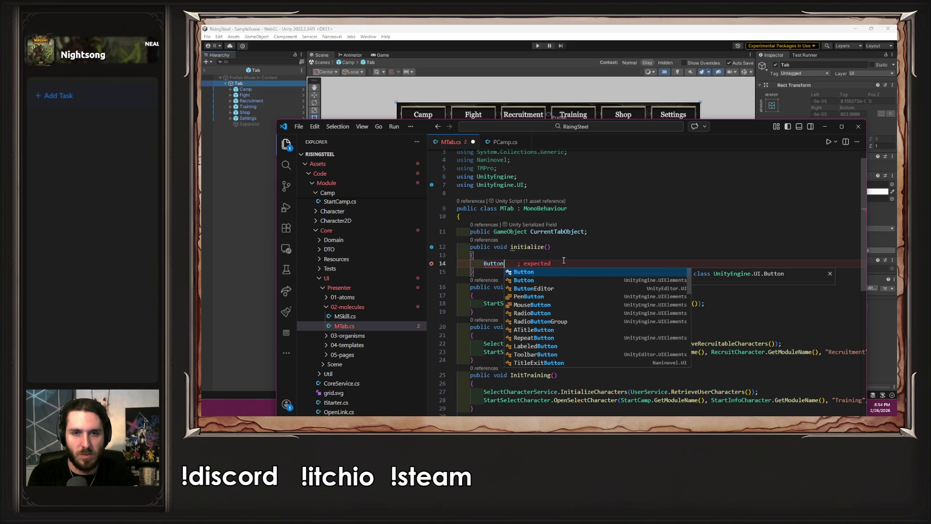
pyautogui.press('Tab')
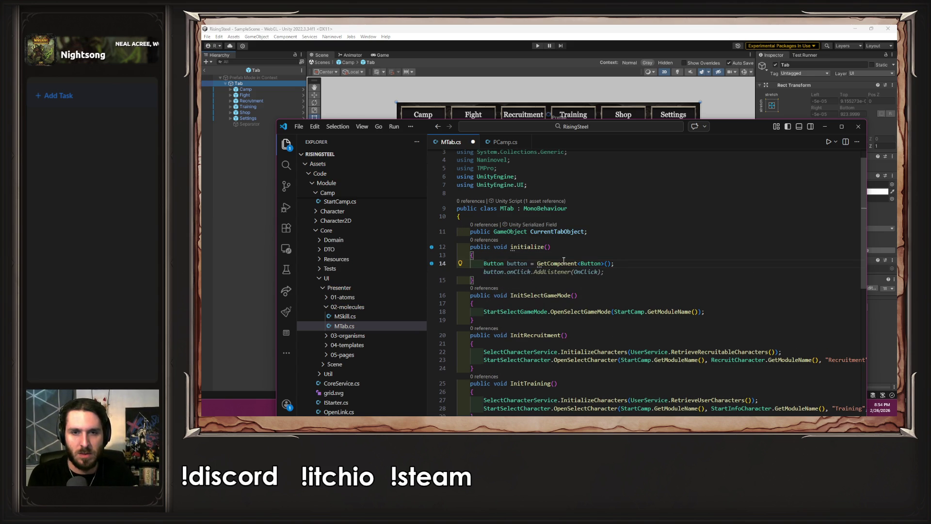
pyautogui.hotkey('ctrl', 's')
# Call GetComponent on CurrentTabObject by pasting the field name before it, then save
pyautogui.doubleClick(571, 232)
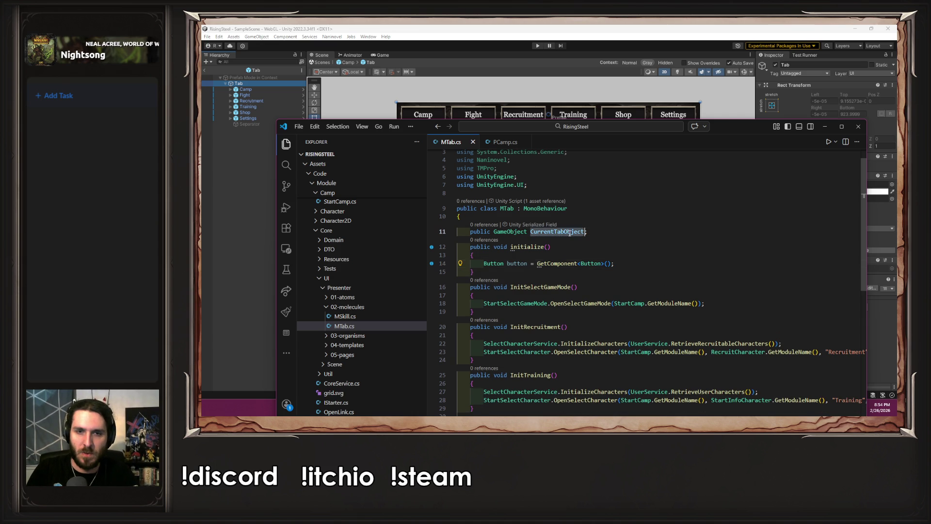
pyautogui.hotkey('ctrl', 'c')
pyautogui.click(537, 264)
pyautogui.hotkey('ctrl', 'v')
pyautogui.write('.')
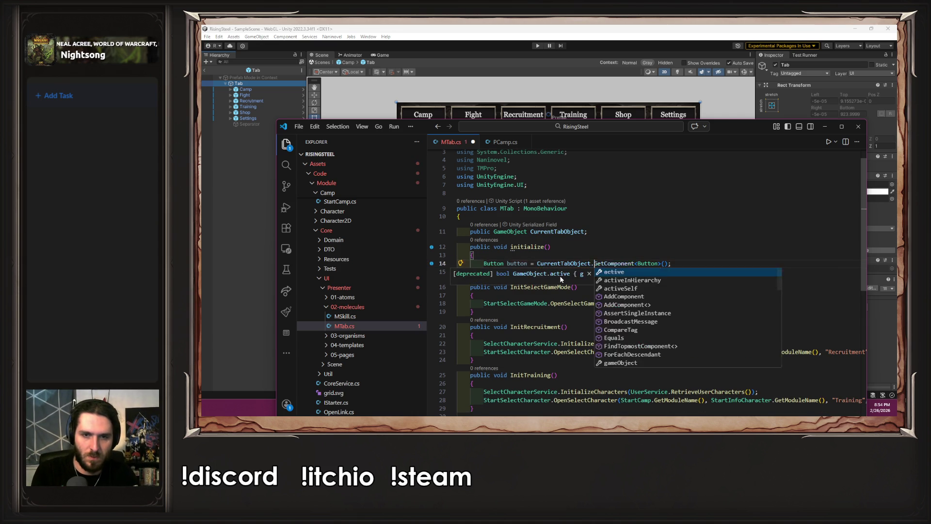
pyautogui.press('Escape')
pyautogui.hotkey('ctrl', 's')
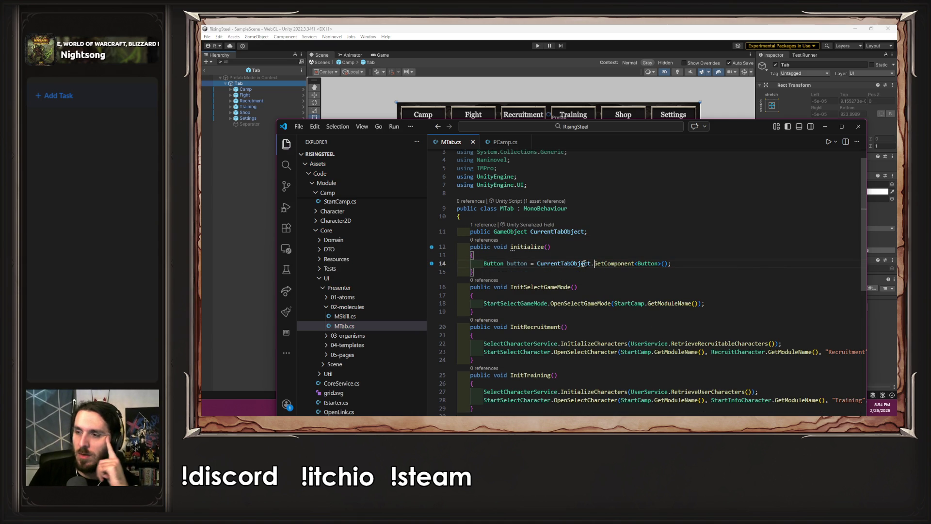
# Try an Image GetComponent line and a 'button.di' call, then undo and delete them
pyautogui.click(680, 263)
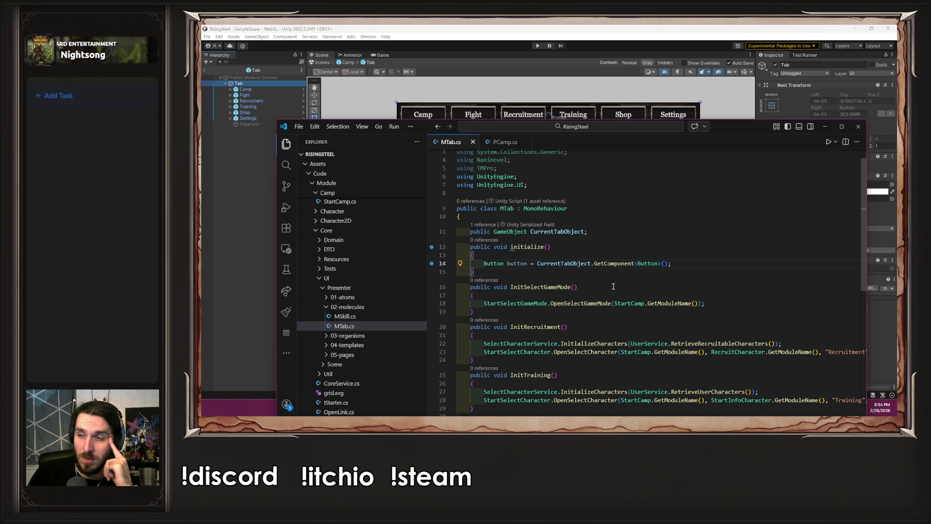
pyautogui.press('Return')
pyautogui.write('Image')
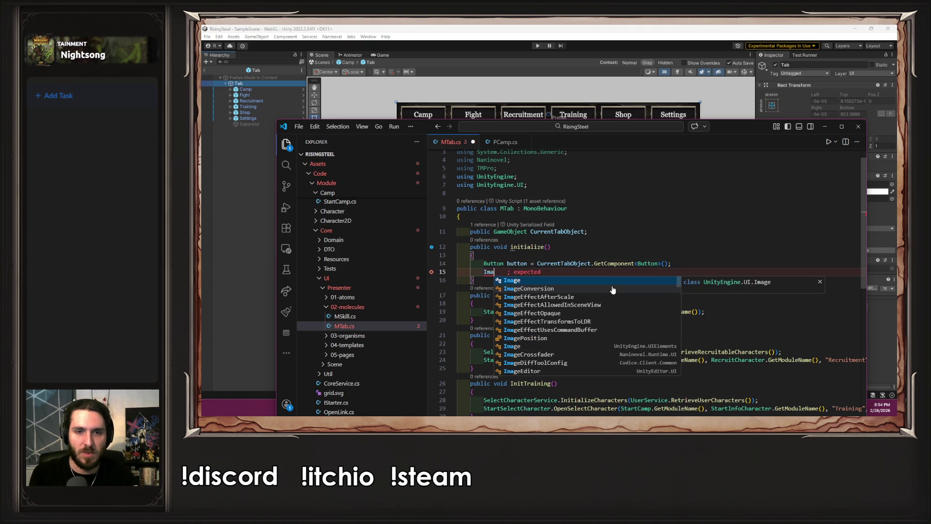
pyautogui.press('Tab')
pyautogui.hotkey('ctrl', 's')
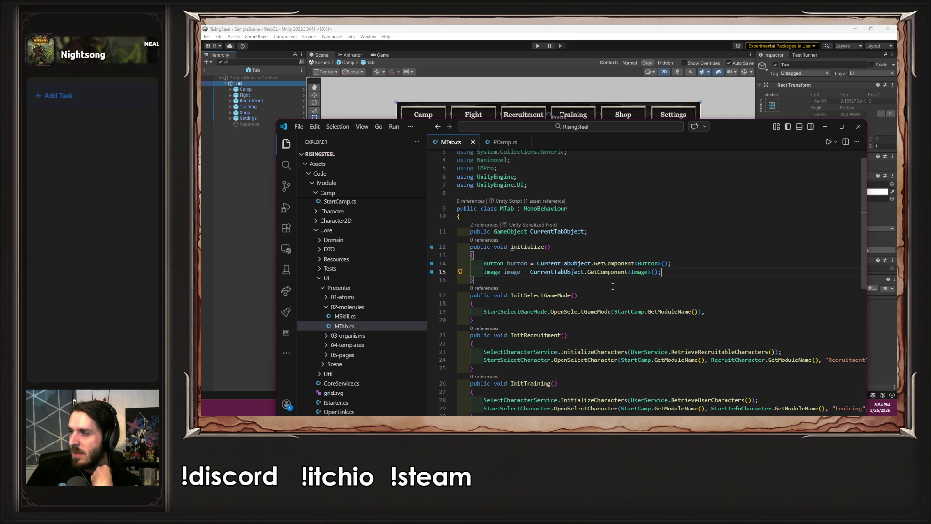
pyautogui.doubleClick(516, 263)
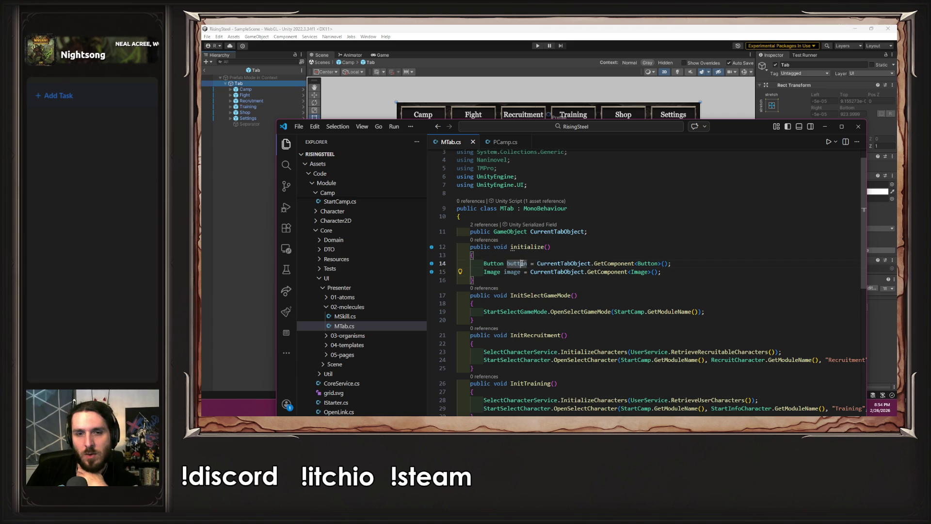
pyautogui.click(684, 278)
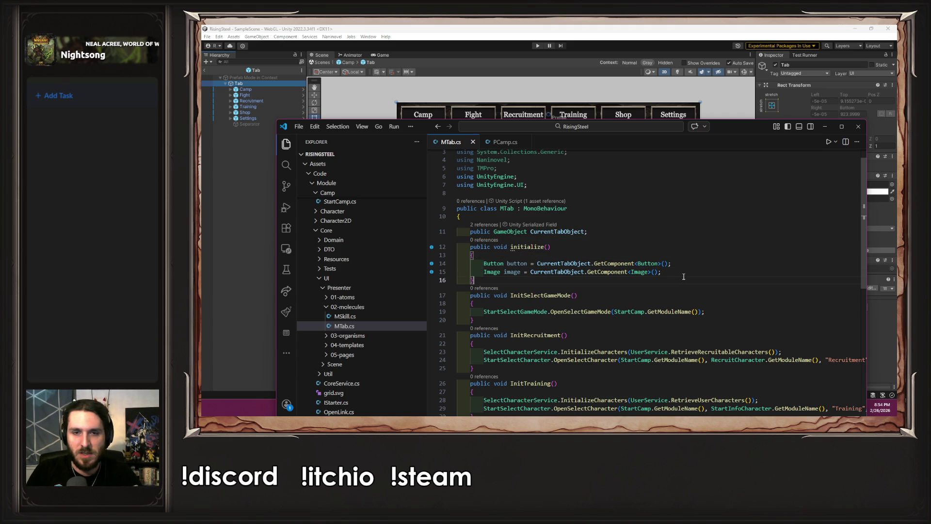
pyautogui.click(674, 270)
pyautogui.press('Return')
pyautogui.write('button')
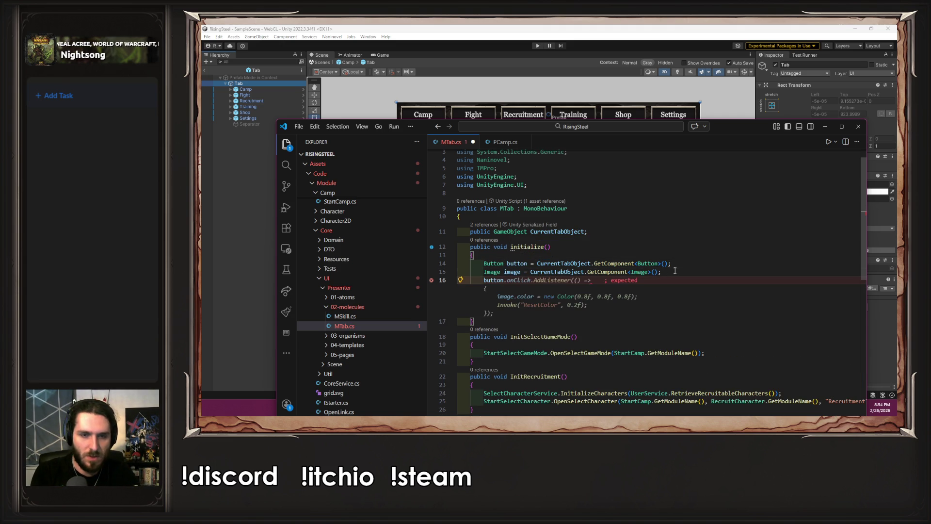
pyautogui.write('.')
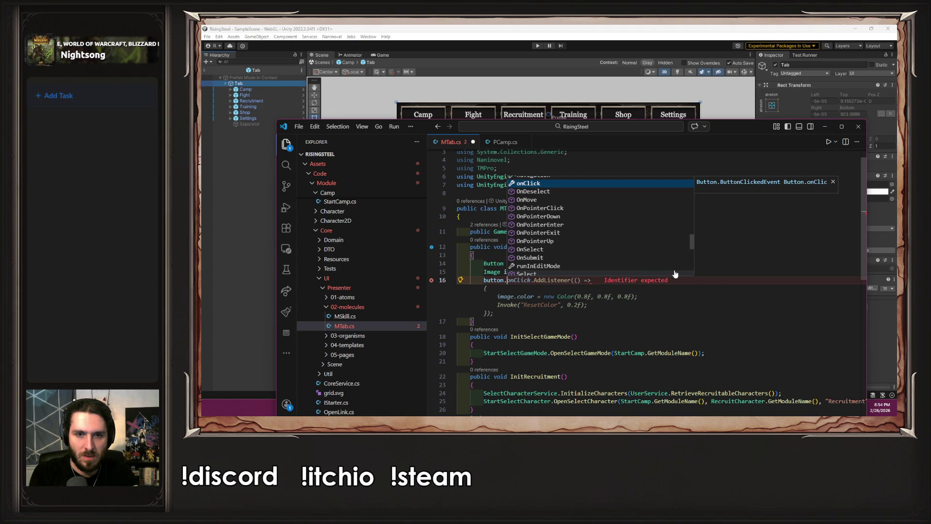
pyautogui.write('di')
pyautogui.press('Escape')
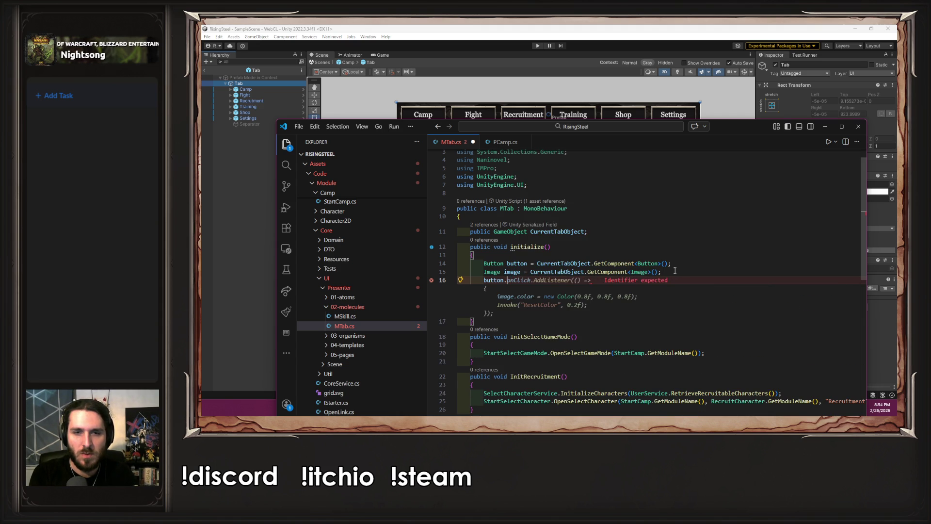
pyautogui.hotkey('ctrl', 'z')
pyautogui.hotkey('ctrl', 'z')
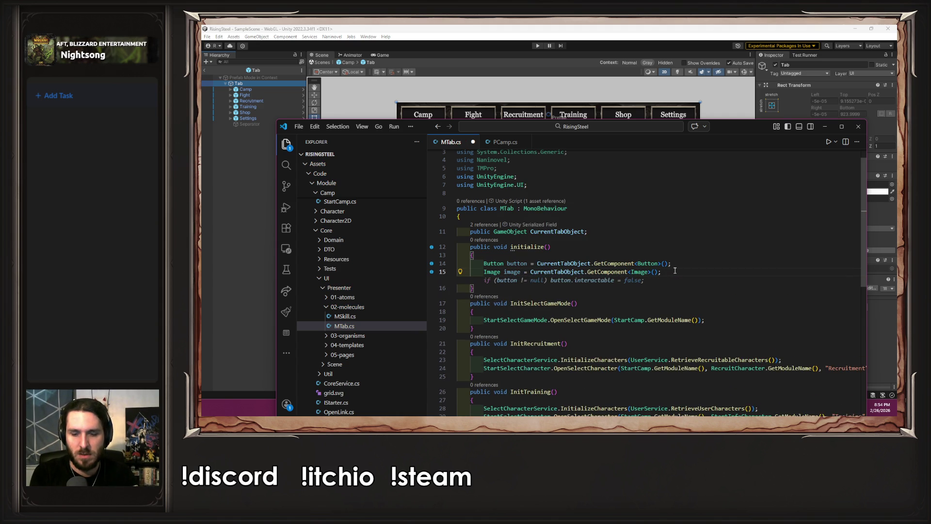
pyautogui.tripleClick(675, 270)
pyautogui.press('BackSpace')
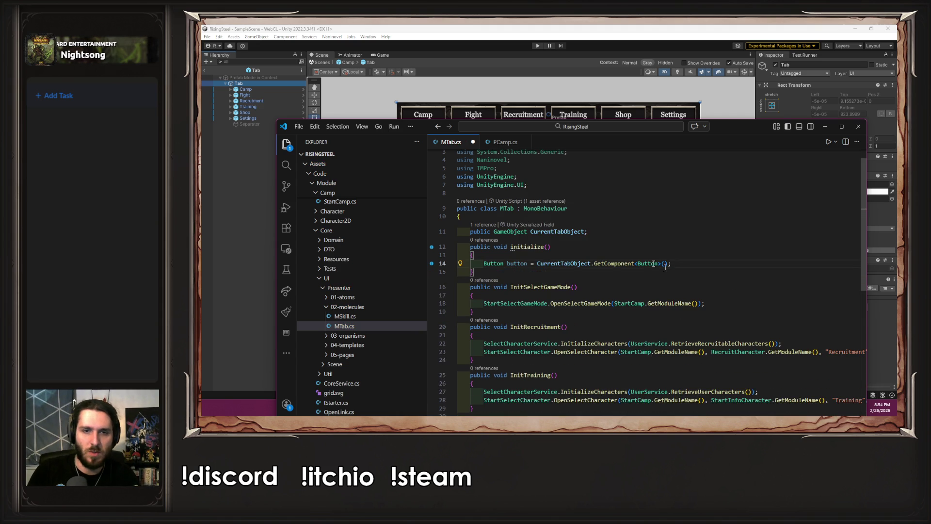
# Change the CurrentTabObject field type from GameObject to Button and save
pyautogui.click(492, 264)
pyautogui.press('Up')
pyautogui.press('Up')
pyautogui.press('Up')
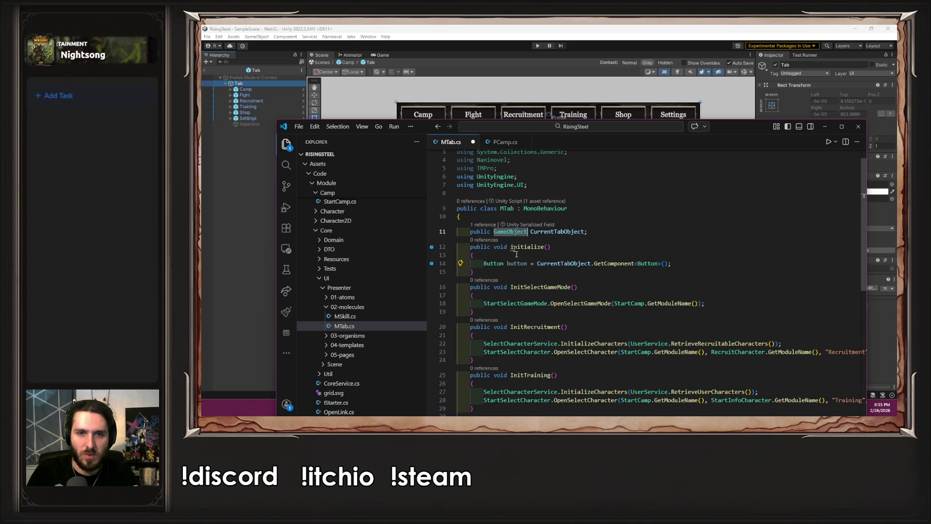
pyautogui.write('Button')
pyautogui.hotkey('ctrl', 's')
# Replace line 14 with 'CurrentTabObject.', save, and return to Unity to recompile
pyautogui.press('Down')
pyautogui.press('Down')
pyautogui.press('Down')
pyautogui.press('End')
pyautogui.hotkey('shift', 'Up')
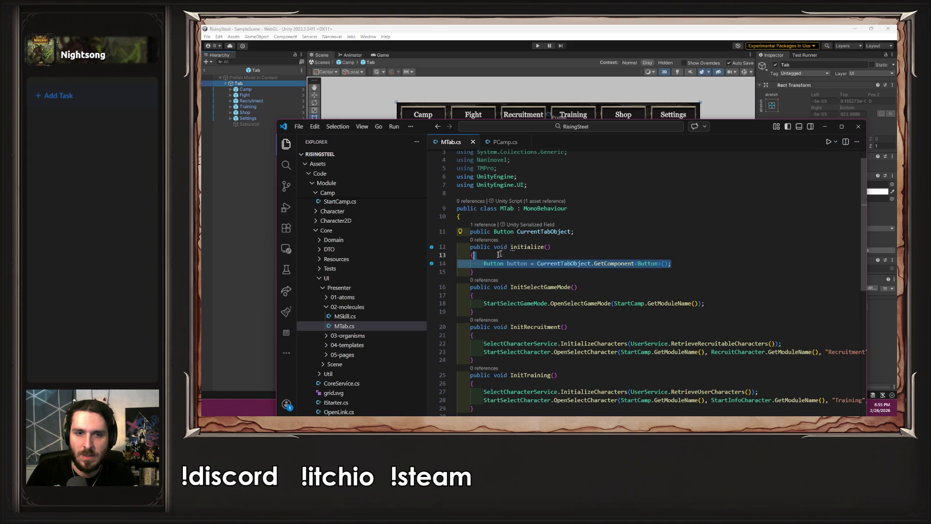
pyautogui.press('Down')
pyautogui.hotkey('shift', 'Home')
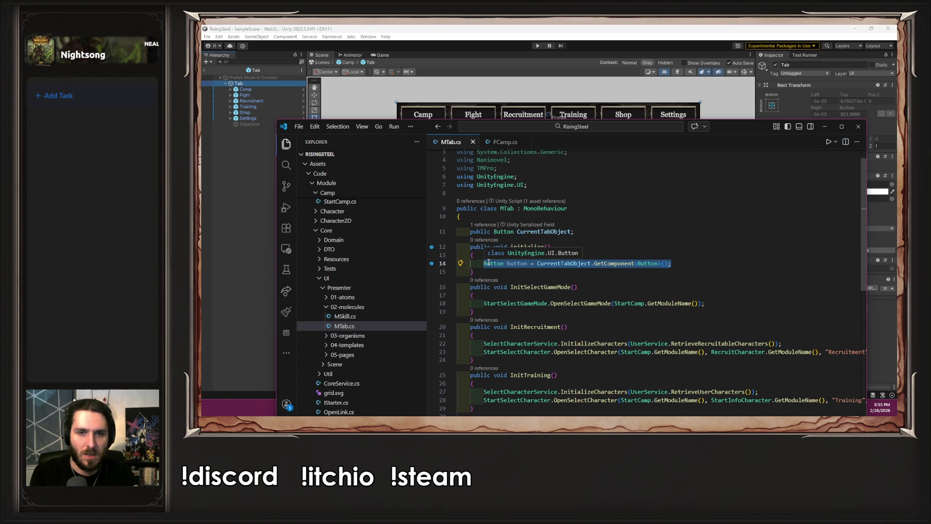
pyautogui.write('Cu')
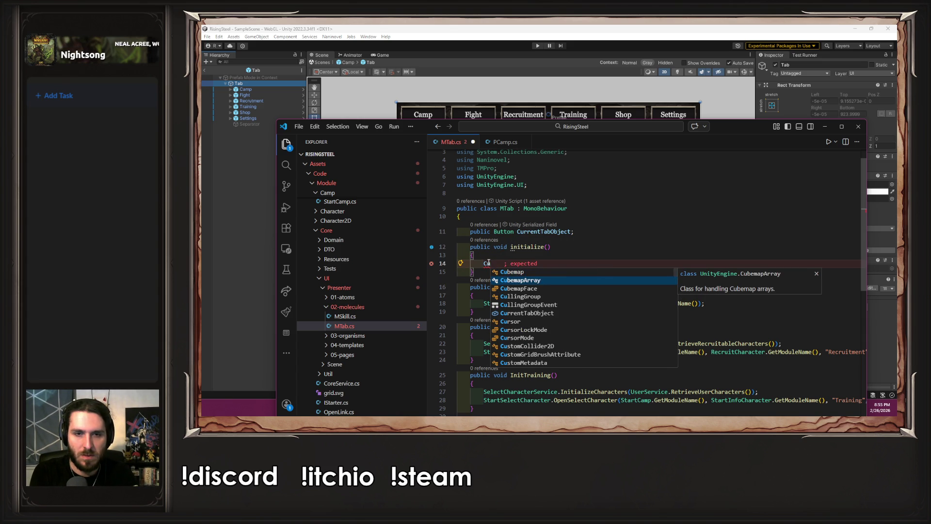
pyautogui.write('rre')
pyautogui.press('Tab')
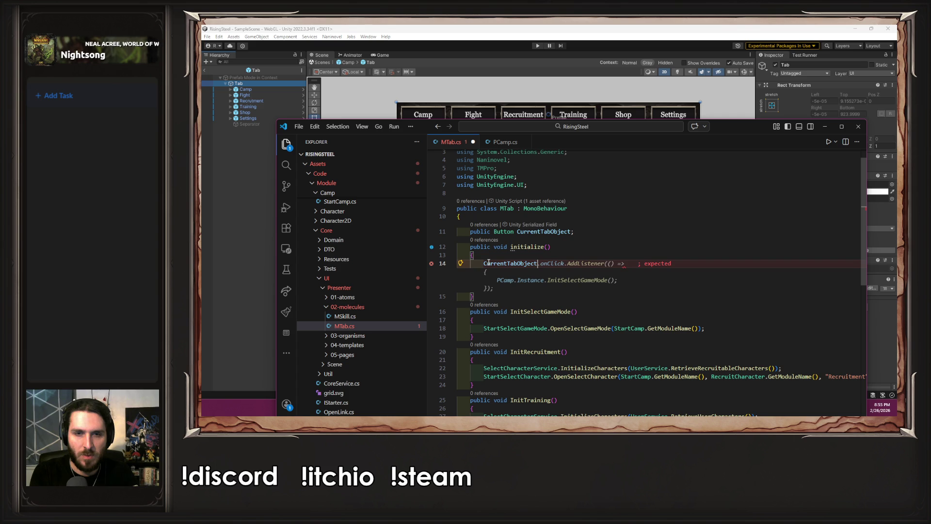
pyautogui.write('.')
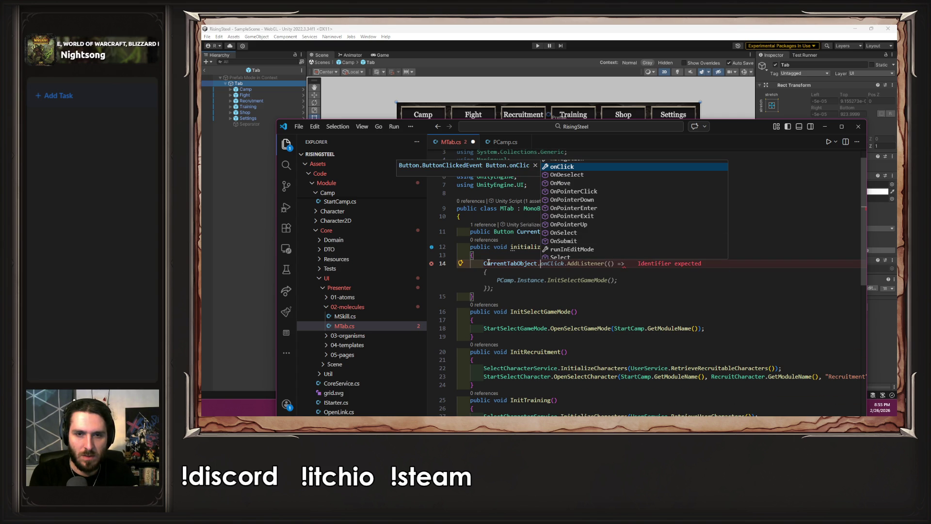
pyautogui.hotkey('ctrl', 's')
pyautogui.click(262, 104)
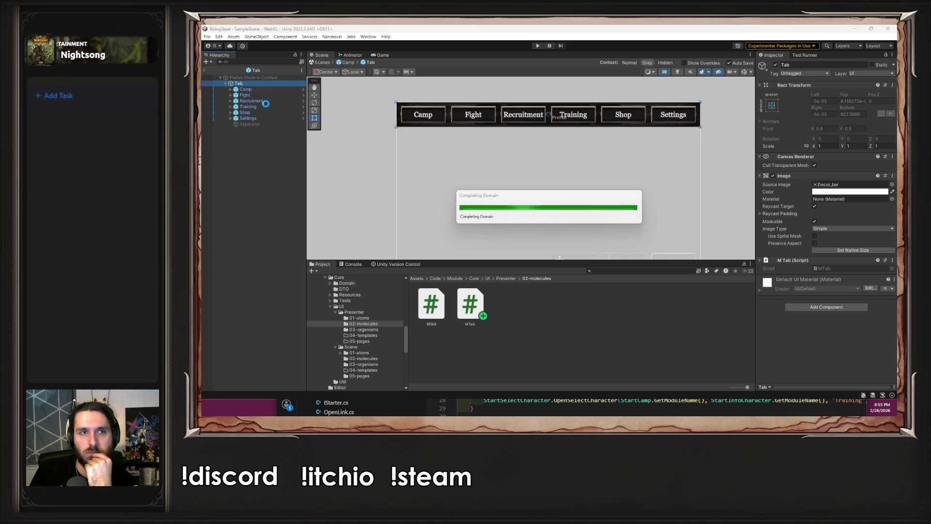
# Check Camp's Button component, then try and erase partial members after CurrentTabObject in MTab.cs
pyautogui.click(258, 89)
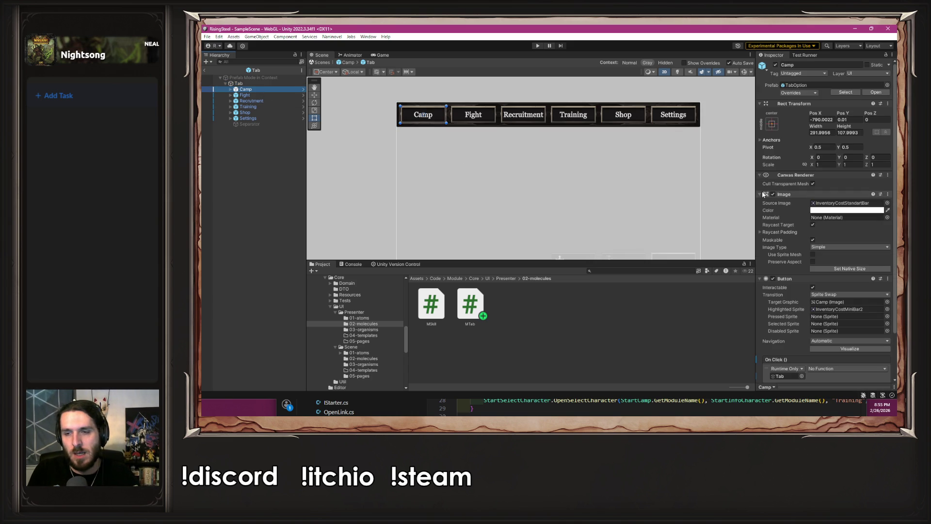
pyautogui.hotkey('alt', 'Tab')
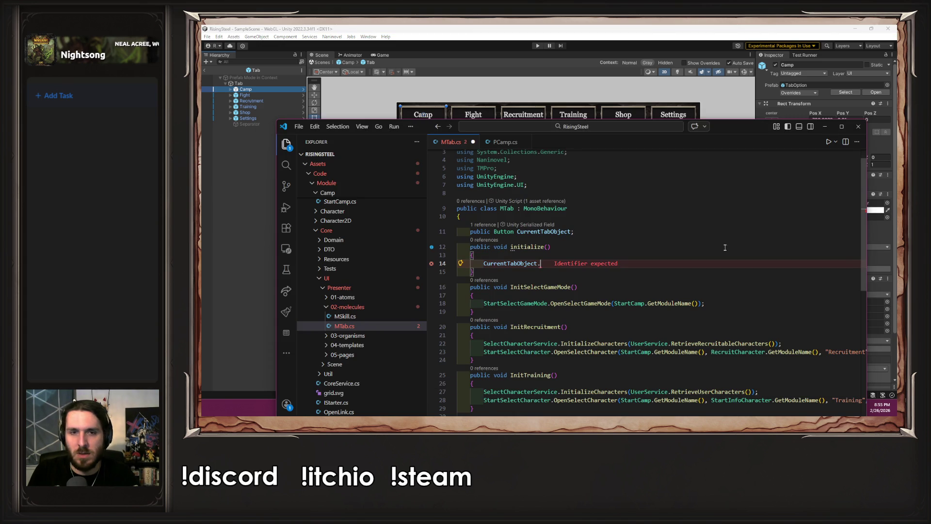
pyautogui.write('Dis')
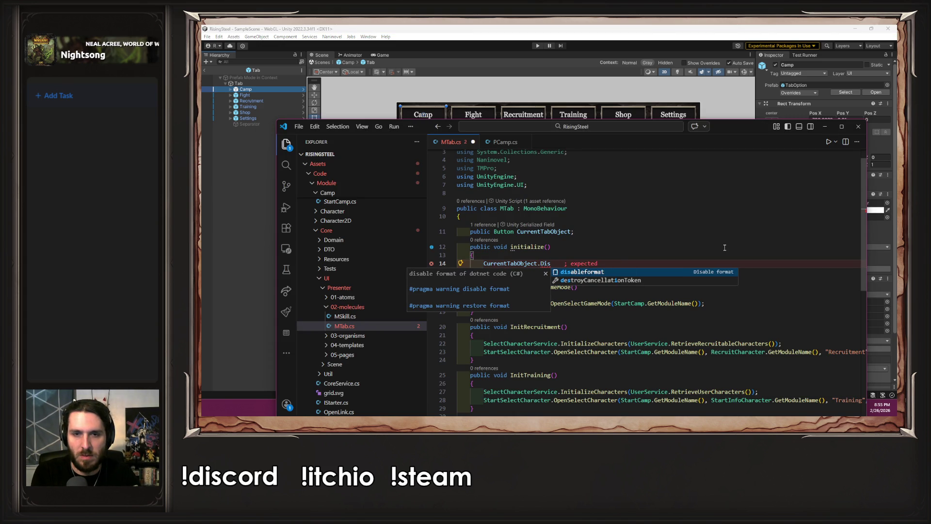
pyautogui.press('BackSpace')
pyautogui.press('BackSpace')
pyautogui.press('BackSpace')
pyautogui.write('d')
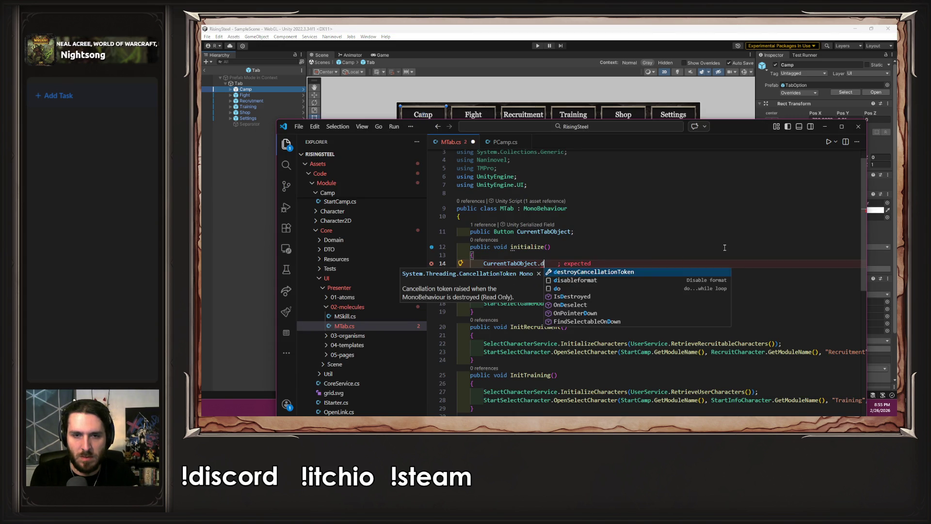
pyautogui.press('Escape')
pyautogui.press('Escape')
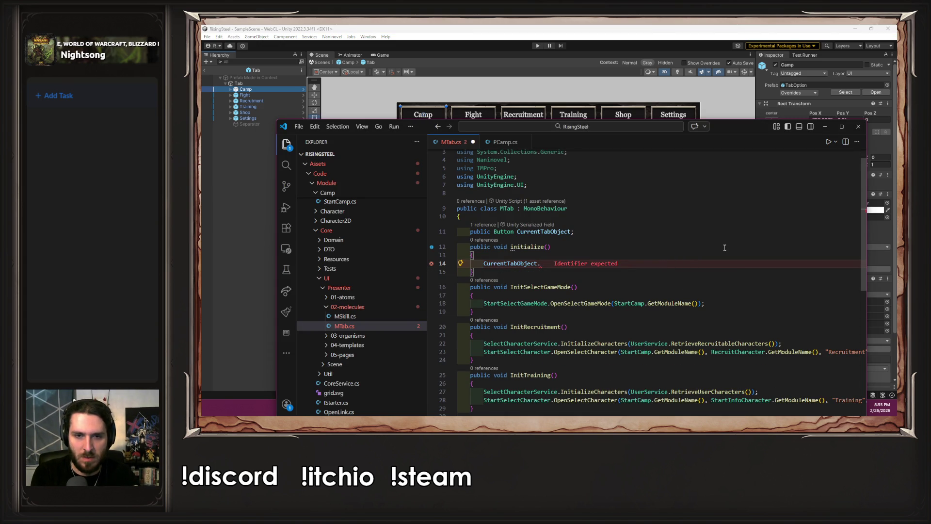
pyautogui.write('se')
pyautogui.press('BackSpace')
pyautogui.press('BackSpace')
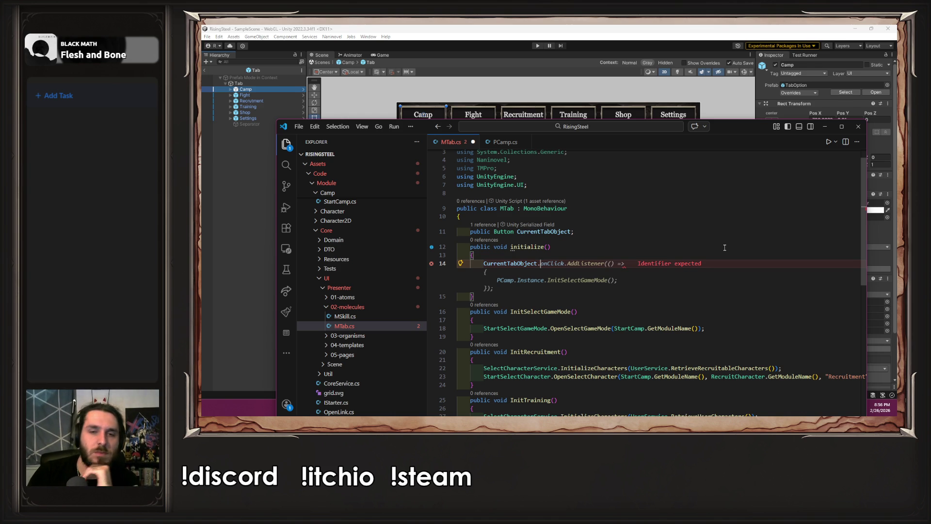
# Accept the onClick.AddListener line calling PCamp.Instance.InitSelectGameMode, save, and return to Unity to recompile
pyautogui.press('Home')
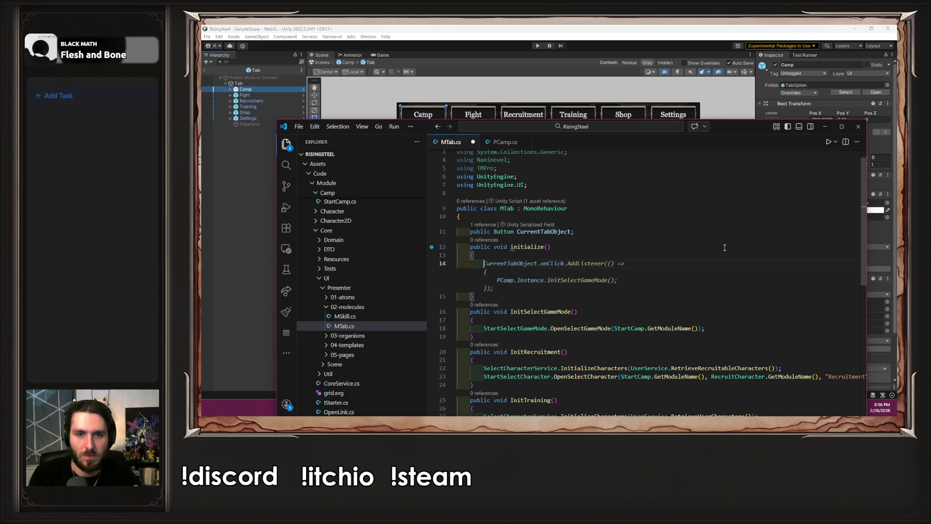
pyautogui.hotkey('ctrl', 's')
pyautogui.scroll(-1, 724, 248)
pyautogui.click(215, 207)
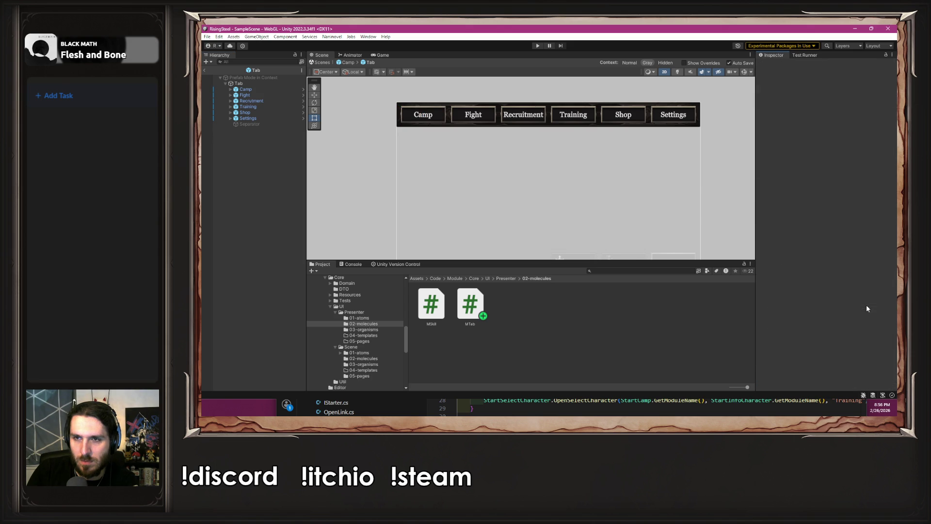
# Give the Camp button InventoryCostMiniBar2 as its Disabled Sprite
pyautogui.click(254, 91)
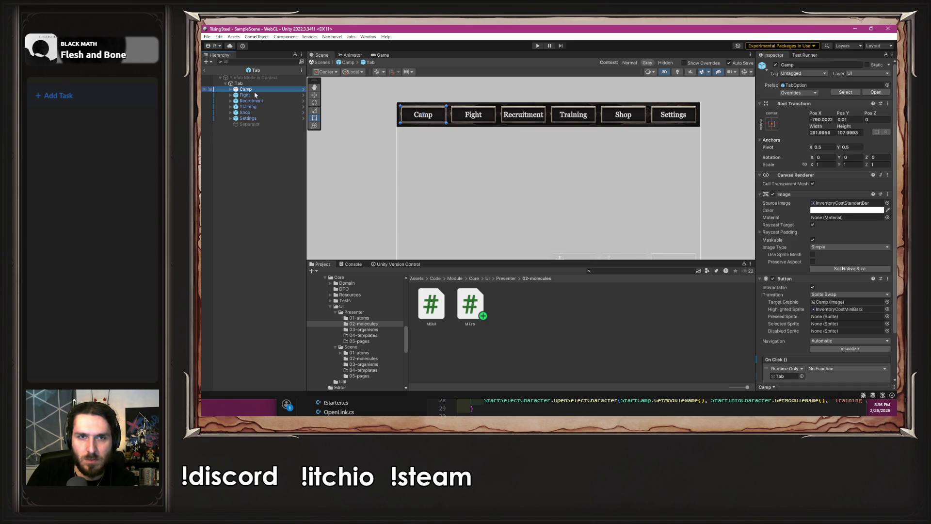
pyautogui.click(834, 309)
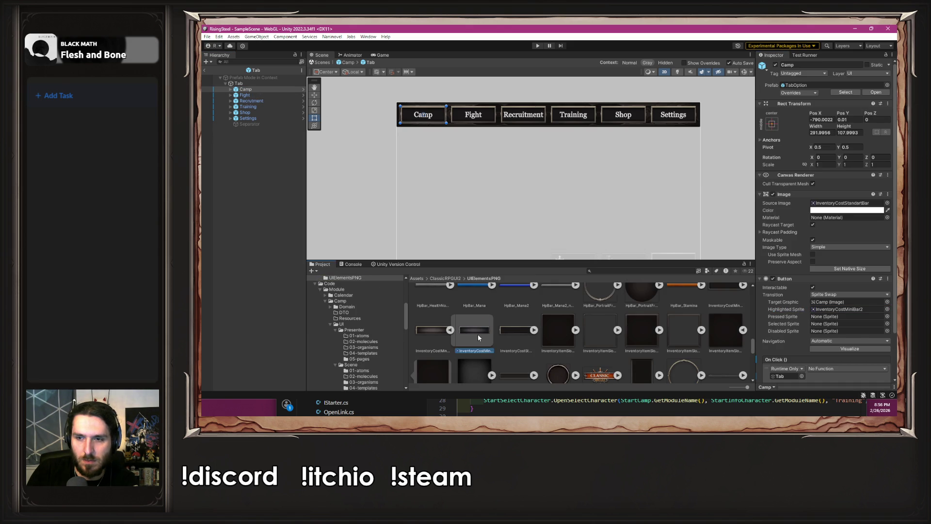
pyautogui.moveTo(478, 334); pyautogui.dragTo(844, 330)
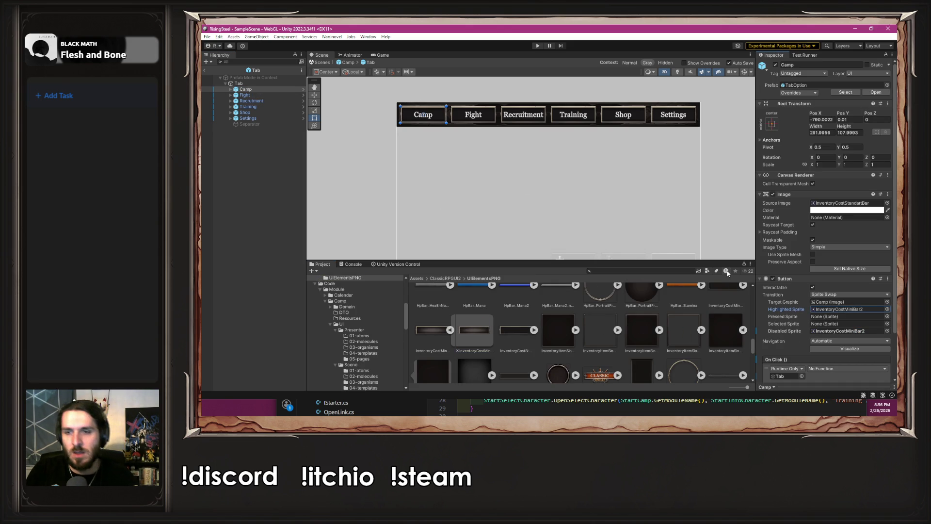
# Make initialize() set 'CurrentTabObject.interactable = false;', save, and return to Unity
pyautogui.hotkey('alt', 'Tab')
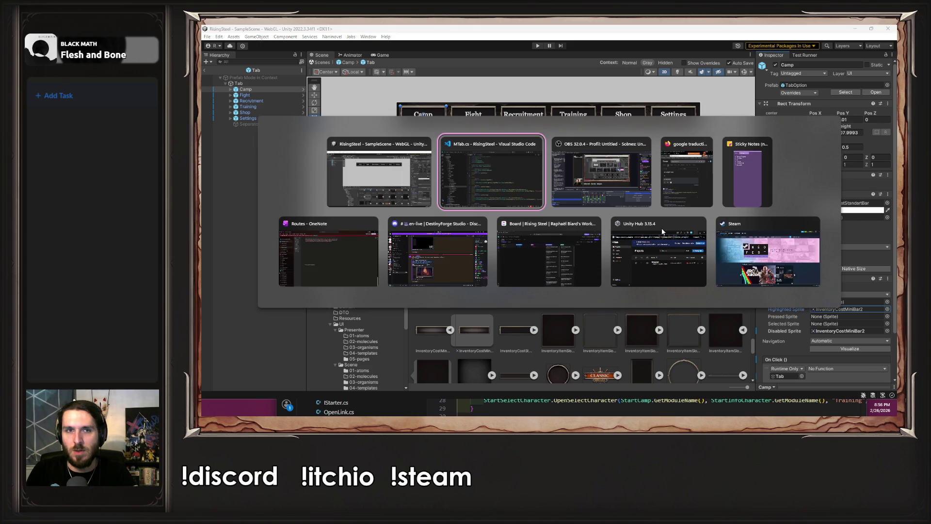
pyautogui.doubleClick(536, 231)
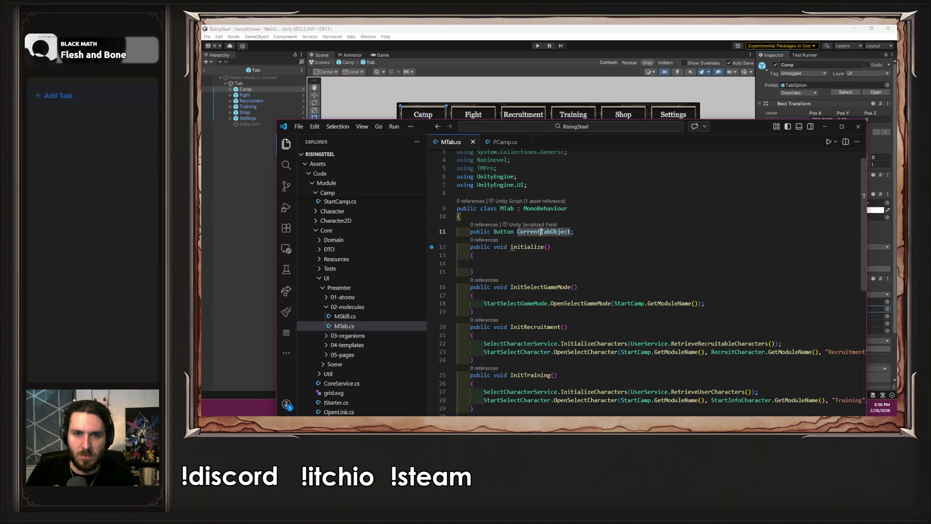
pyautogui.hotkey('ctrl', 'c')
pyautogui.click(540, 263)
pyautogui.hotkey('ctrl', 'v')
pyautogui.write('.in')
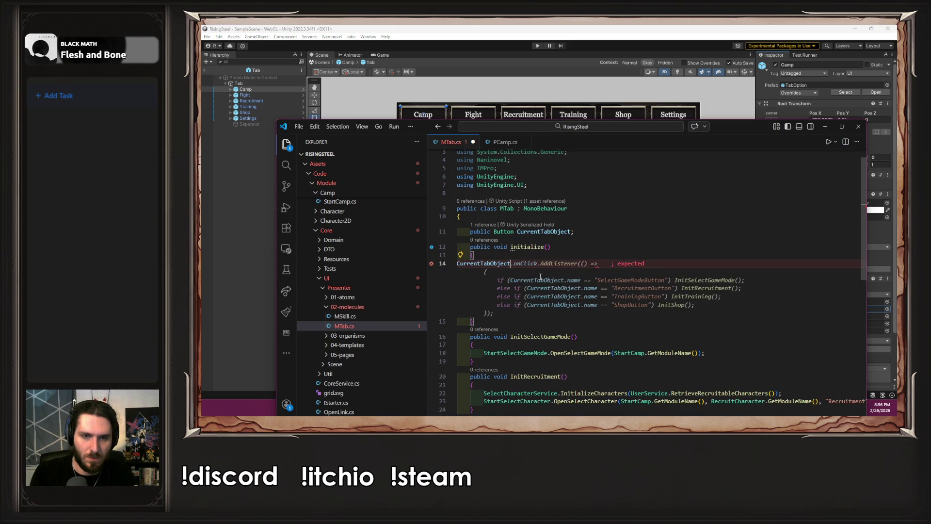
pyautogui.press('Tab')
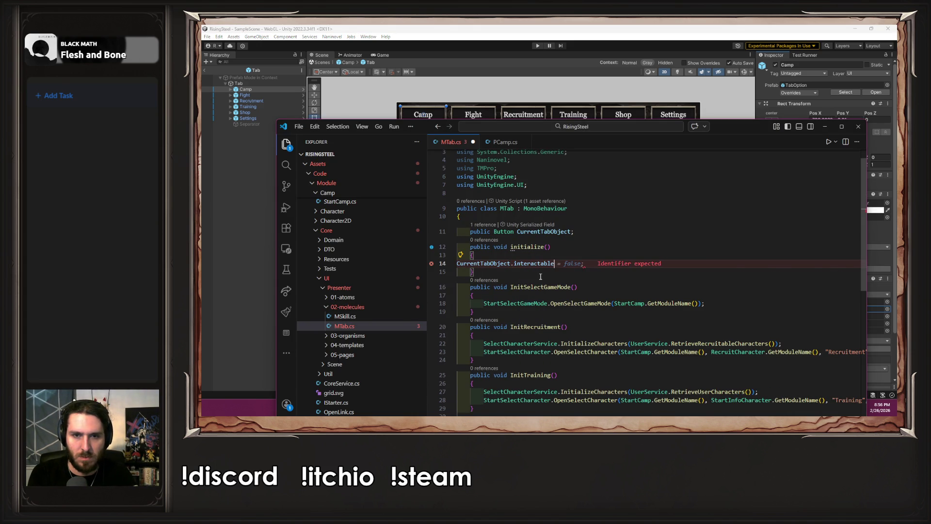
pyautogui.hotkey('ctrl', 's')
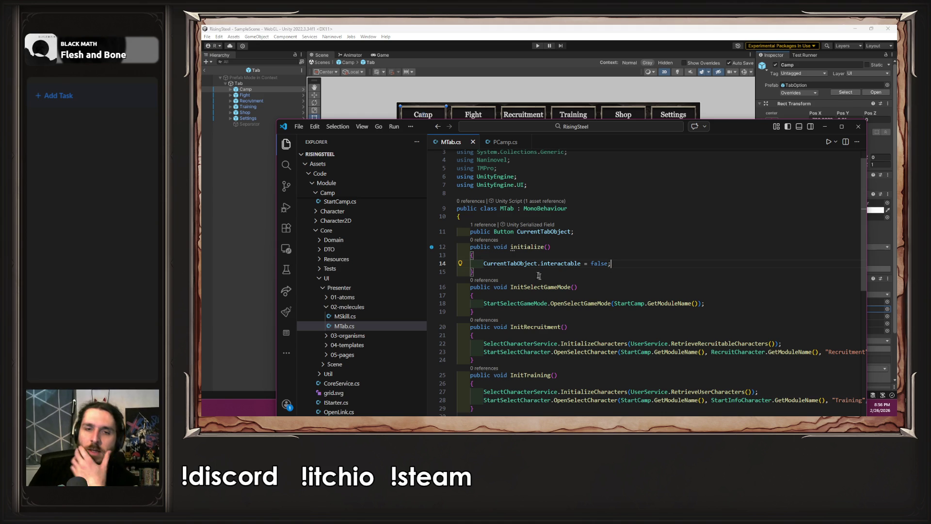
pyautogui.click(255, 238)
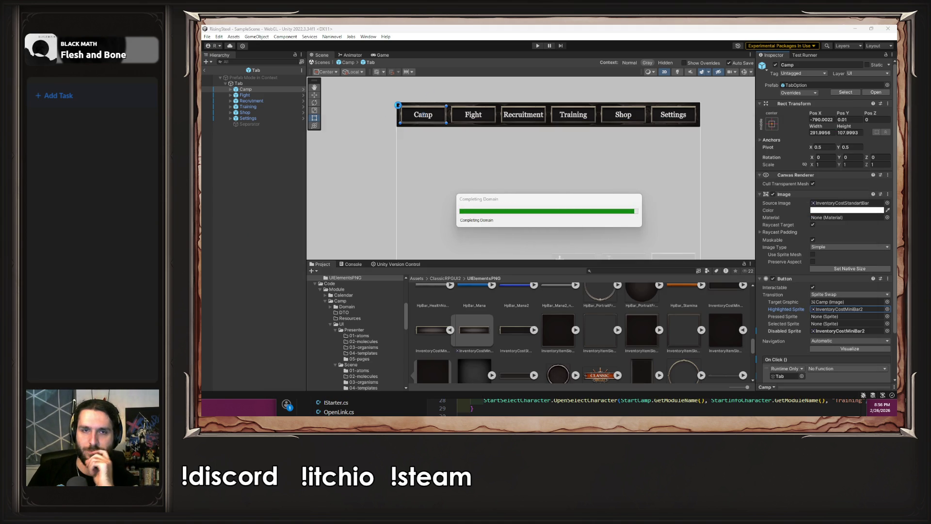
# Revert the Camp button's Disabled Sprite override
pyautogui.click(382, 111)
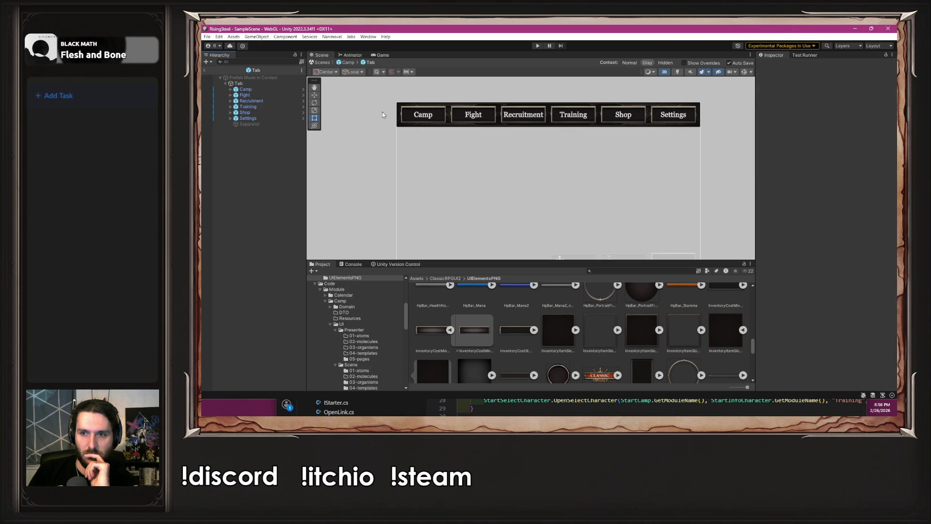
pyautogui.click(252, 90)
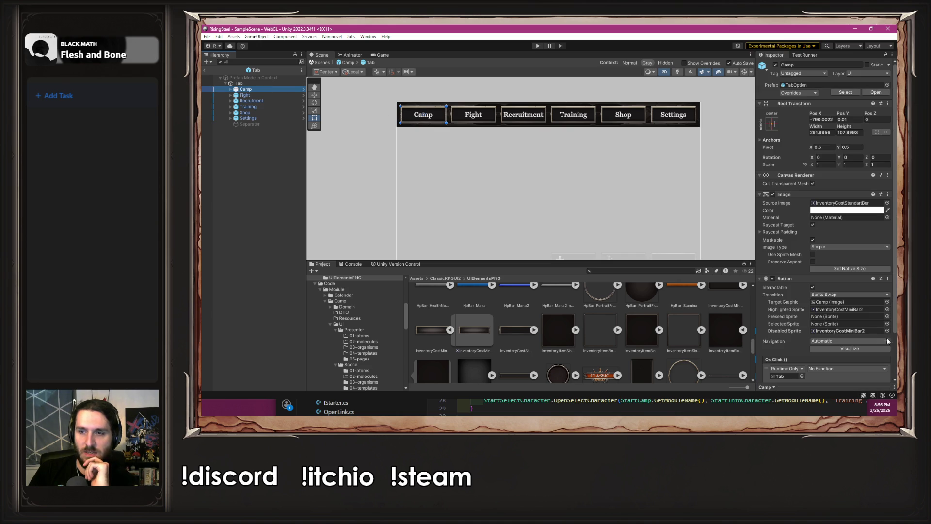
pyautogui.rightClick(798, 333)
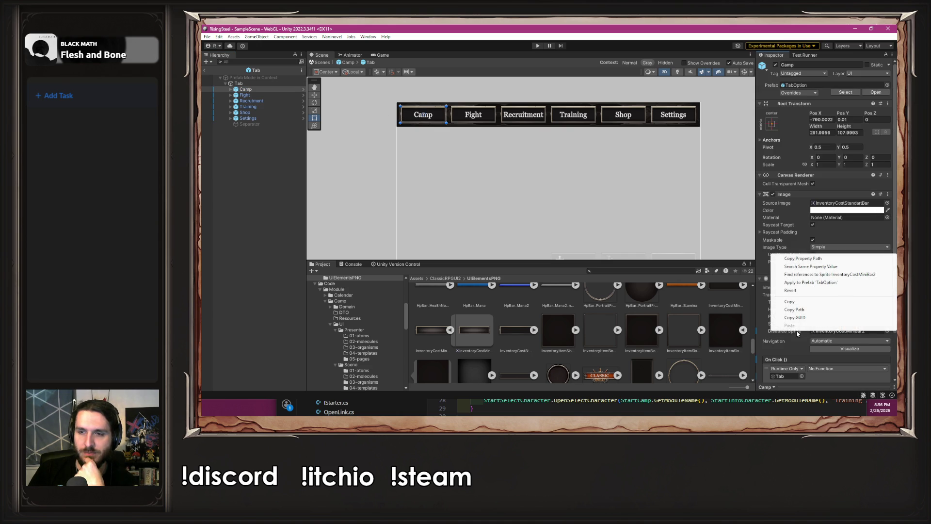
pyautogui.click(804, 291)
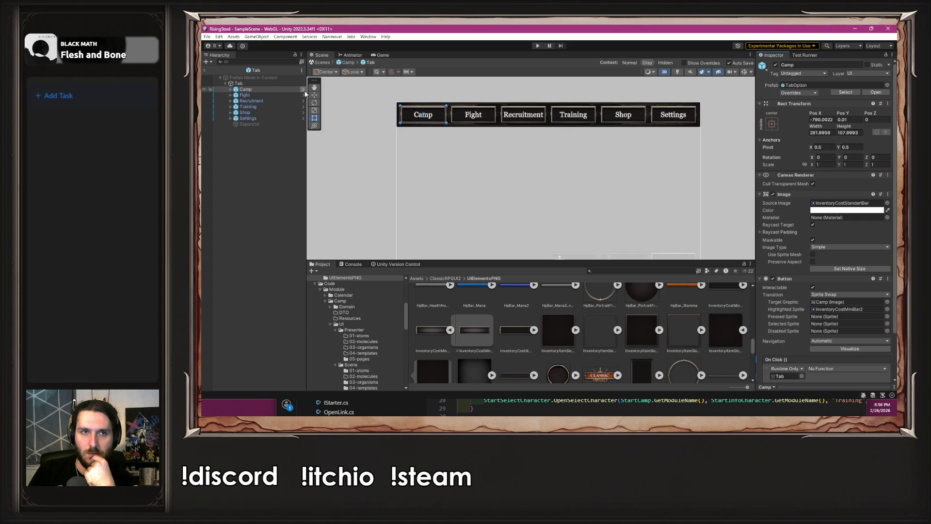
# Set InventoryCostMiniBar2 as the TabOption prefab's Disabled Sprite and exit back to the Camp scene
pyautogui.click(303, 89)
pyautogui.moveTo(467, 335); pyautogui.dragTo(846, 312)
pyautogui.click(371, 62)
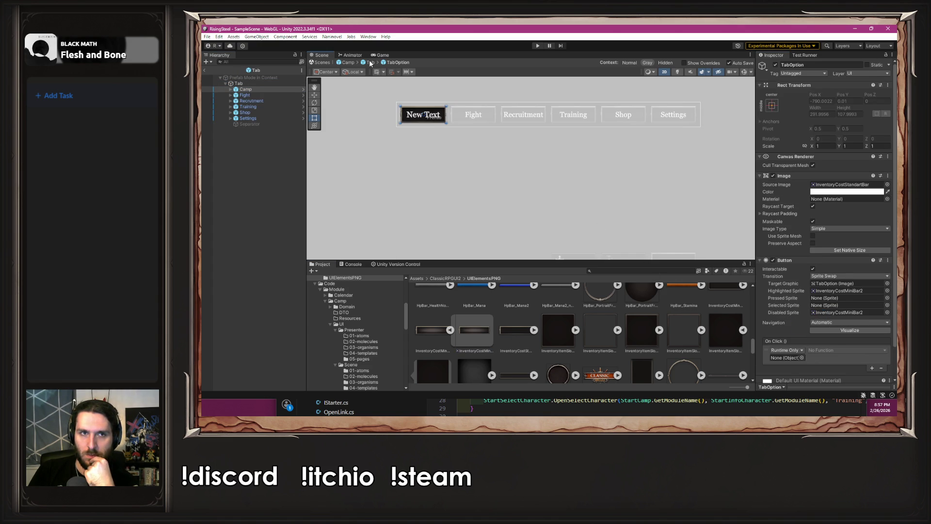
pyautogui.click(348, 62)
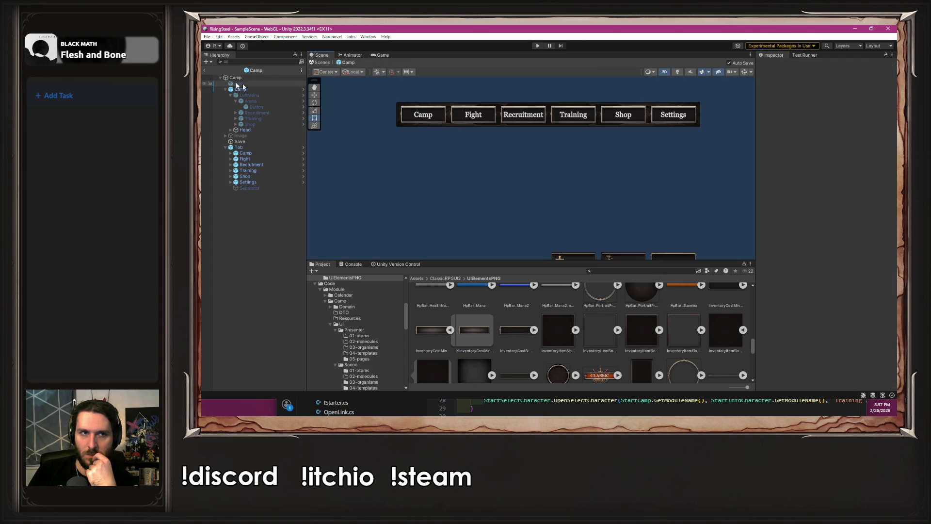
# Assign the Camp button as the Tab's Current Tab Object in MTab
pyautogui.click(262, 148)
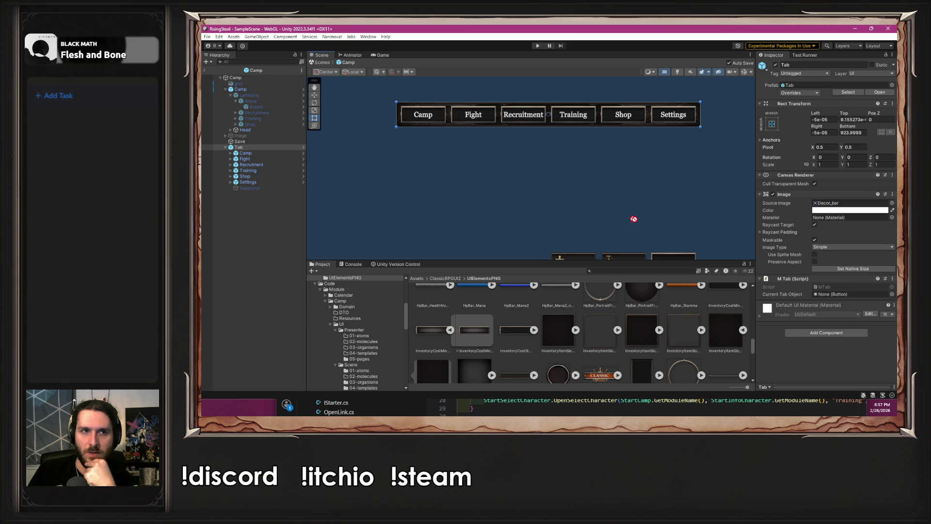
pyautogui.click(848, 293)
pyautogui.moveTo(849, 294); pyautogui.dragTo(848, 293)
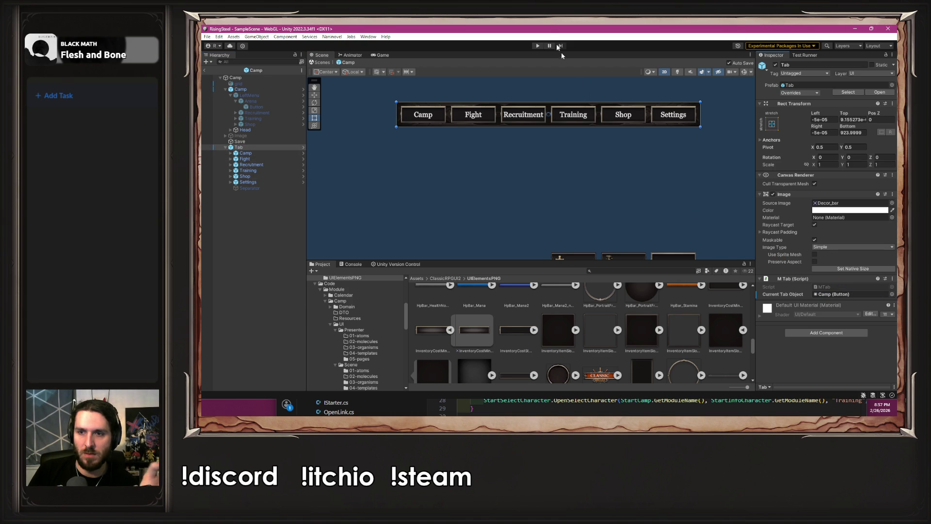
# Play-test: enter a player name, choose the right-hand character, skip the tutorial, then stop
pyautogui.click(537, 47)
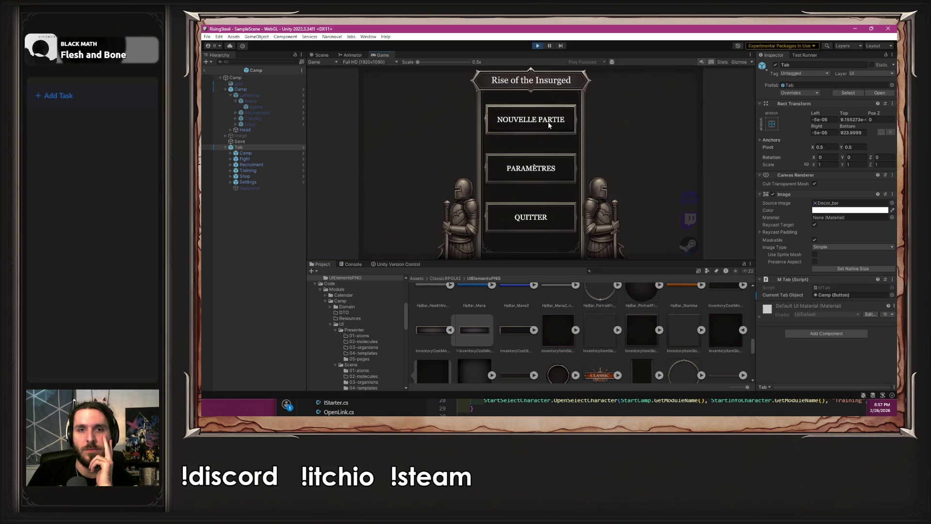
pyautogui.write('Albert')
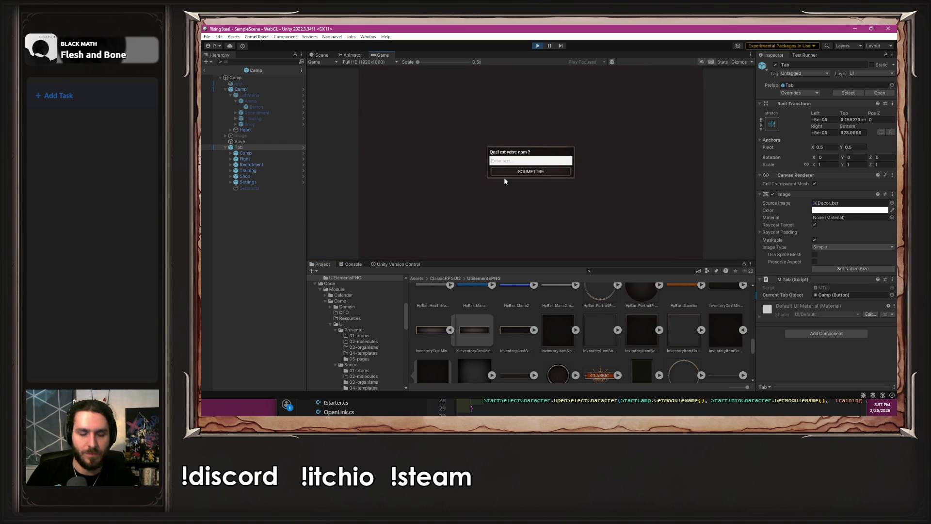
pyautogui.press('Return')
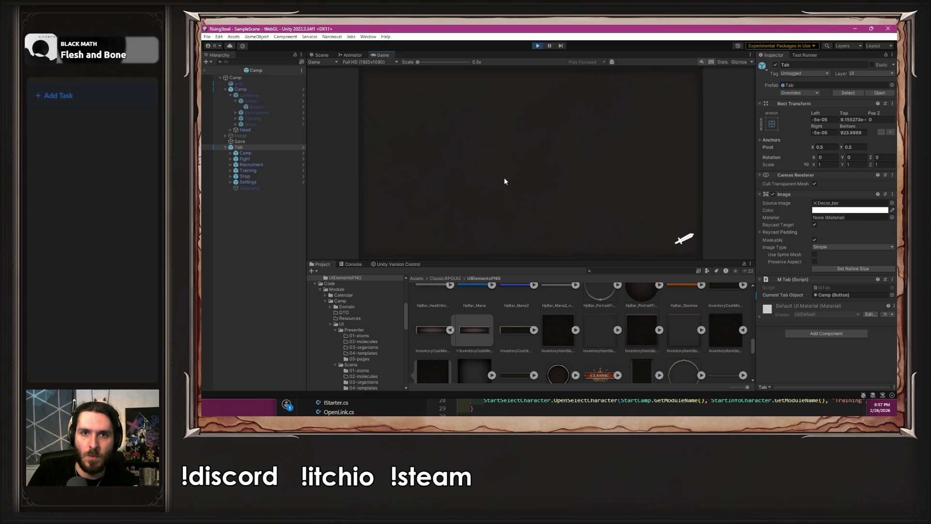
pyautogui.click(639, 175)
pyautogui.click(567, 154)
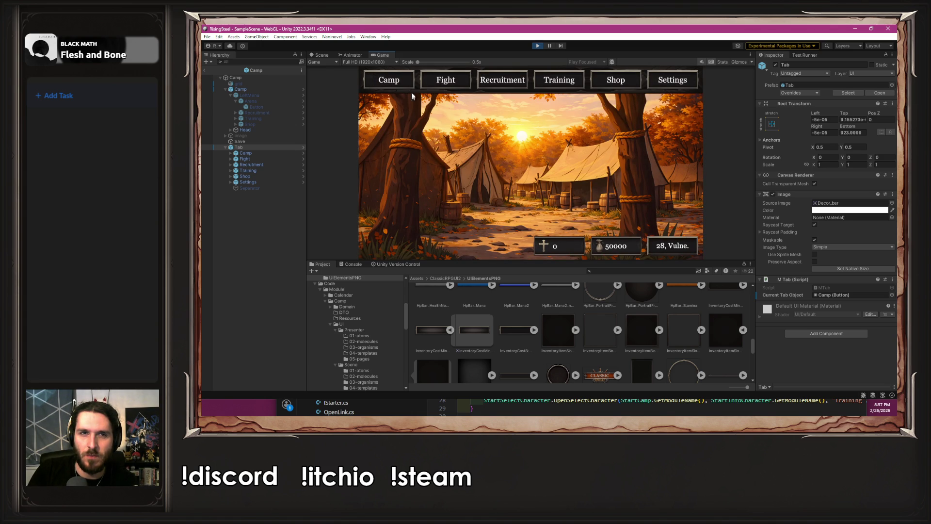
pyautogui.click(538, 48)
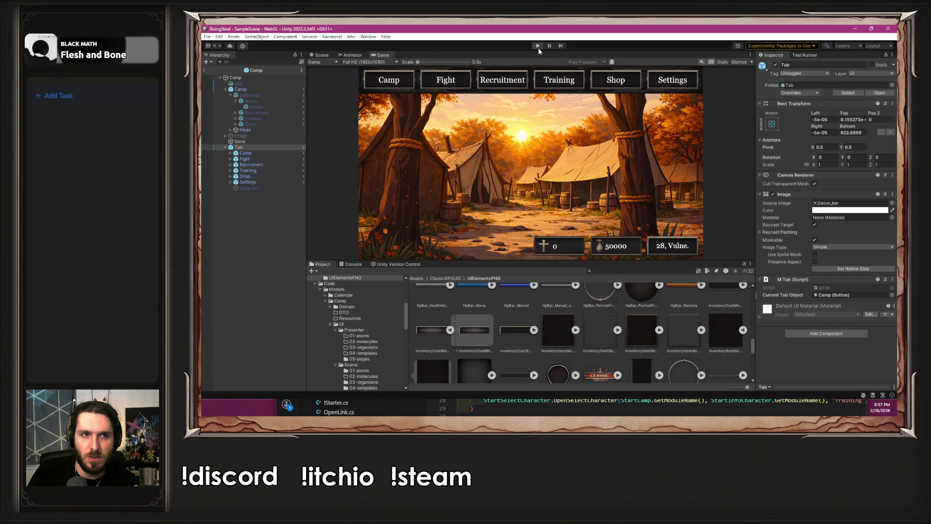
# Replay through name submission, the male character and tutorial skip to the camp tabs, then stop
pyautogui.click(538, 47)
pyautogui.write('Albert')
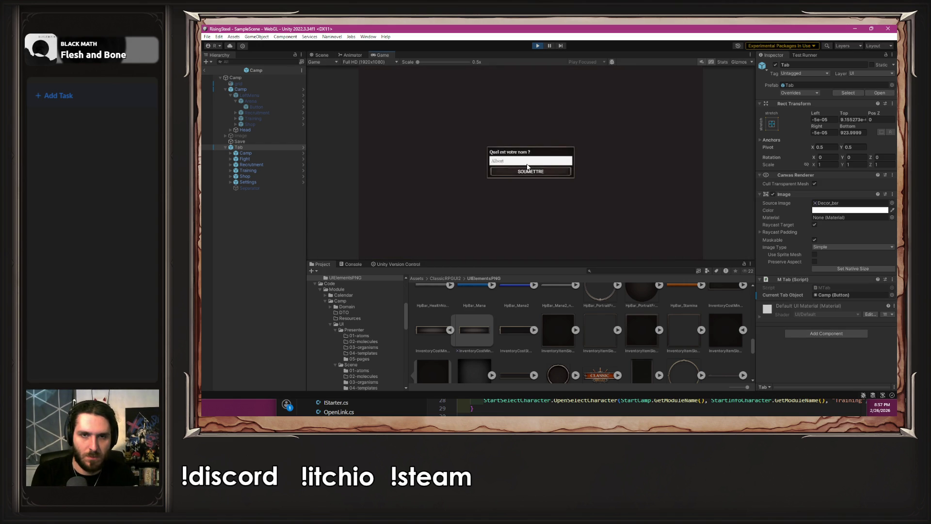
pyautogui.click(527, 168)
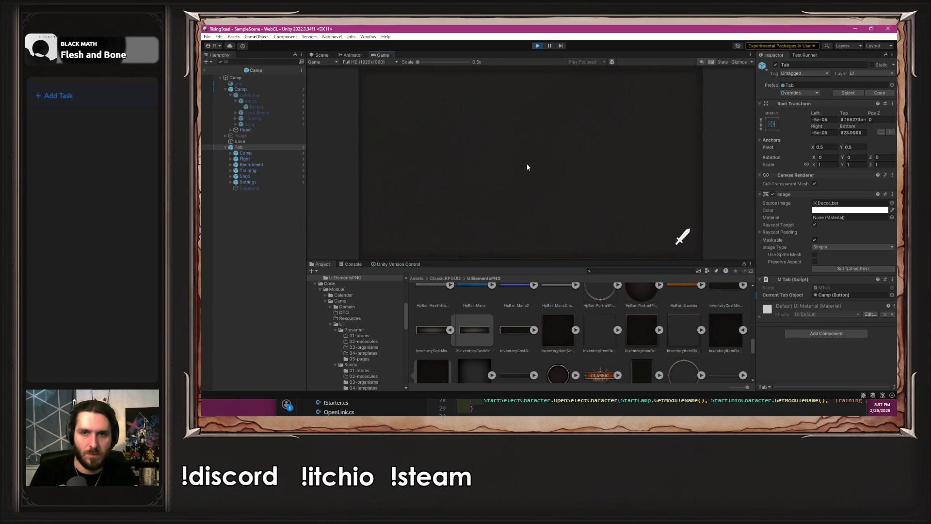
pyautogui.click(613, 219)
pyautogui.click(518, 159)
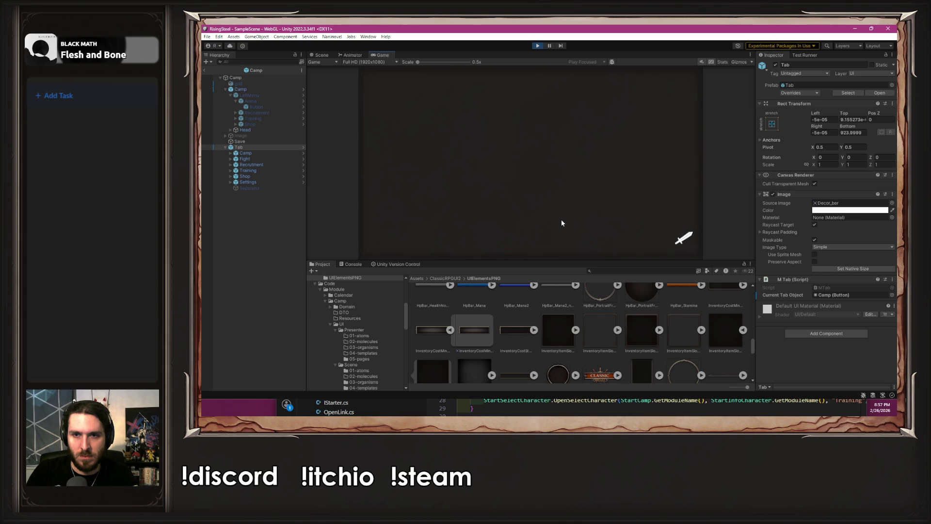
pyautogui.click(537, 45)
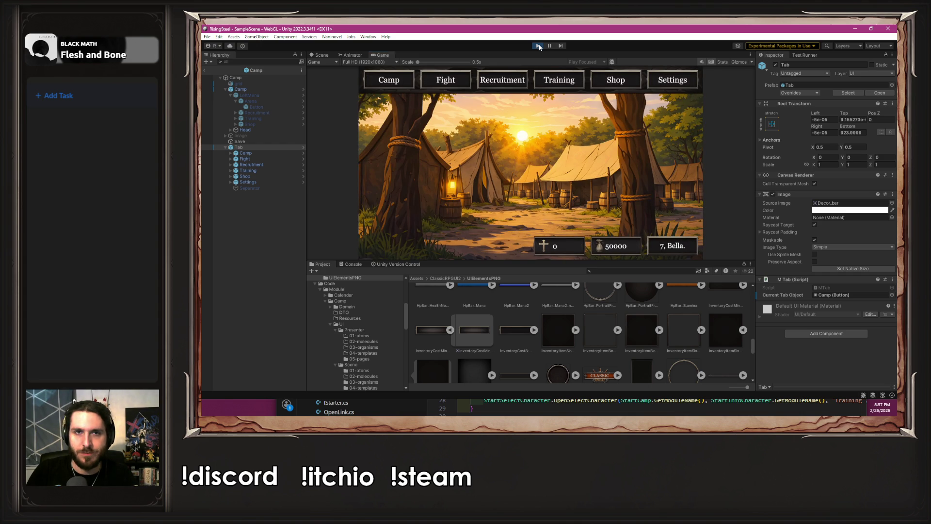
# Make the Camp tab button non-interactable, then bring MTab.cs back up in VS Code
pyautogui.click(263, 153)
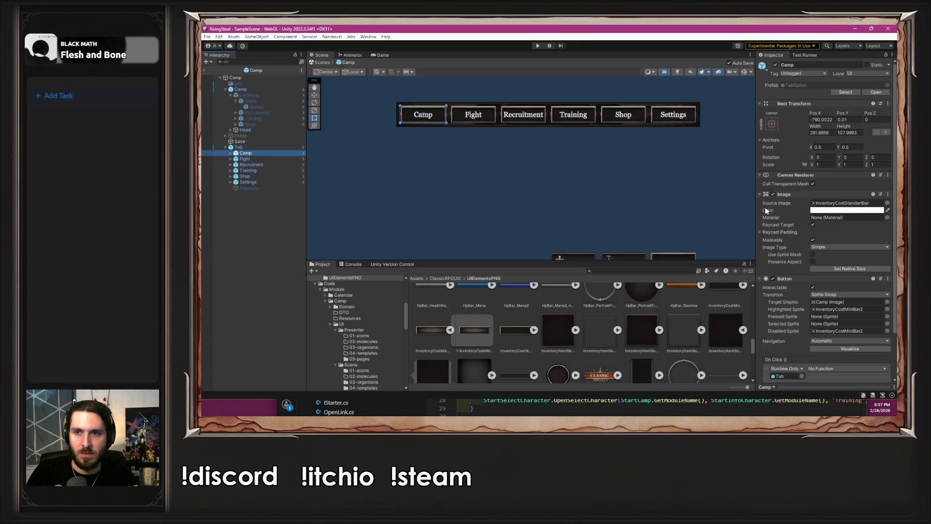
pyautogui.click(812, 288)
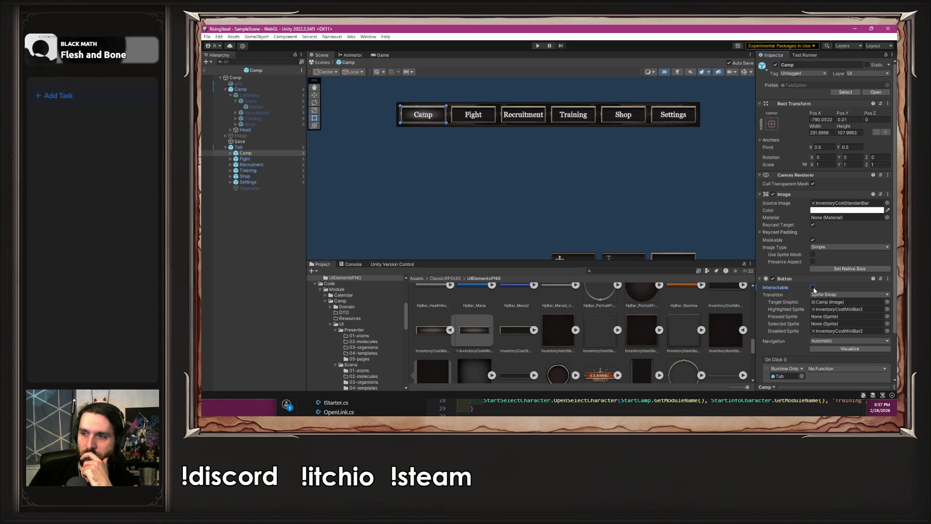
pyautogui.hotkey('alt', 'Tab')
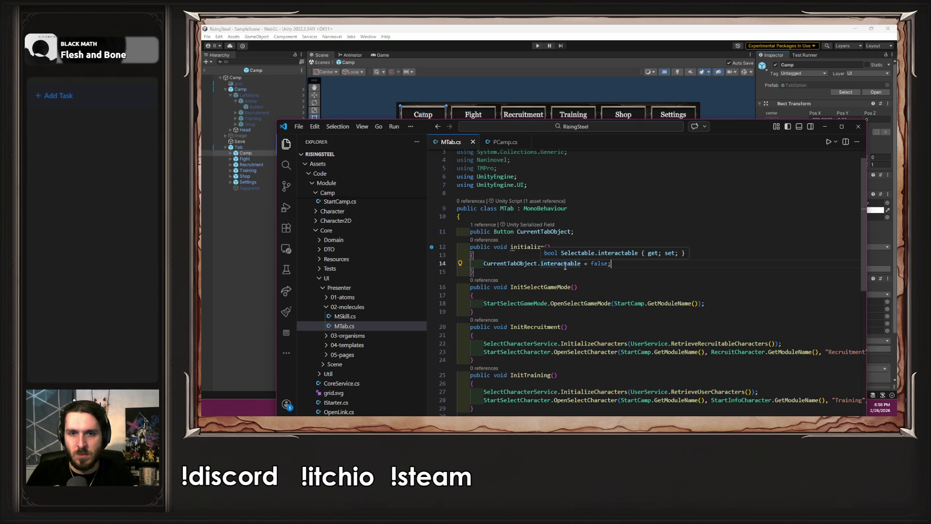
# Capitalise MTab's initialize method name to Initialize
pyautogui.doubleClick(565, 265)
pyautogui.click(640, 264)
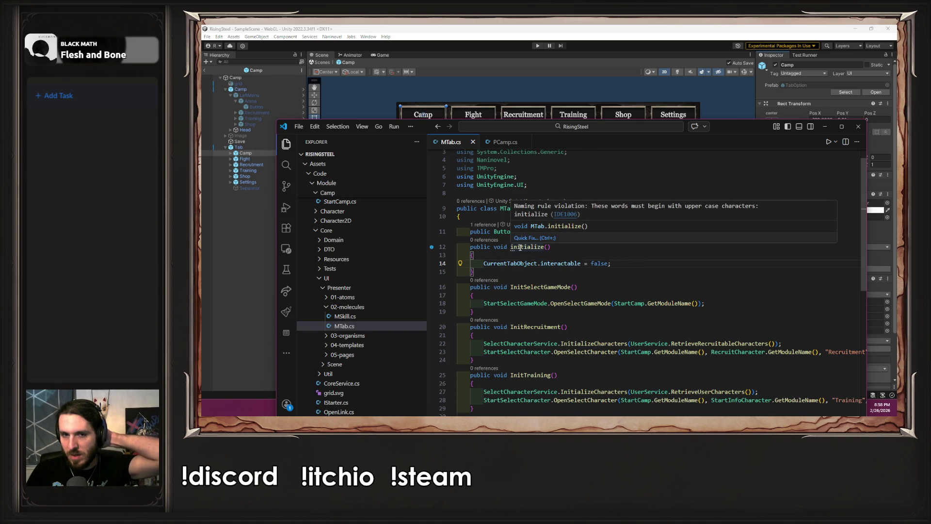
pyautogui.click(520, 248)
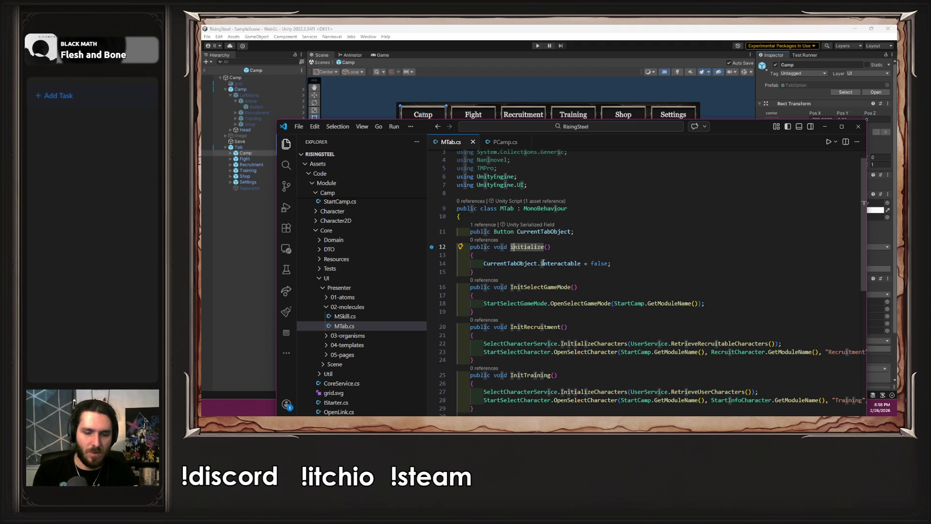
pyautogui.press('Delete')
pyautogui.write('I')
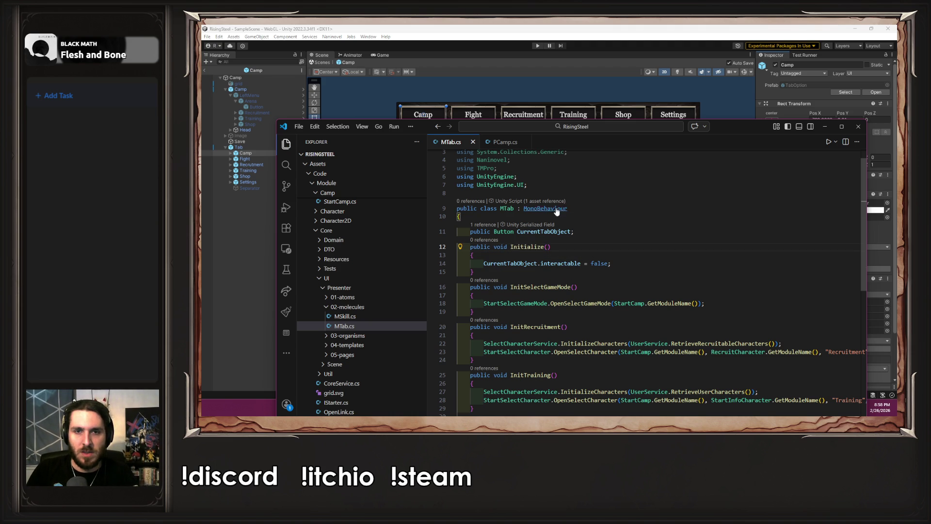
# Look over the MonoBehaviour definition, PCamp.cs and MTab's Initialize, then return to Unity to recompile
pyautogui.keyDown('ctrl'); pyautogui.click(556, 210); pyautogui.keyUp('ctrl')
pyautogui.scroll(-10, 640, 225)
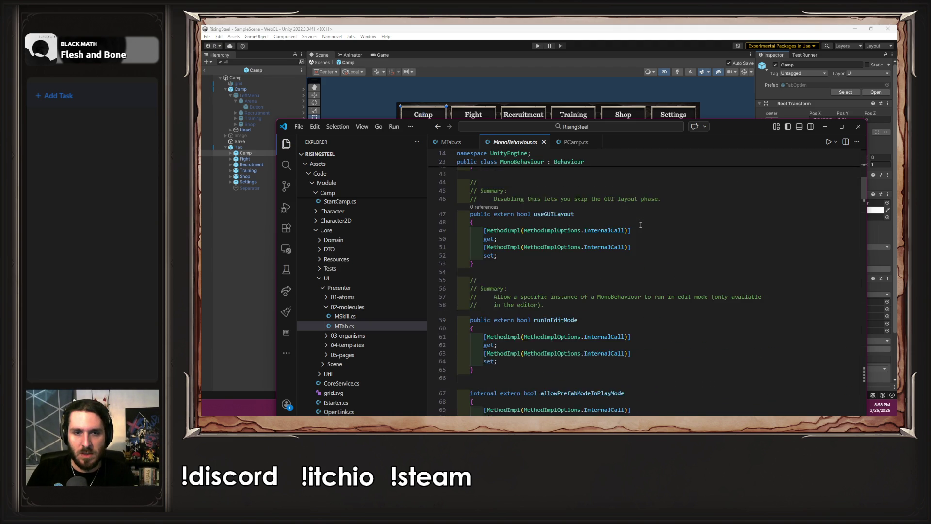
pyautogui.scroll(-6, 640, 224)
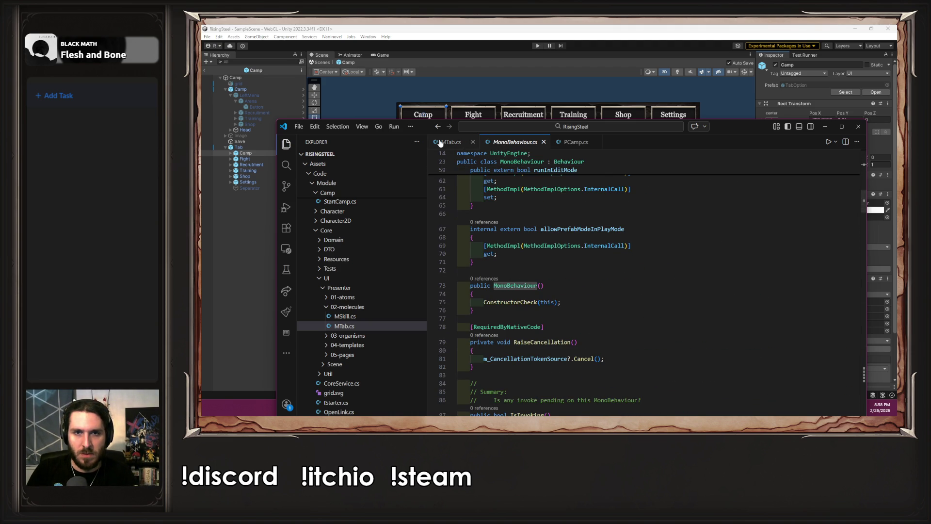
pyautogui.click(575, 141)
pyautogui.scroll(5, 606, 206)
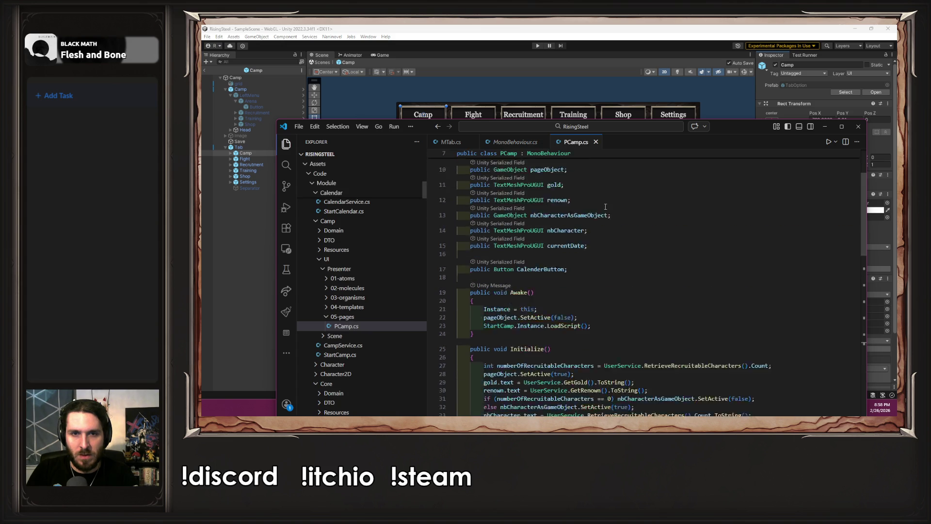
pyautogui.scroll(3, 605, 206)
pyautogui.scroll(-4, 610, 214)
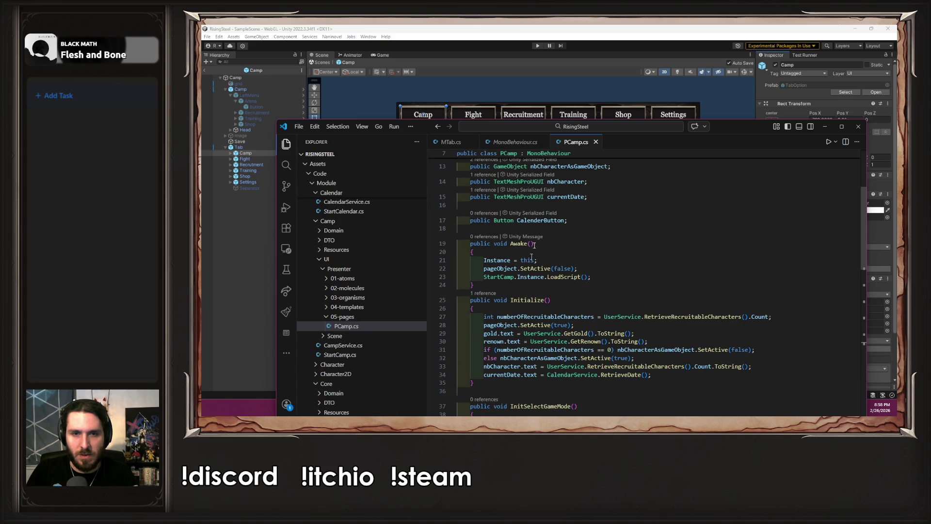
pyautogui.click(442, 144)
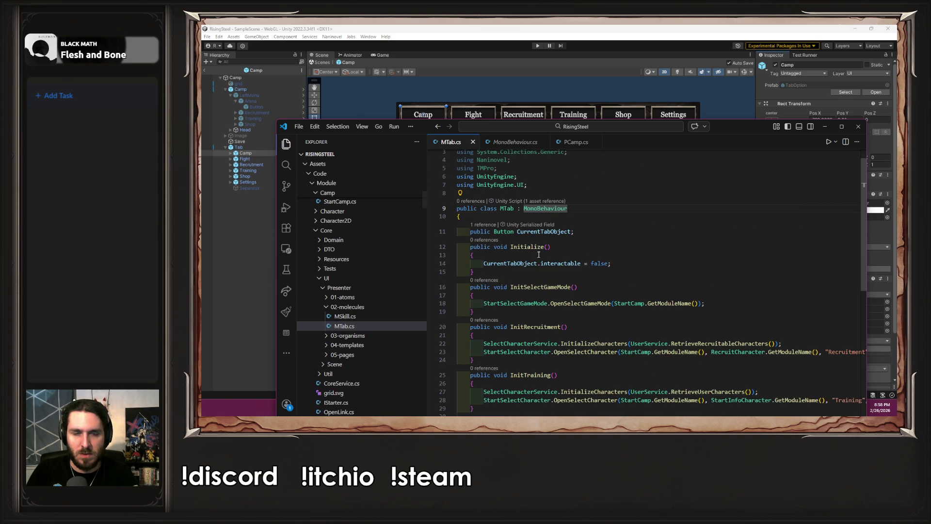
pyautogui.doubleClick(529, 249)
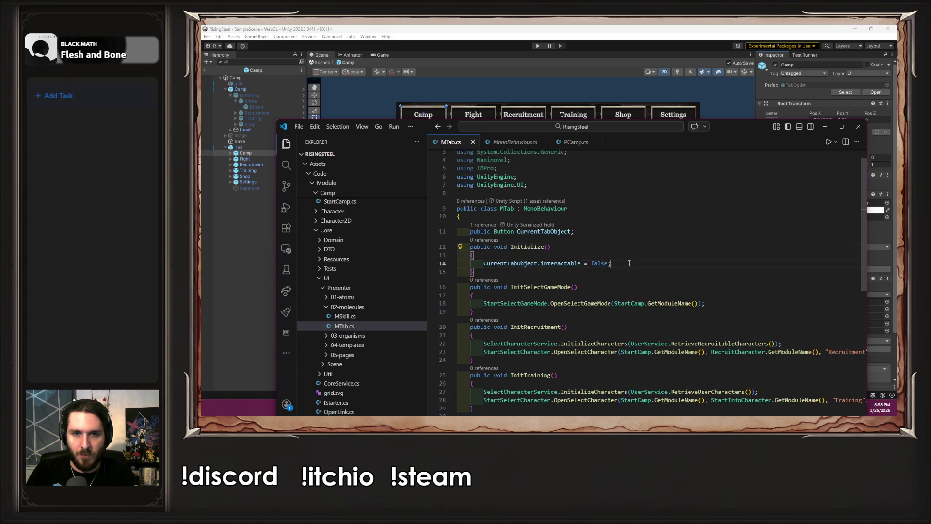
pyautogui.click(521, 68)
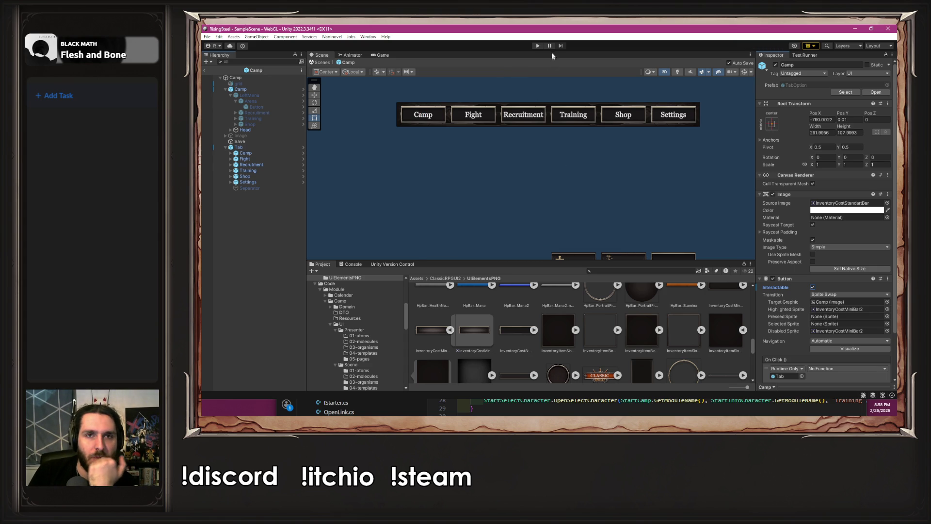
# Play a new game past the character and tutorial screens to the camp, then stop and return to MTab.cs
pyautogui.click(537, 45)
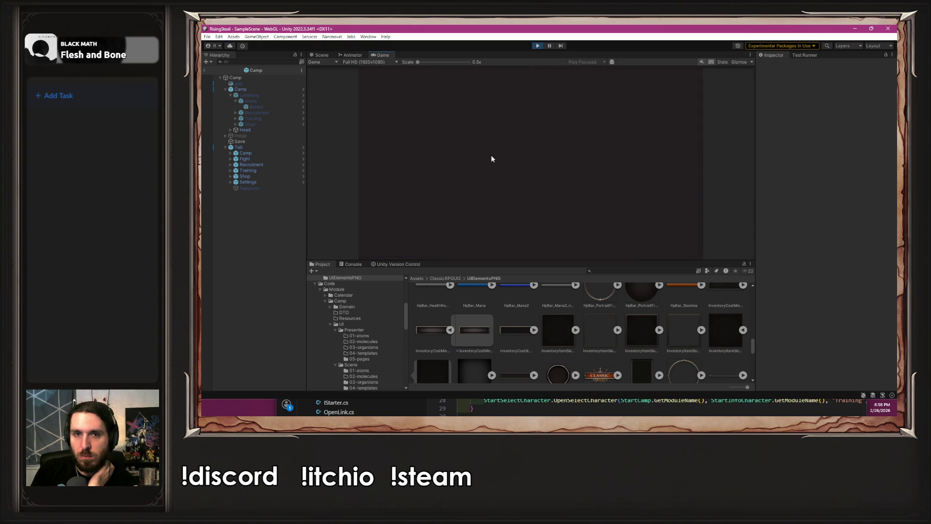
pyautogui.click(509, 130)
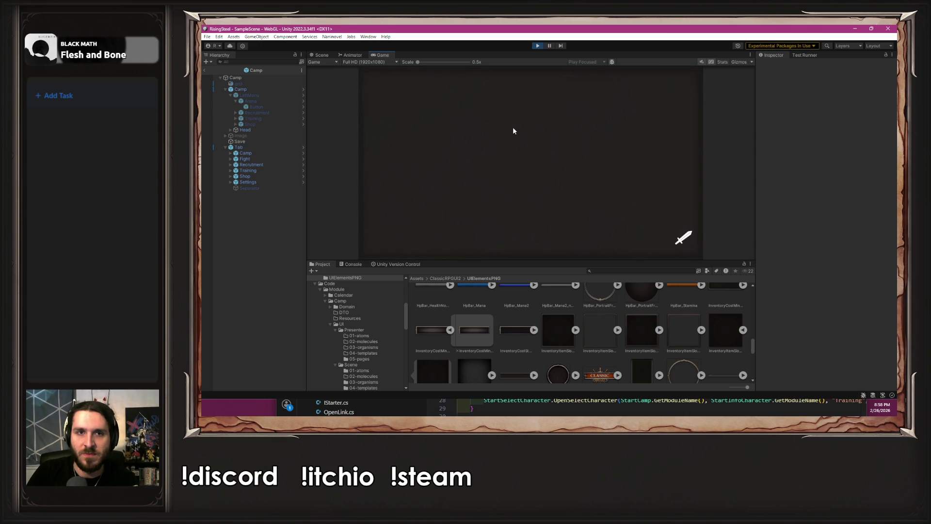
pyautogui.click(606, 203)
pyautogui.click(528, 154)
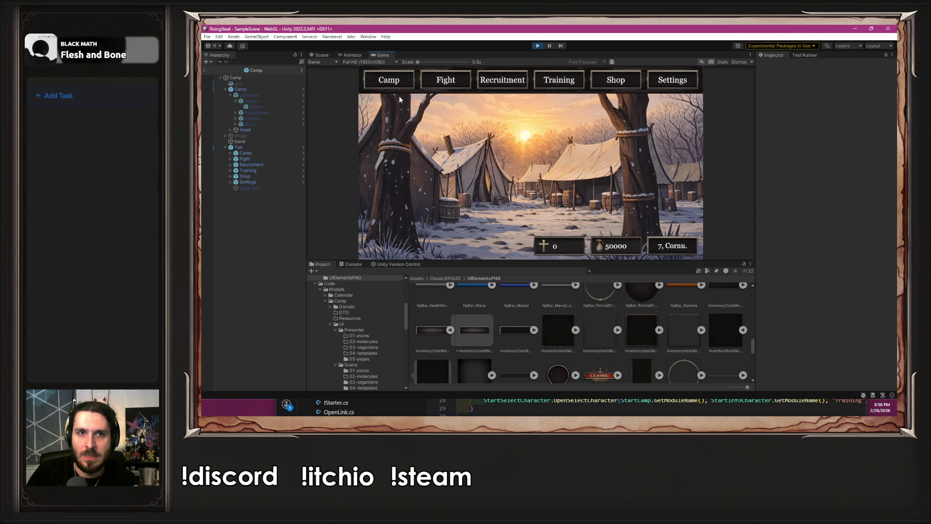
pyautogui.click(537, 47)
pyautogui.hotkey('alt', 'Tab')
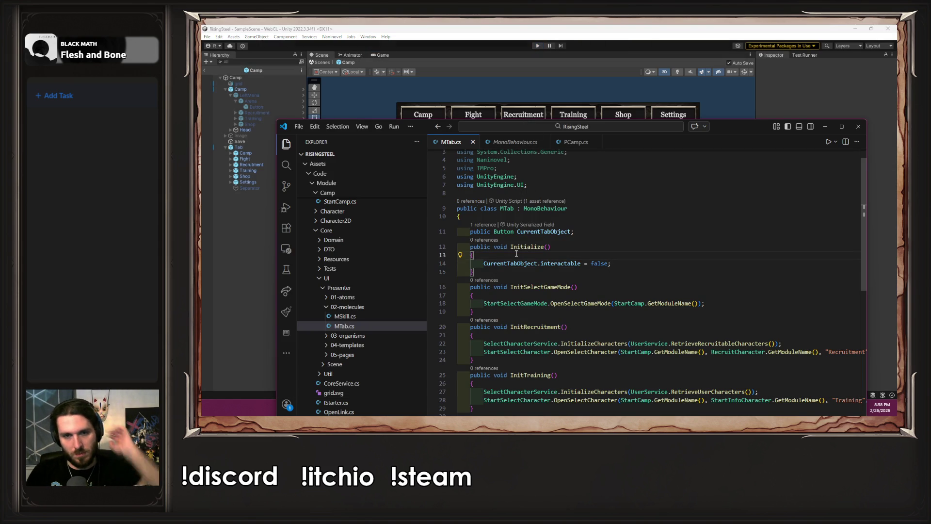
# Insert Debug.Log("Initialize MTab"); as Initialize's first line, then return to Unity
pyautogui.press('Return')
pyautogui.hotkey('ctrl', 'v')
pyautogui.press('Home')
pyautogui.write('Debug')
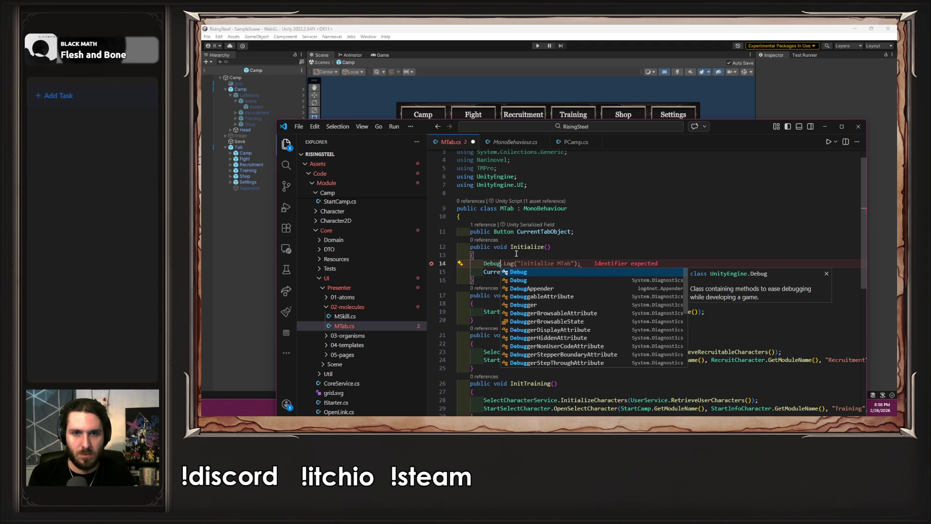
pyautogui.press('End')
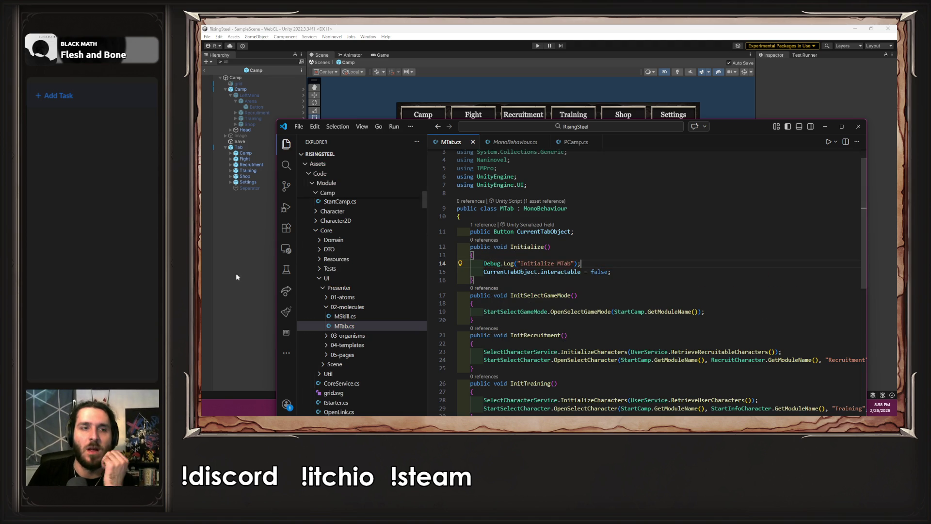
pyautogui.click(236, 277)
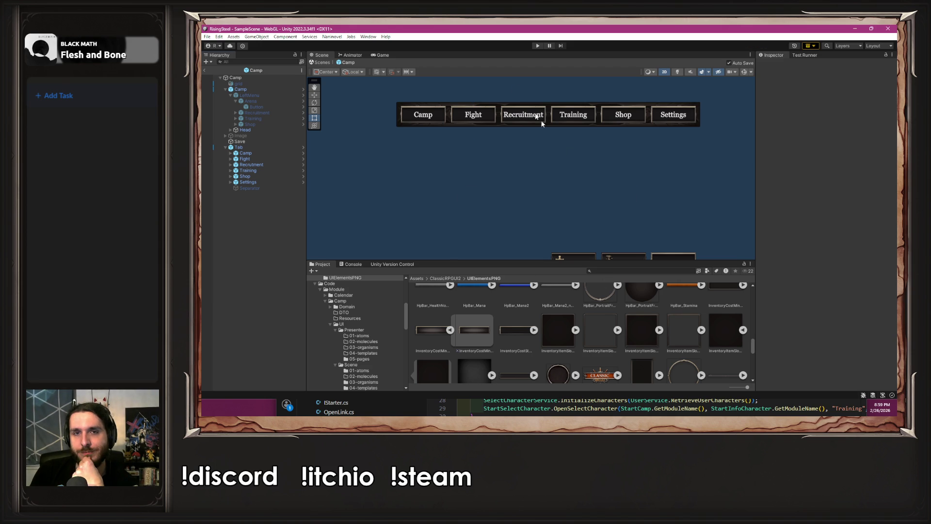
pyautogui.click(537, 46)
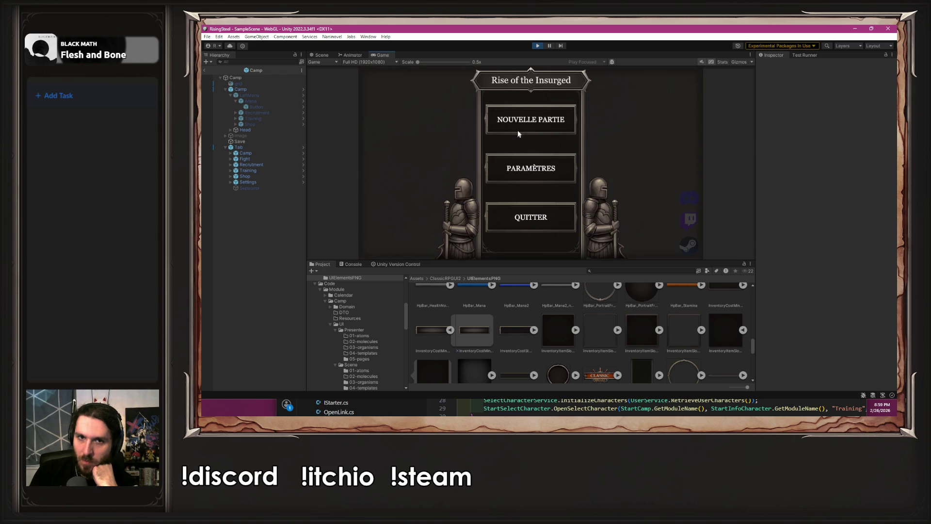
pyautogui.click(520, 127)
pyautogui.write('Albert')
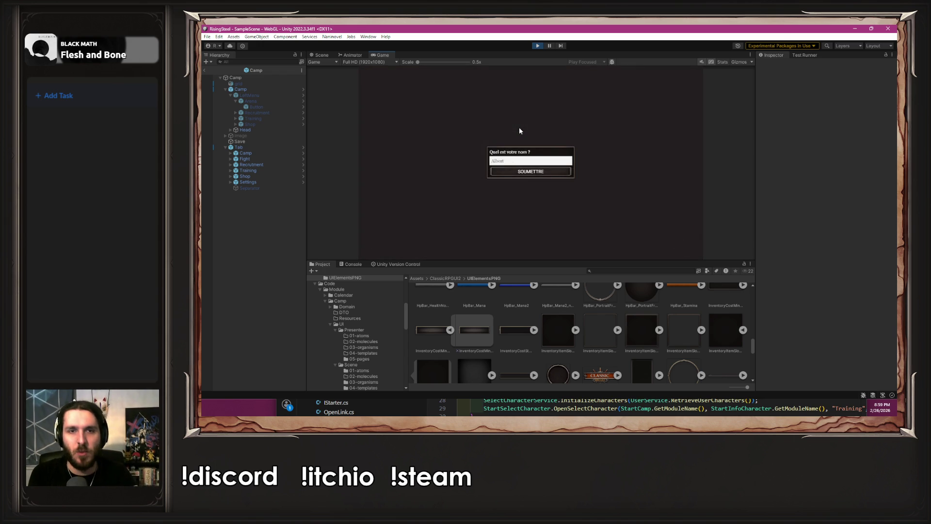
pyautogui.press('Return')
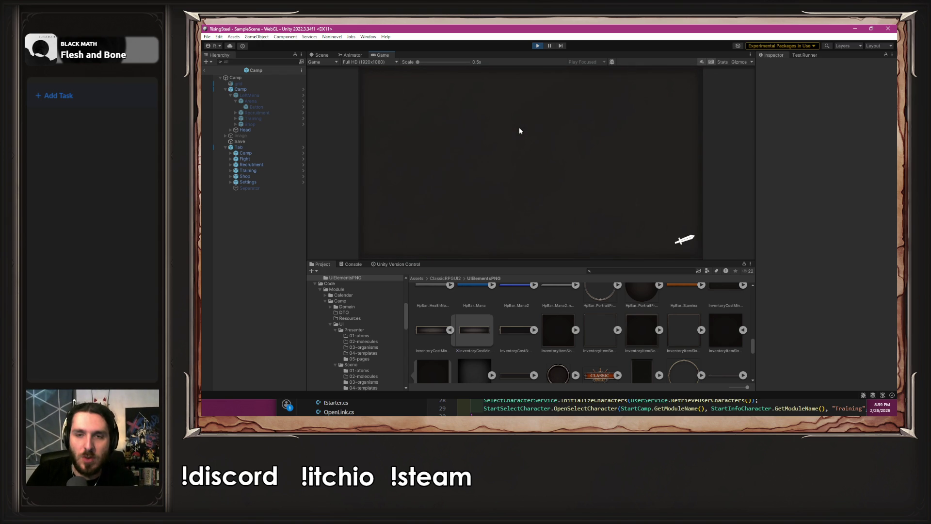
pyautogui.click(592, 183)
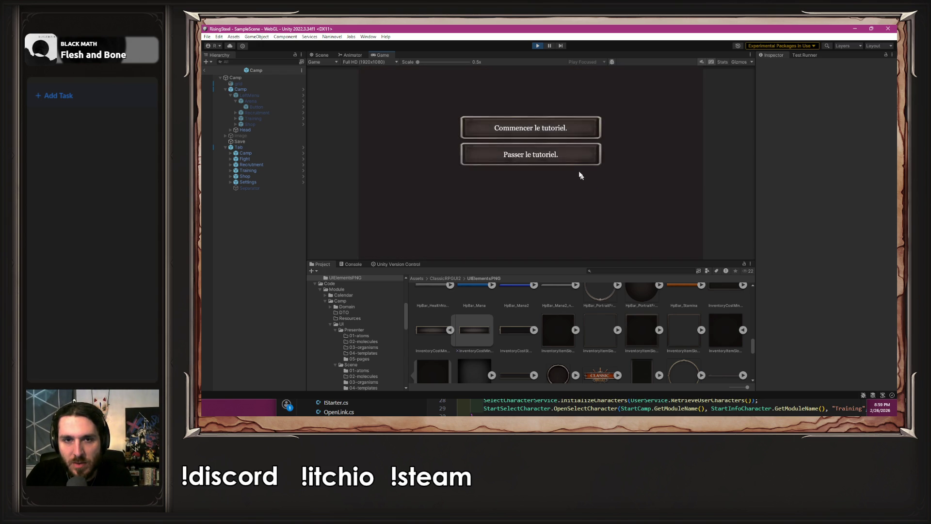
pyautogui.click(562, 156)
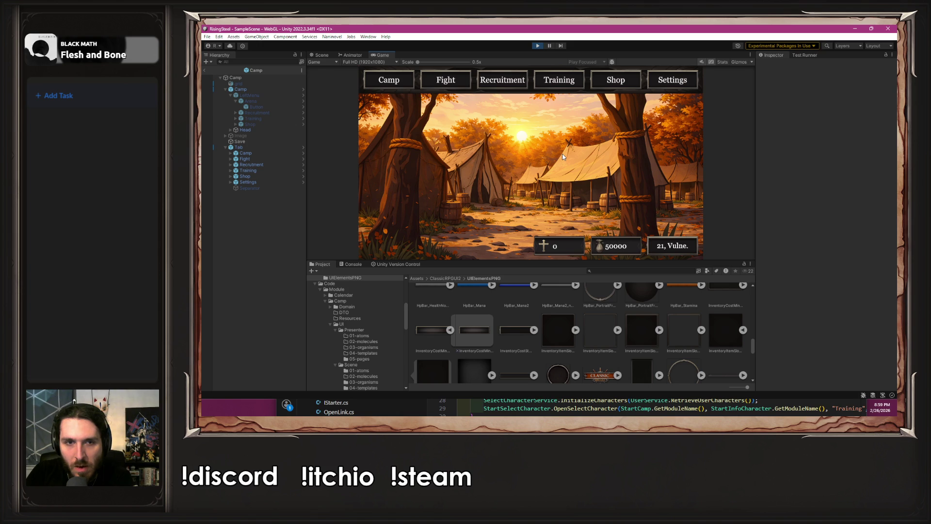
pyautogui.click(540, 45)
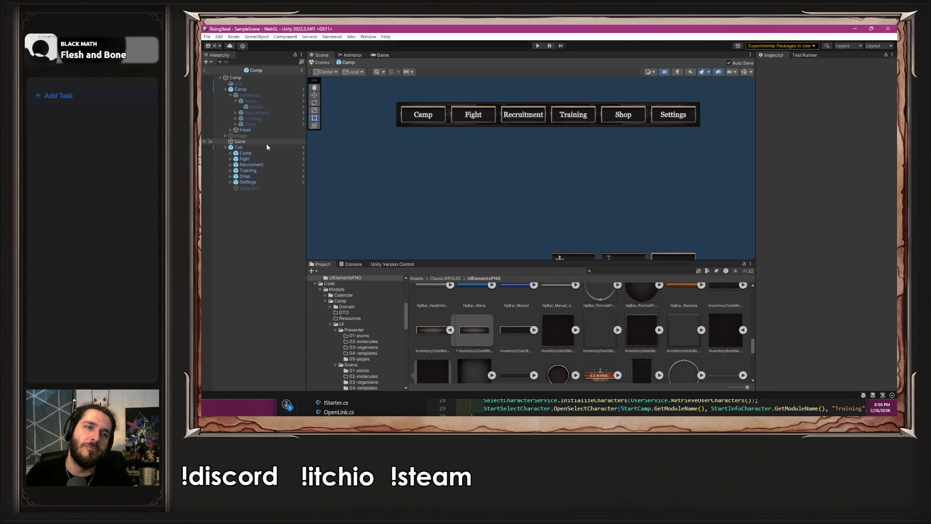
# Find the PCamp script on the root Camp canvas and open PCamp.cs in the code editor
pyautogui.click(266, 148)
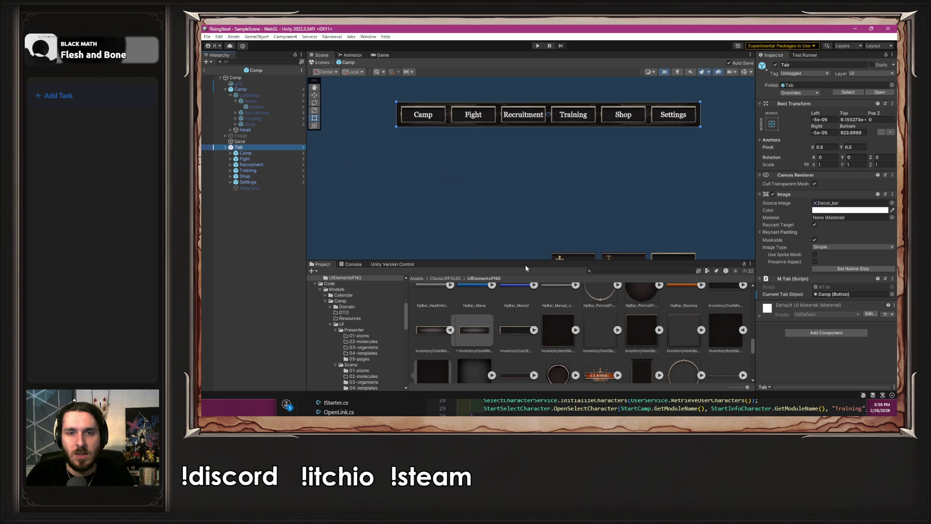
pyautogui.moveTo(524, 262); pyautogui.dragTo(523, 269)
pyautogui.click(235, 77)
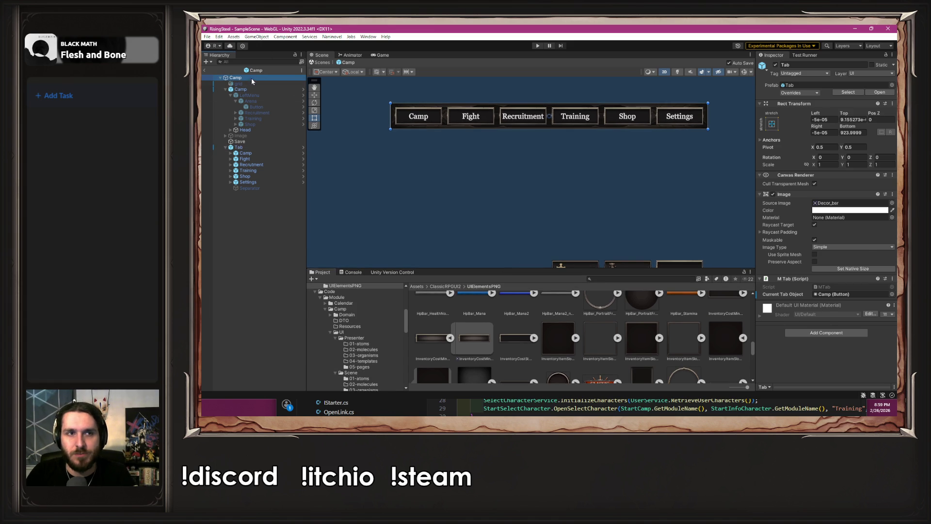
pyautogui.scroll(-9, 870, 289)
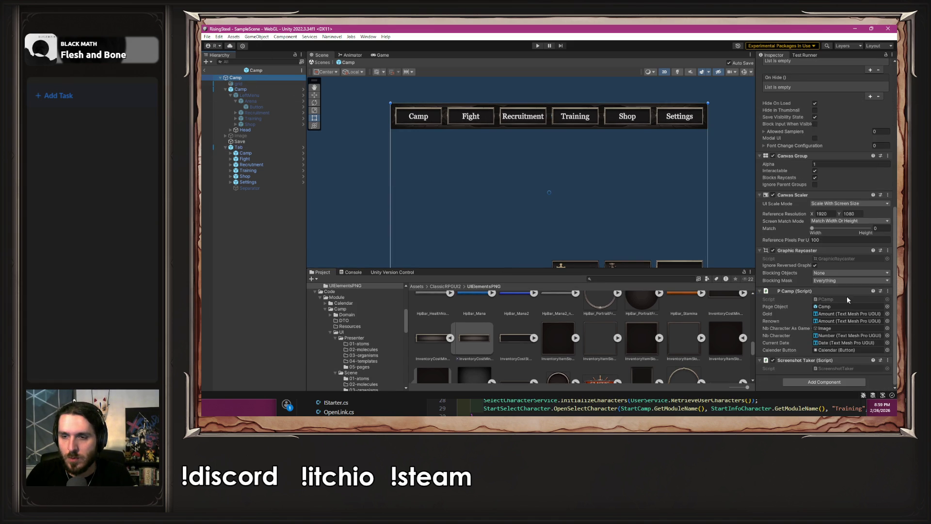
pyautogui.click(846, 300)
pyautogui.click(440, 320)
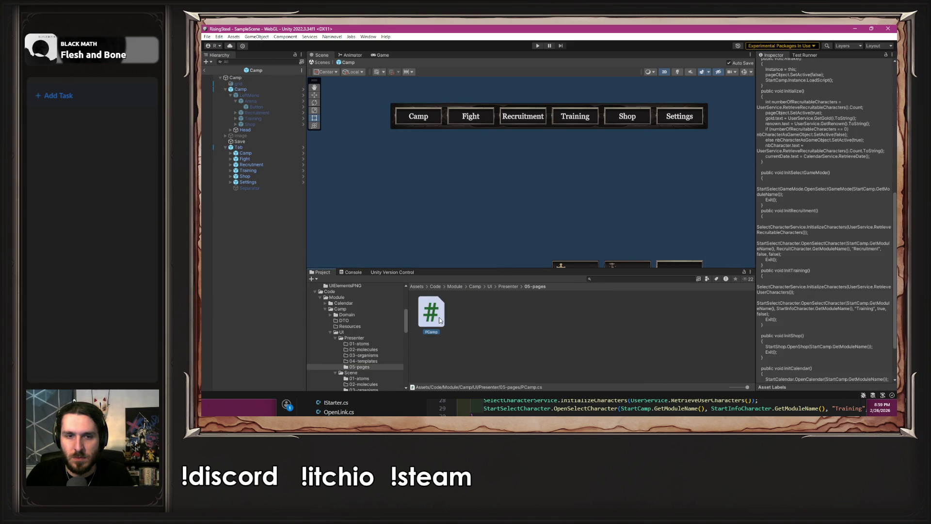
pyautogui.doubleClick(440, 320)
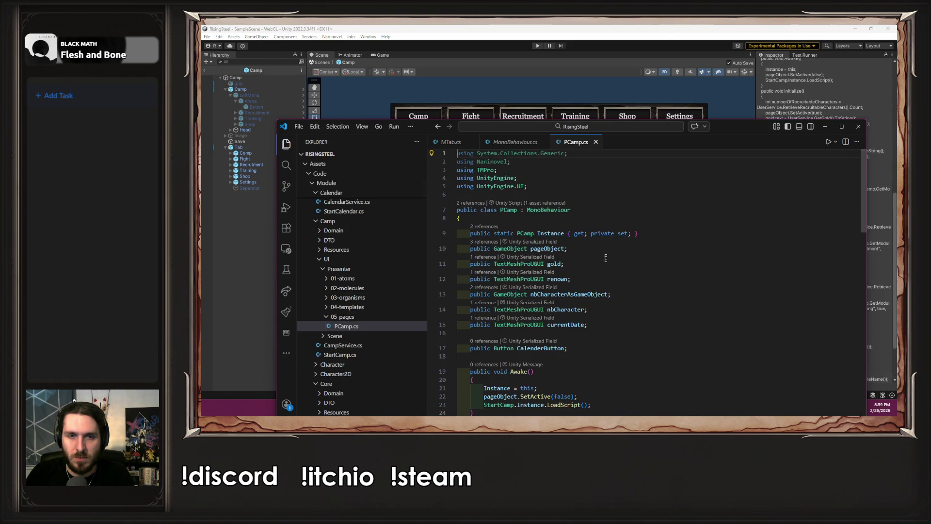
# Add a 'public MTab mTab;' field after currentDate in PCamp.cs and save
pyautogui.click(609, 325)
pyautogui.press('Return')
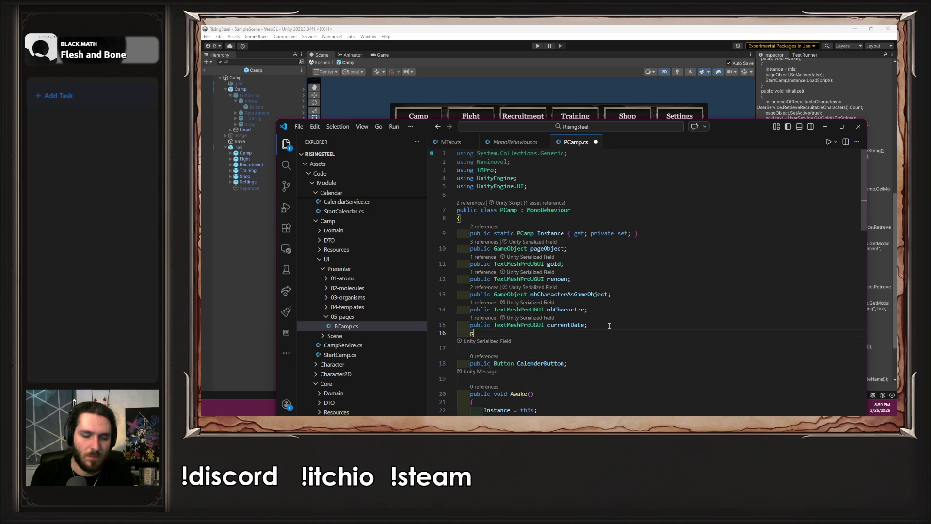
pyautogui.write('public')
pyautogui.press('Tab')
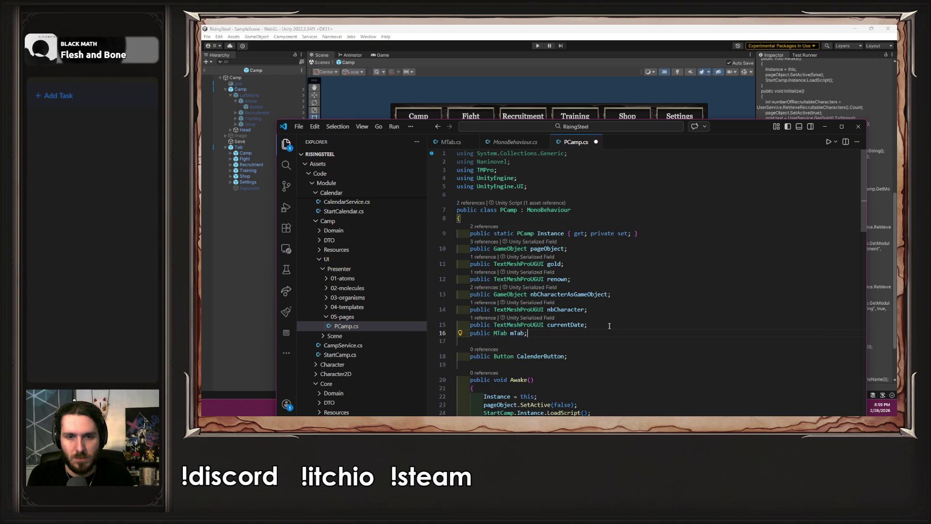
pyautogui.hotkey('ctrl', 's')
# Call mTab.Initialize(); in PCamp's Initialize, then hide the editor to return to Unity
pyautogui.scroll(-5, 606, 326)
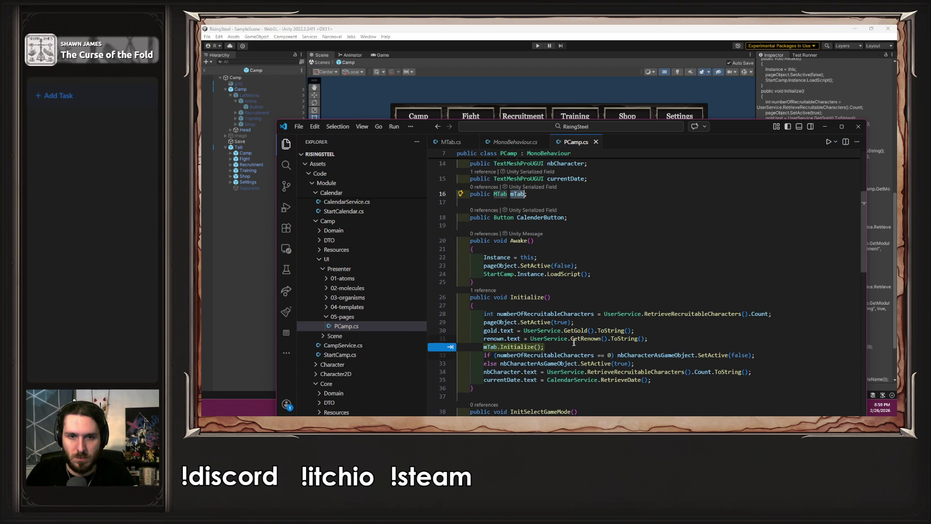
pyautogui.click(570, 346)
pyautogui.hotkey('ctrl', 'shift', 'Return')
pyautogui.write('mTab.Initialize();')
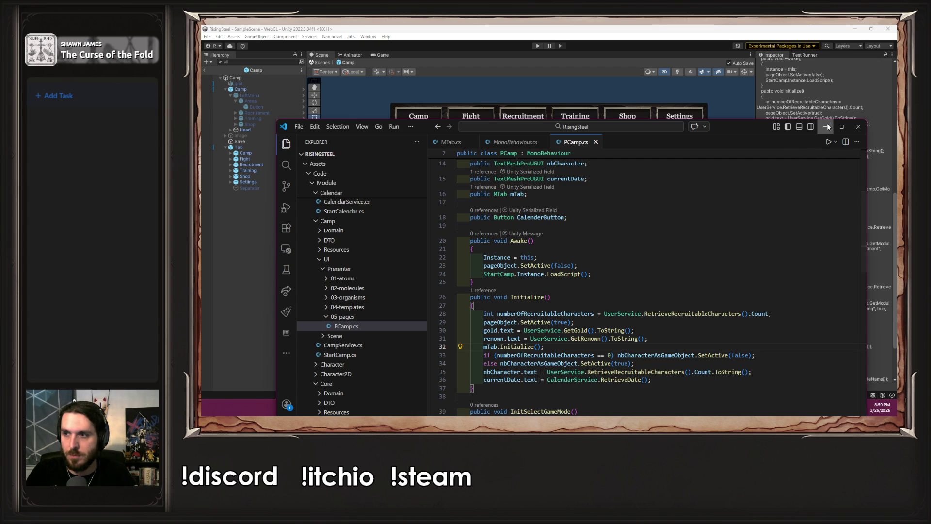
pyautogui.click(825, 126)
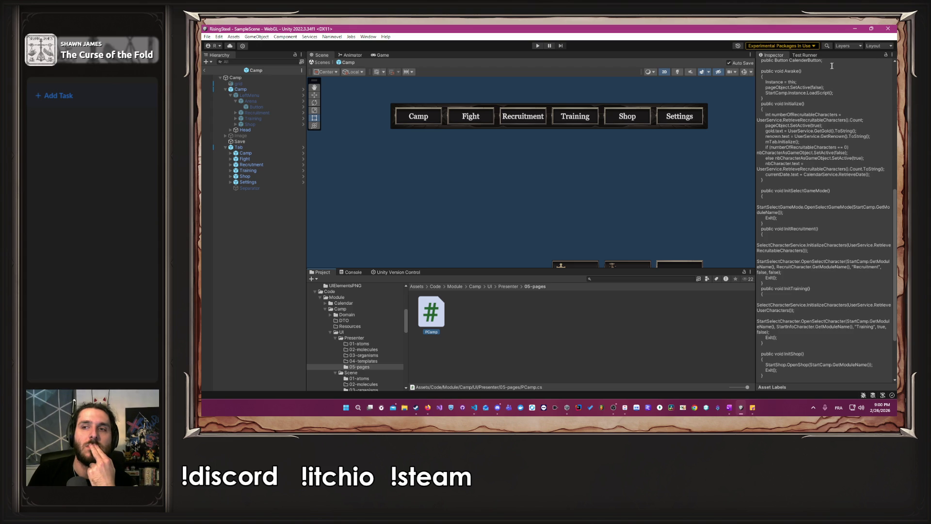
# Drag the Tab object into root Camp's PCamp M Tab field, then start Play mode
pyautogui.click(241, 89)
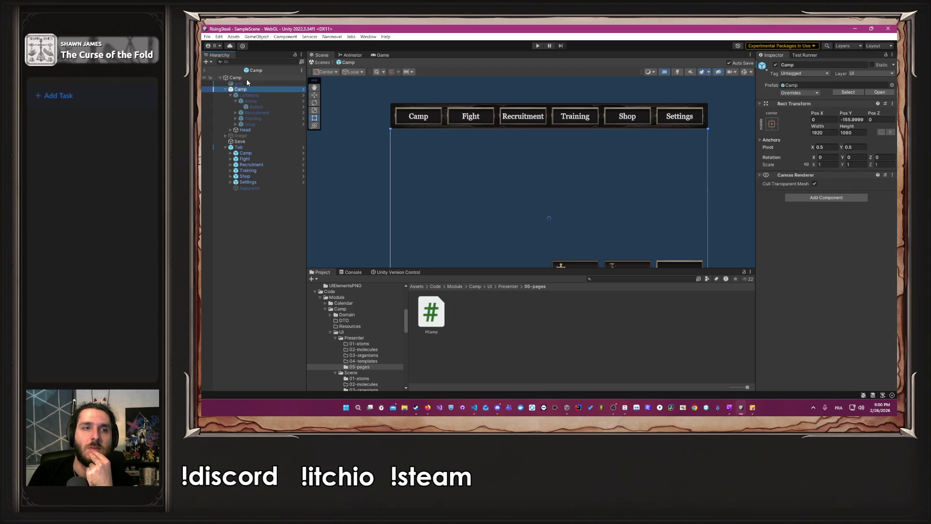
pyautogui.click(245, 78)
pyautogui.scroll(-5, 781, 235)
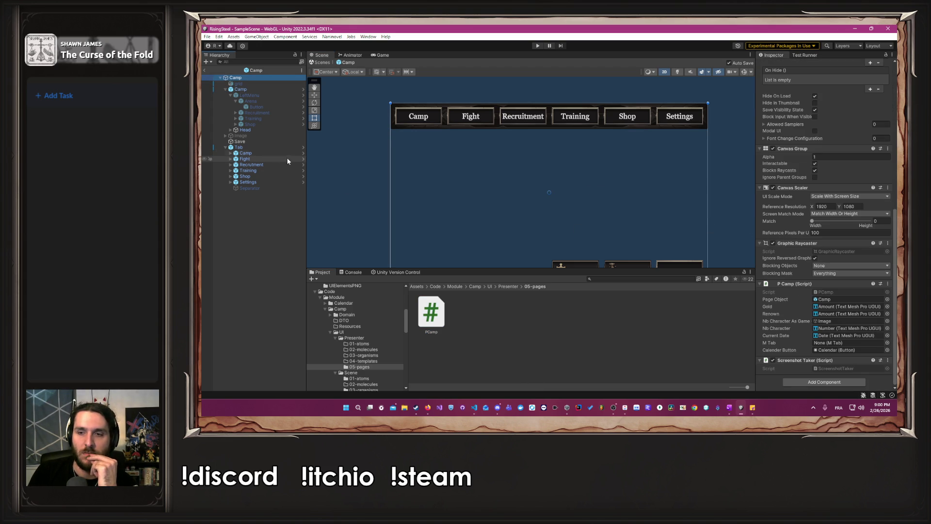
pyautogui.moveTo(264, 149)
pyautogui.mouseDown()
pyautogui.moveTo(633, 259)
pyautogui.moveTo(846, 343)
pyautogui.mouseUp()
pyautogui.click(538, 45)
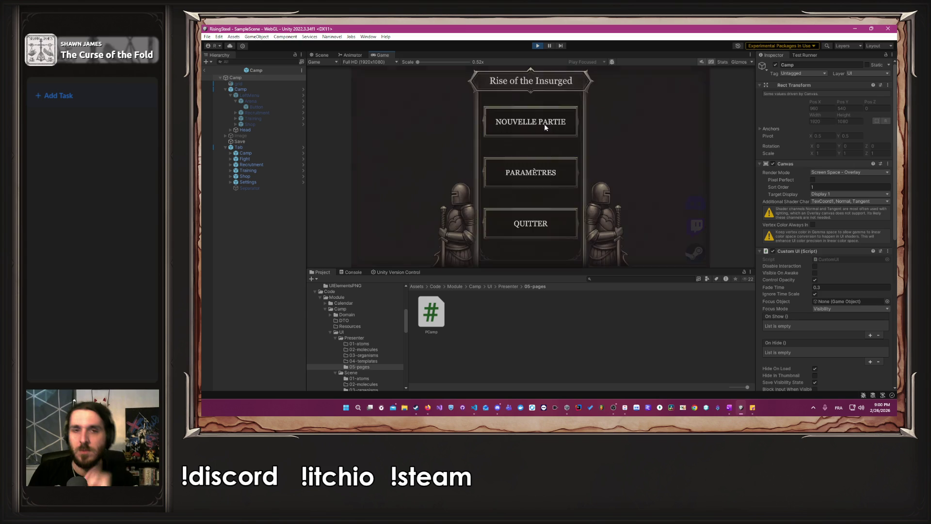
# Start a new game named 'A', get through to the camp screen, then stop Play mode
pyautogui.click(545, 124)
pyautogui.write('Alber')
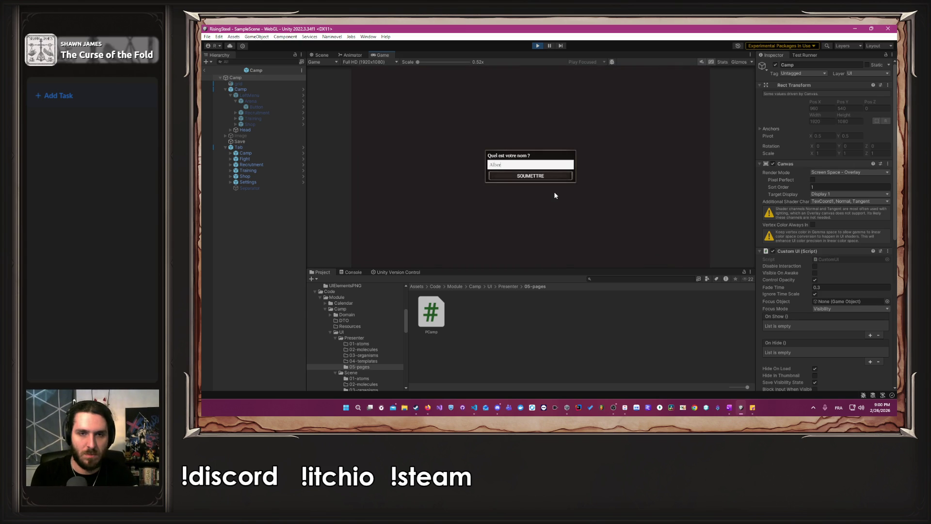
pyautogui.press('Return')
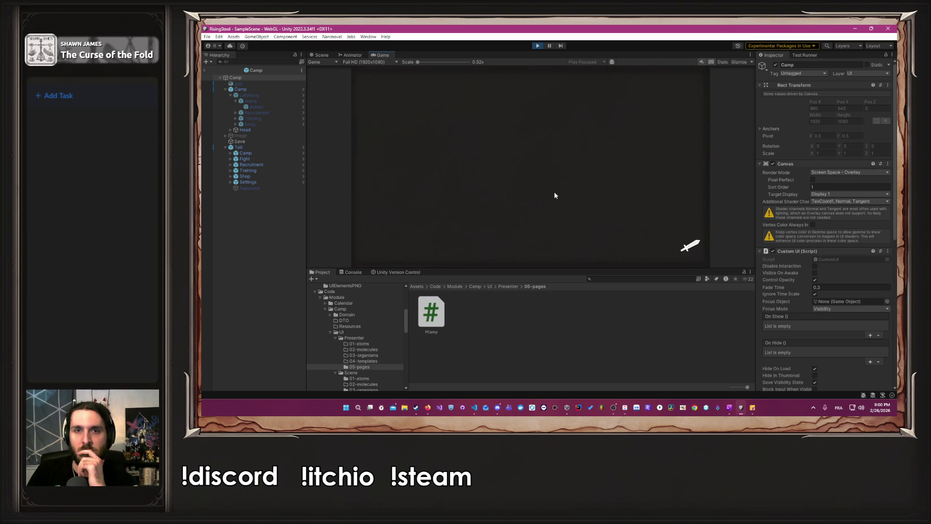
pyautogui.click(612, 174)
pyautogui.click(544, 162)
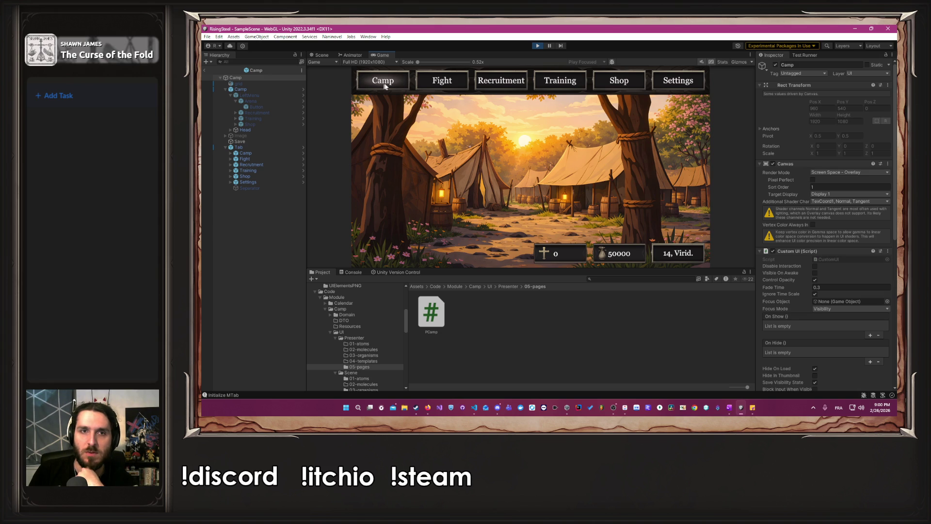
pyautogui.click(537, 45)
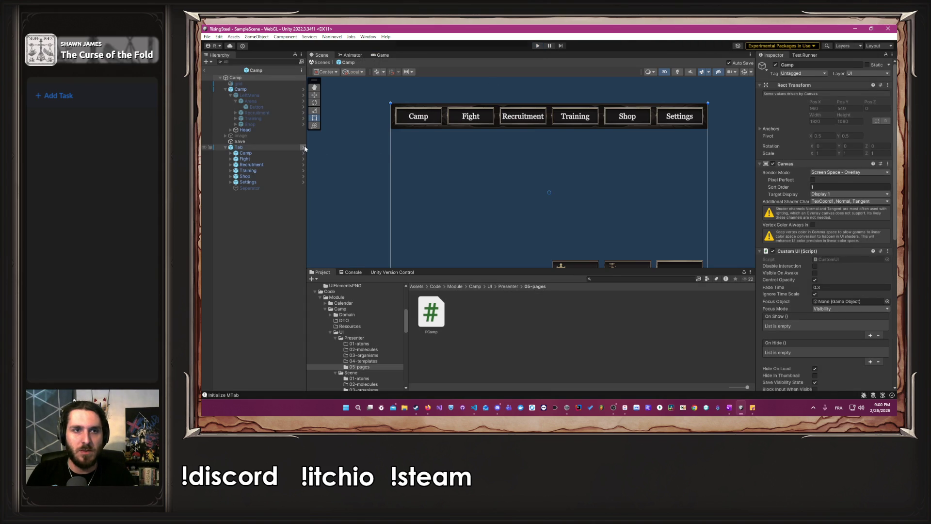
# Open the Tab prefab's MTab.cs script in the code editor
pyautogui.click(303, 147)
pyautogui.click(872, 268)
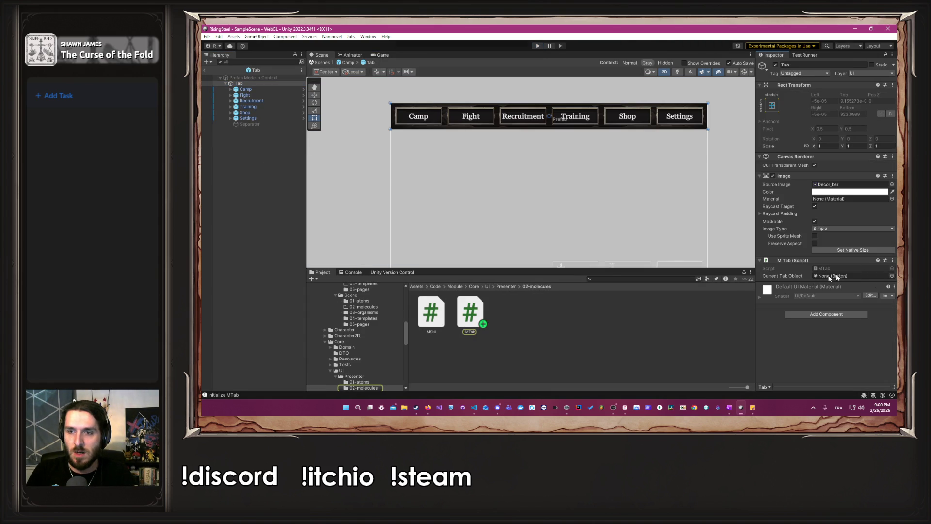
pyautogui.doubleClick(478, 314)
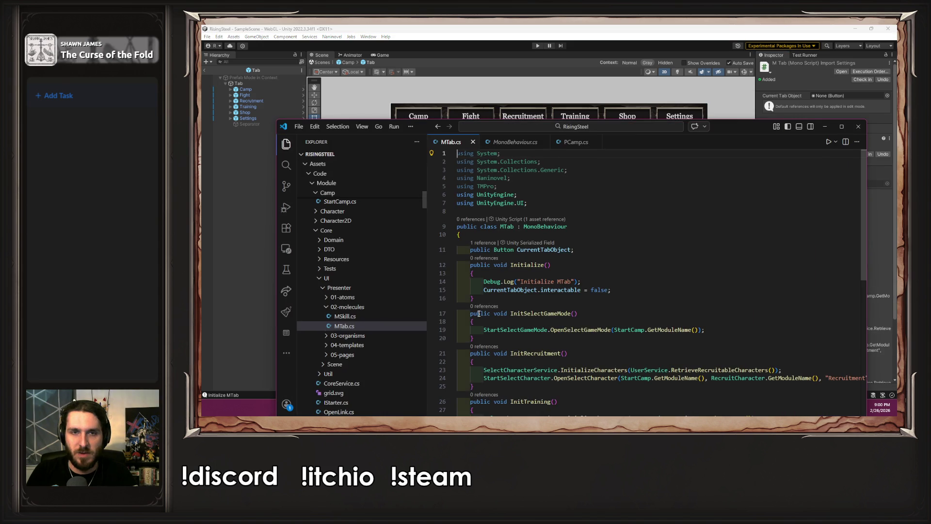
# Add a 'public List<Button> tabButtons;' field above CurrentTabObject and save
pyautogui.doubleClick(720, 128)
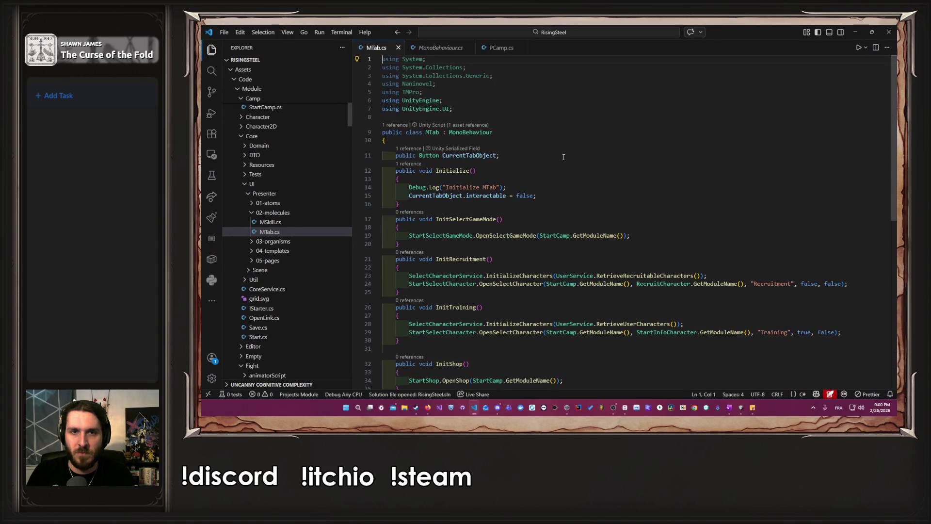
pyautogui.click(558, 158)
pyautogui.press('Return')
pyautogui.press('BackSpace')
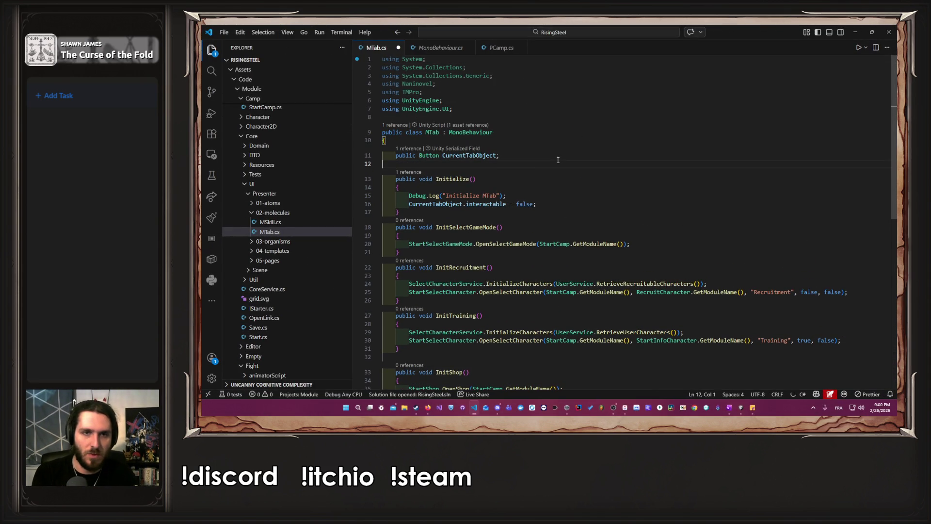
pyautogui.hotkey('ctrl', 'shift', 'Return')
pyautogui.write('public')
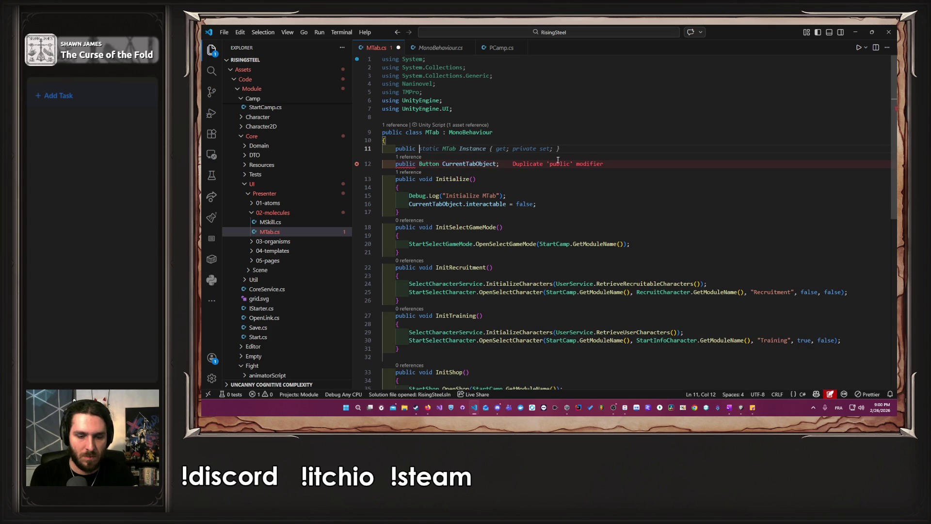
pyautogui.write(' List<')
pyautogui.press('Tab')
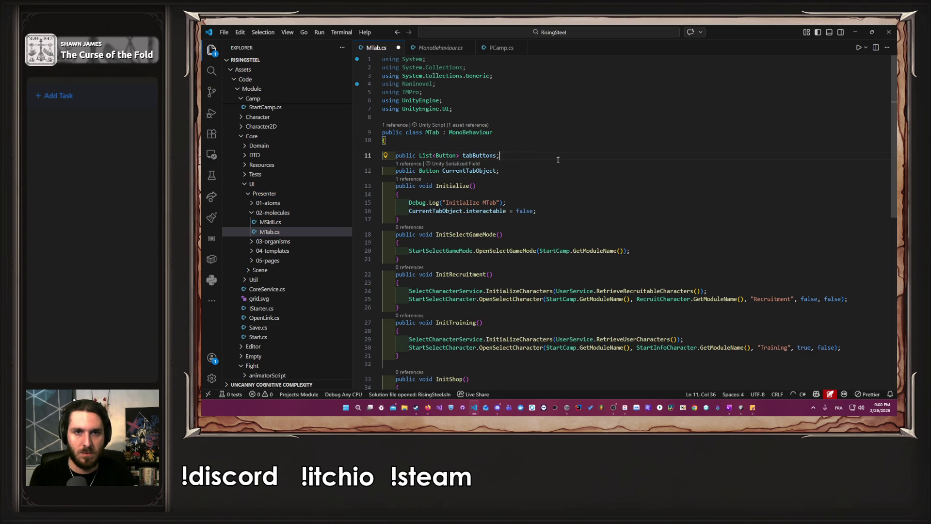
pyautogui.hotkey('ctrl', 's')
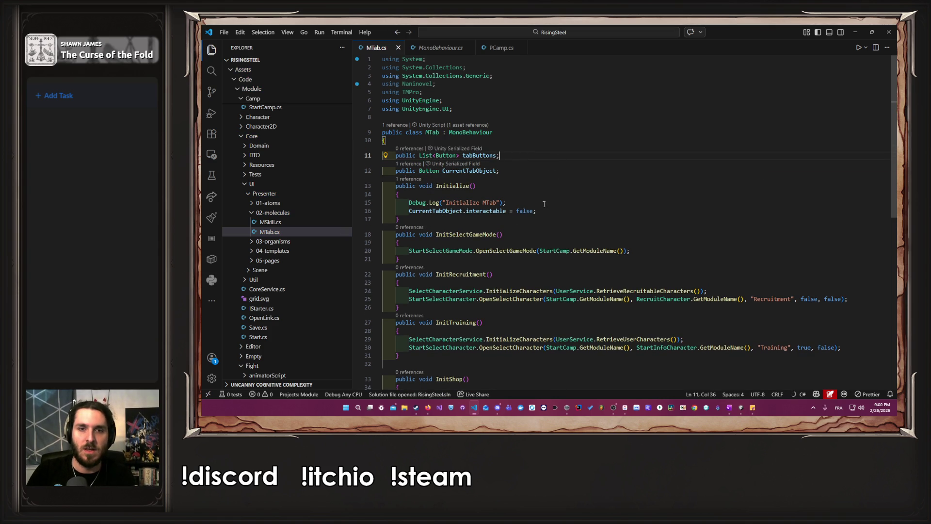
# Replace the Debug.Log line with a foreach setting each tab button interactable, save, and switch to Unity
pyautogui.moveTo(507, 202); pyautogui.dragTo(377, 203)
pyautogui.press('BackSpace')
pyautogui.press('BackSpace')
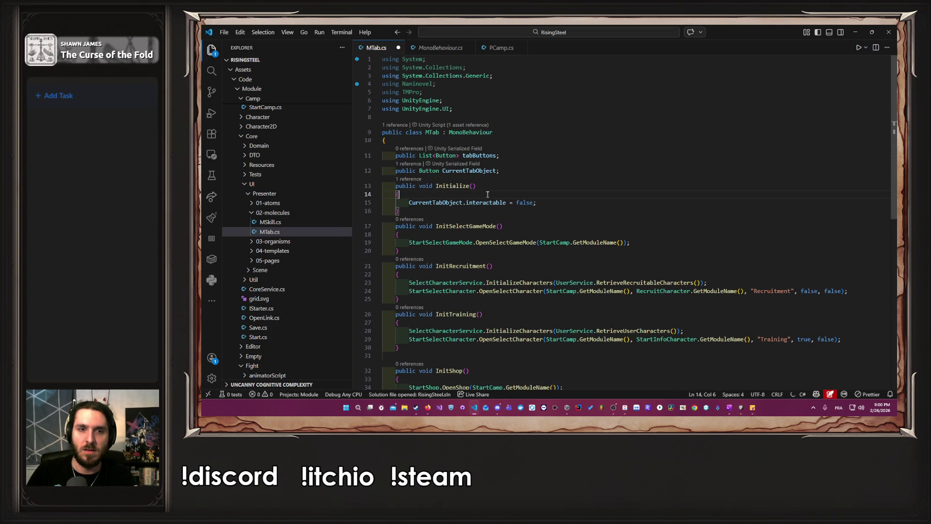
pyautogui.hotkey('ctrl', 's')
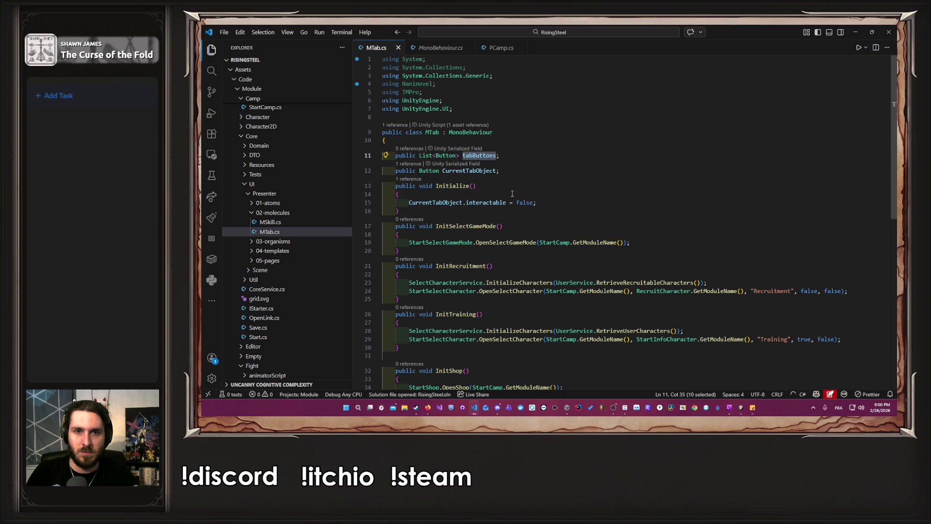
pyautogui.press('Return')
pyautogui.write('for ')
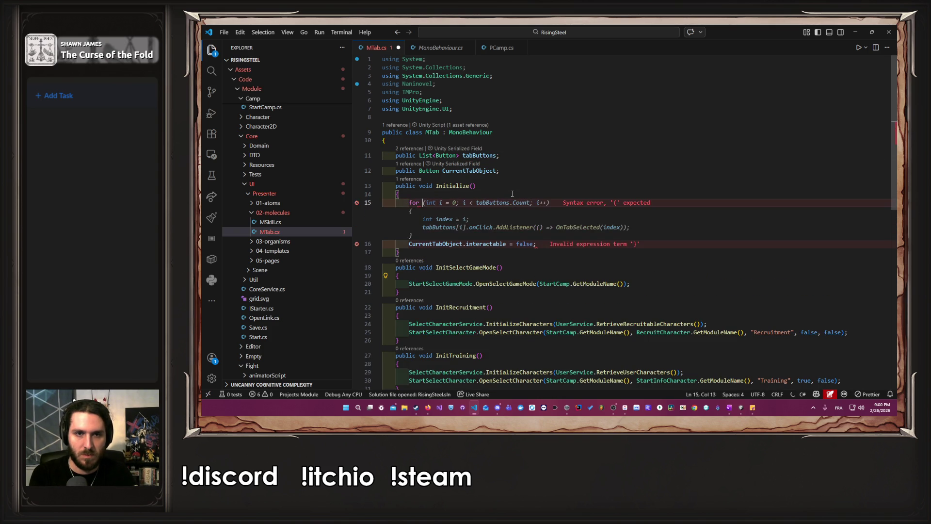
pyautogui.write('e')
pyautogui.press('Tab')
pyautogui.press('Tab')
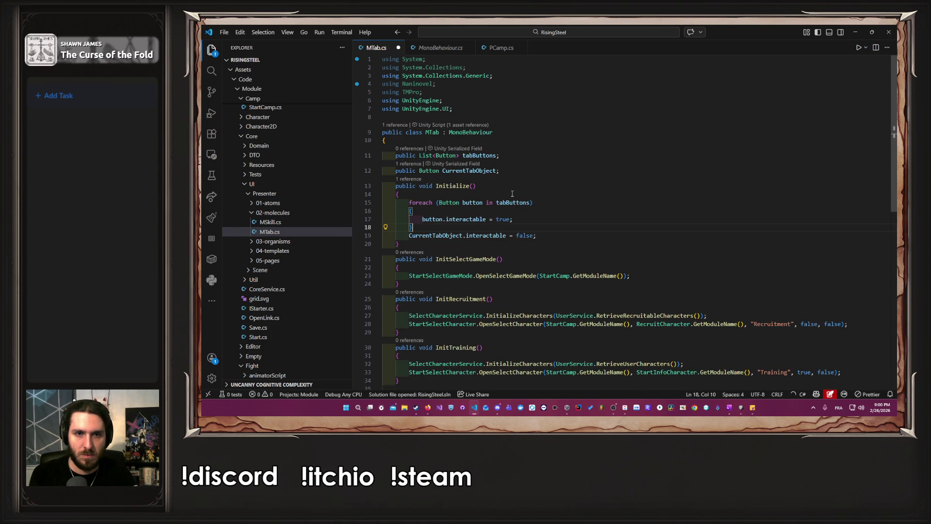
pyautogui.hotkey('ctrl', 's')
pyautogui.press('Return')
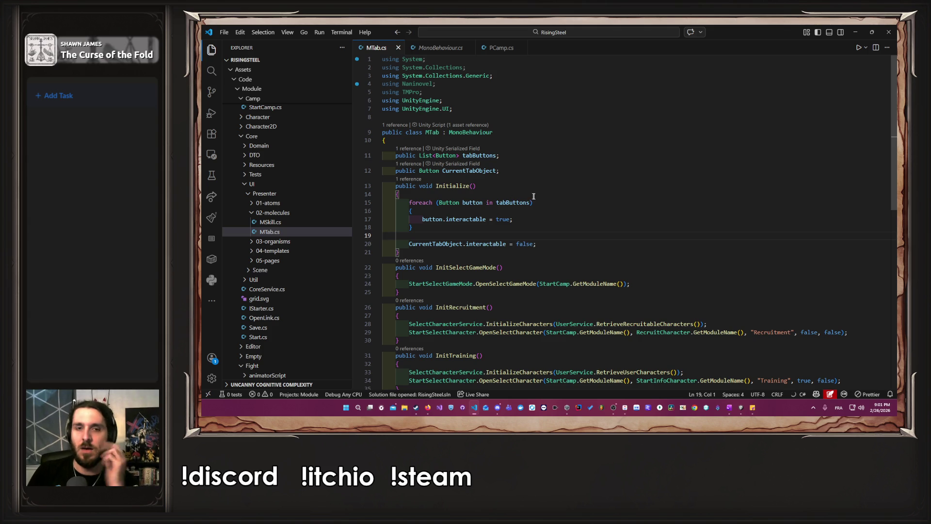
pyautogui.hotkey('alt', 'Tab')
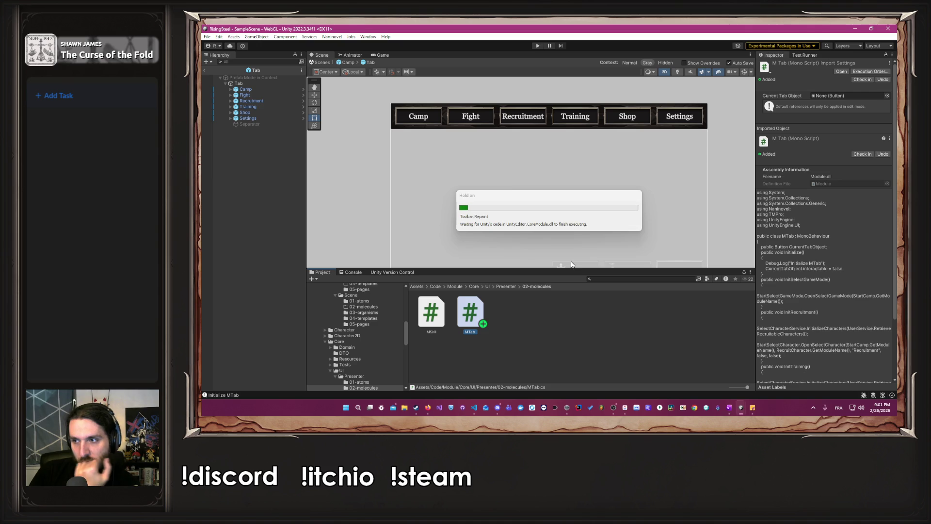
# Check the Tab object's MTab component shows an empty Tab Buttons list, then return to MTab.cs
pyautogui.click(257, 86)
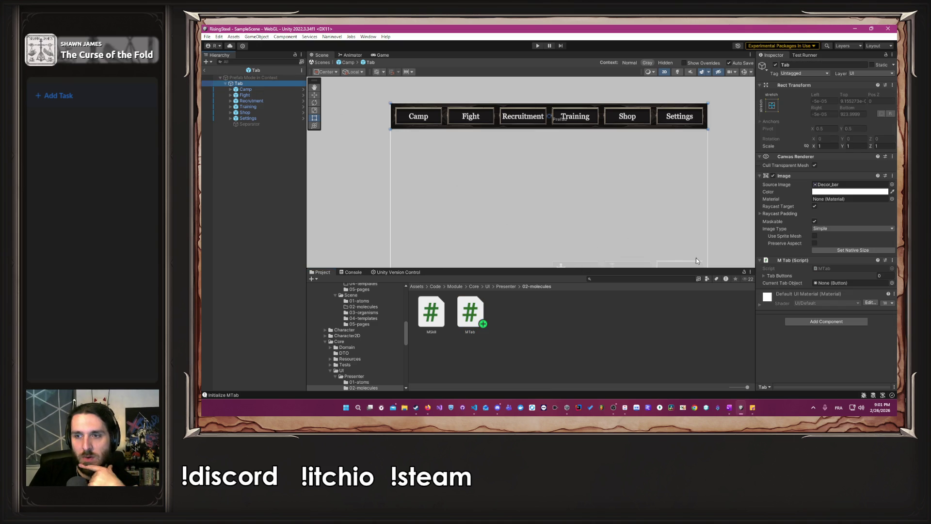
pyautogui.hotkey('alt', 'Tab')
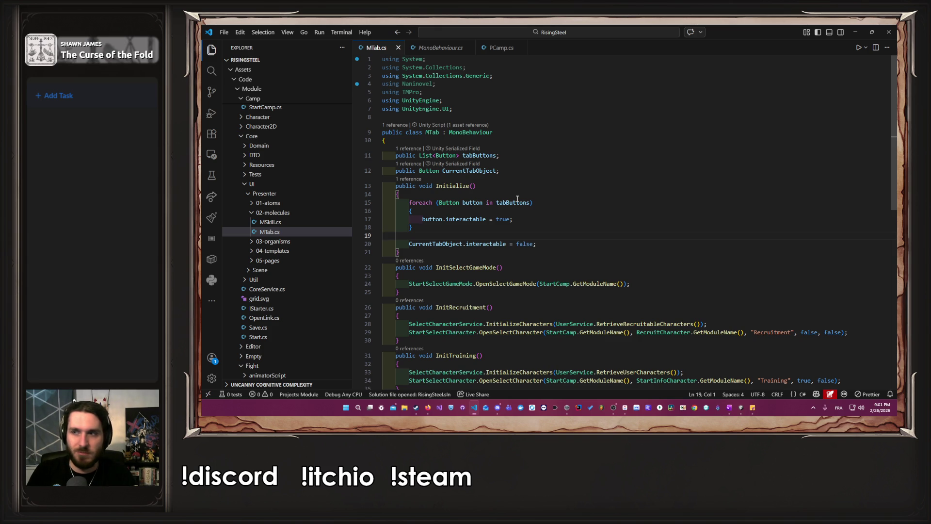
# Change the line-11 tabButtons list declaration into a GameObject field named Tab
pyautogui.click(504, 156)
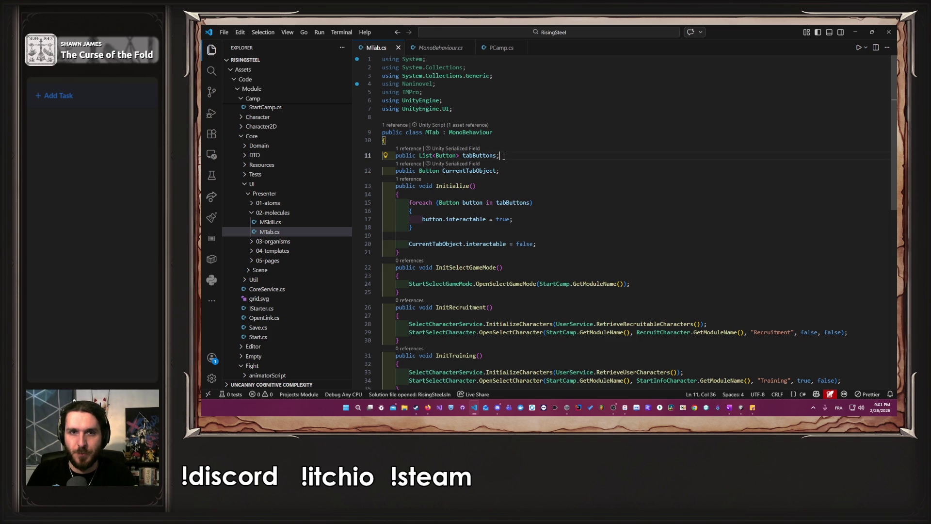
pyautogui.click(458, 155)
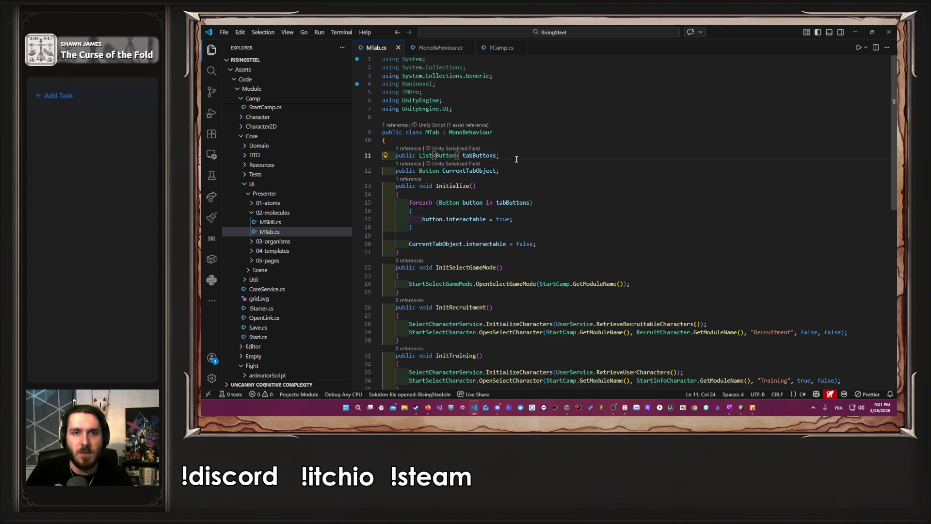
pyautogui.moveTo(460, 155); pyautogui.dragTo(421, 155)
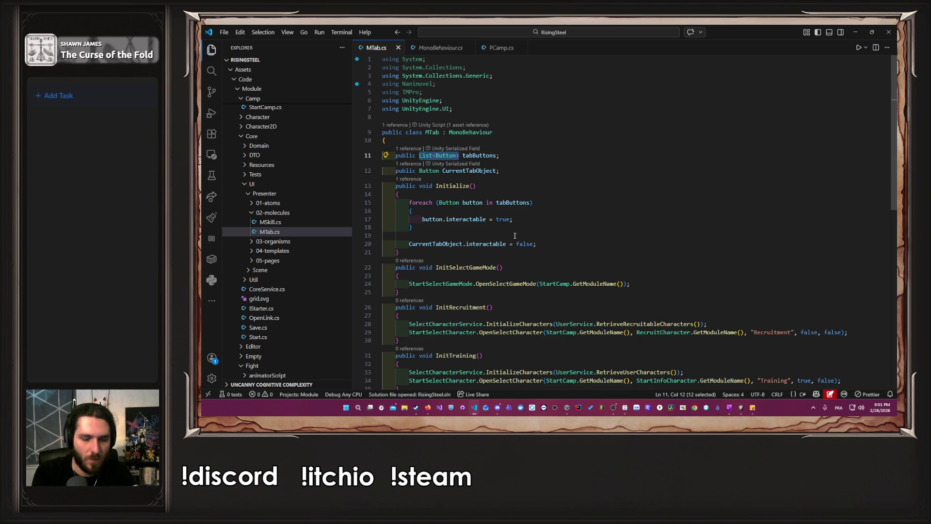
pyautogui.write('GameObject')
pyautogui.hotkey('ctrl', 's')
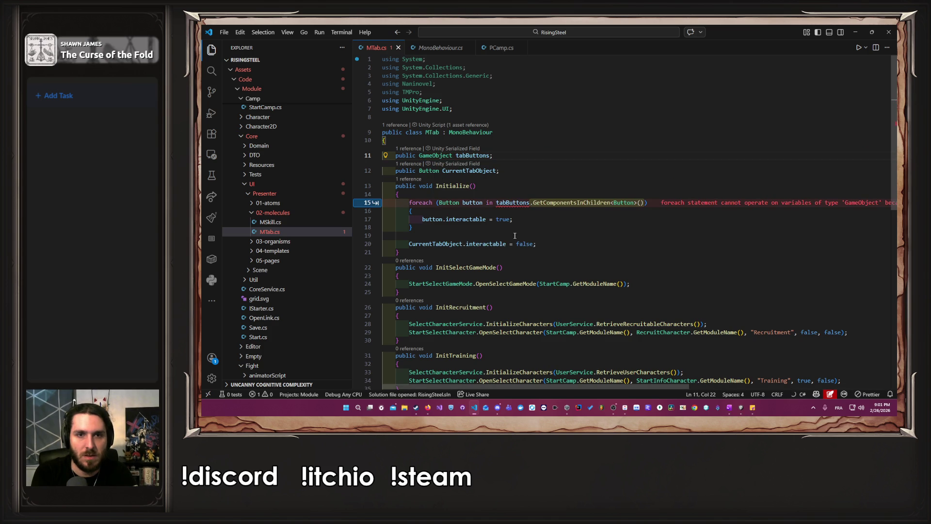
pyautogui.hotkey('ctrl', 'shift', 'Right')
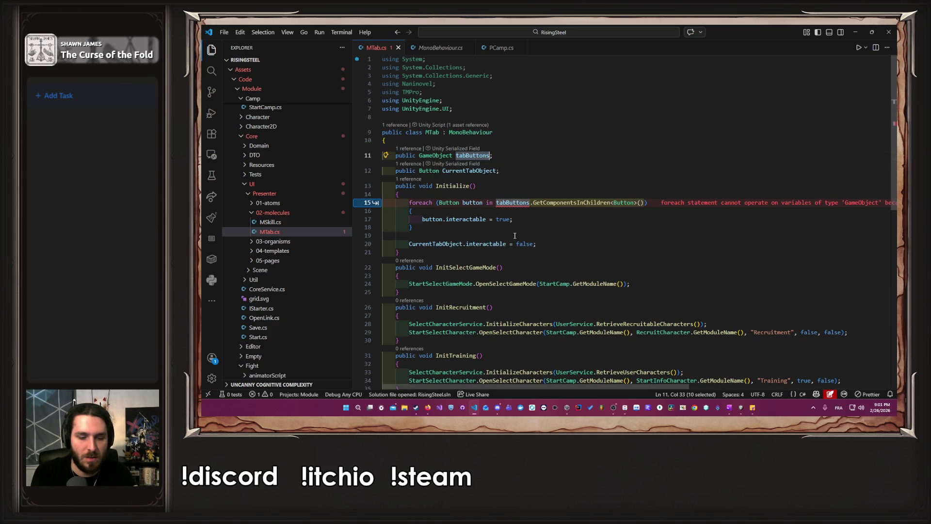
pyautogui.press('Right')
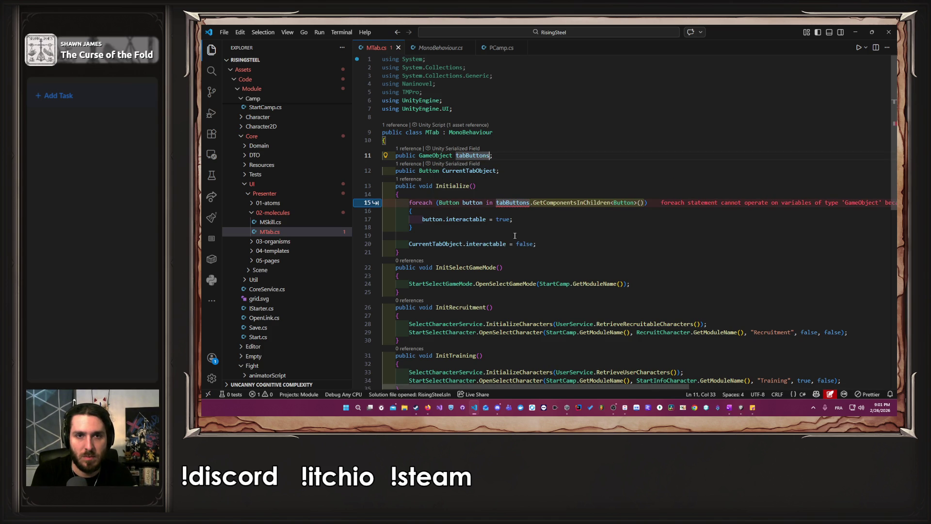
pyautogui.hotkey('ctrl', 'shift', 'Left')
pyautogui.write('Tab')
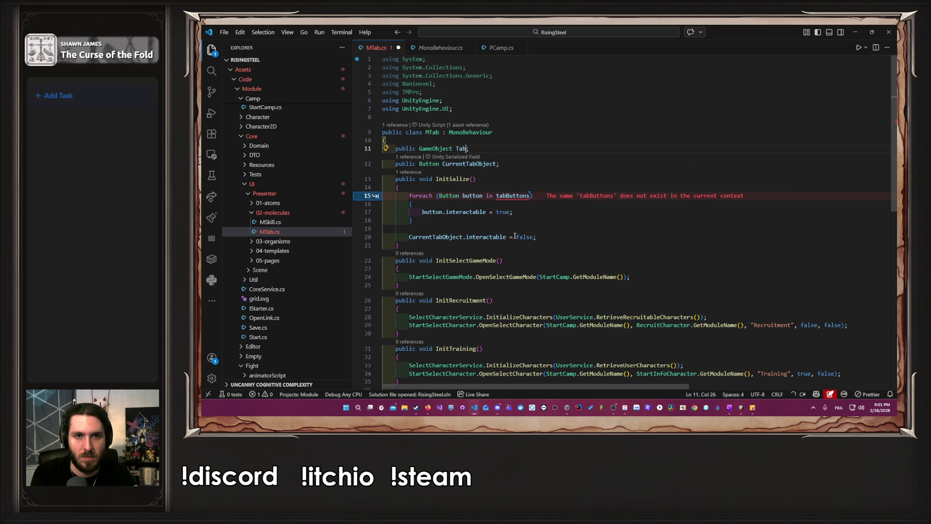
# Comment out the foreach loop, then drag the Tab object into MTab's Tab field in Unity
pyautogui.moveTo(514, 236); pyautogui.dragTo(388, 202)
pyautogui.hotkey('ctrl', '/')
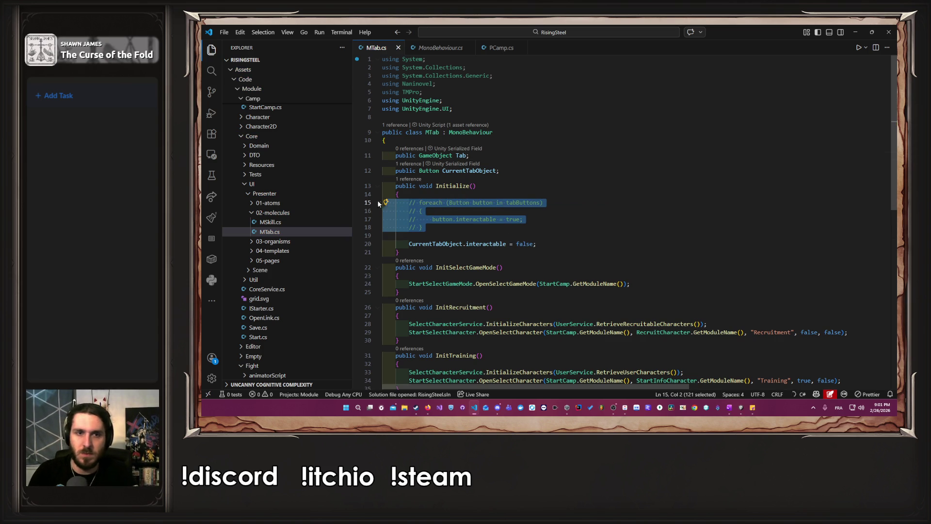
pyautogui.click(860, 32)
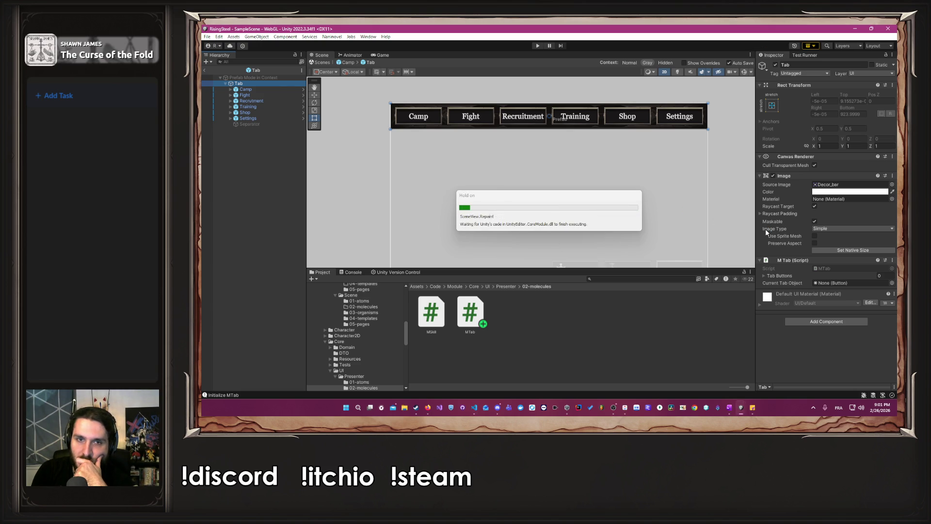
pyautogui.moveTo(238, 86); pyautogui.dragTo(834, 275)
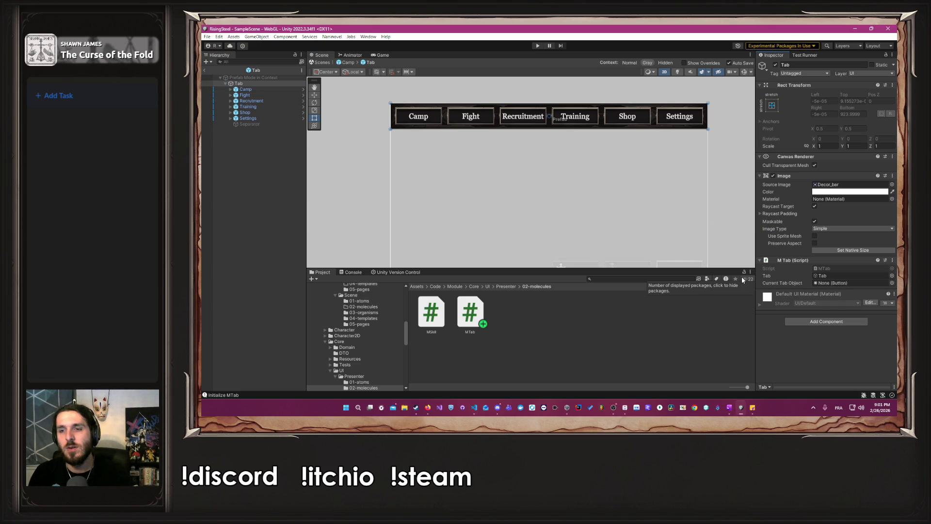
pyautogui.hotkey('alt', 'Tab')
# Start a French comment in Initialize reading 'Récupère les enfants du game object'
pyautogui.click(591, 198)
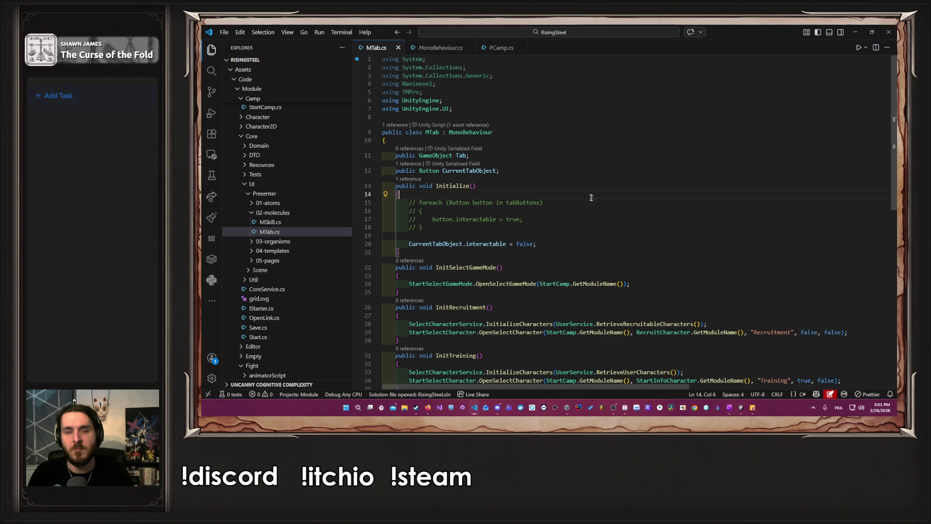
pyautogui.keyDown('shift'); pyautogui.click(546, 229); pyautogui.keyUp('shift')
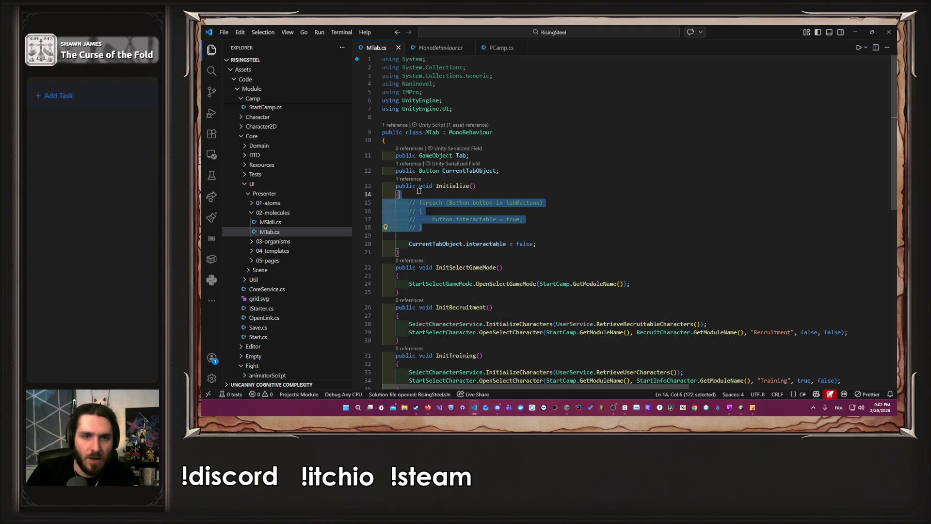
pyautogui.click(464, 195)
pyautogui.press('Return')
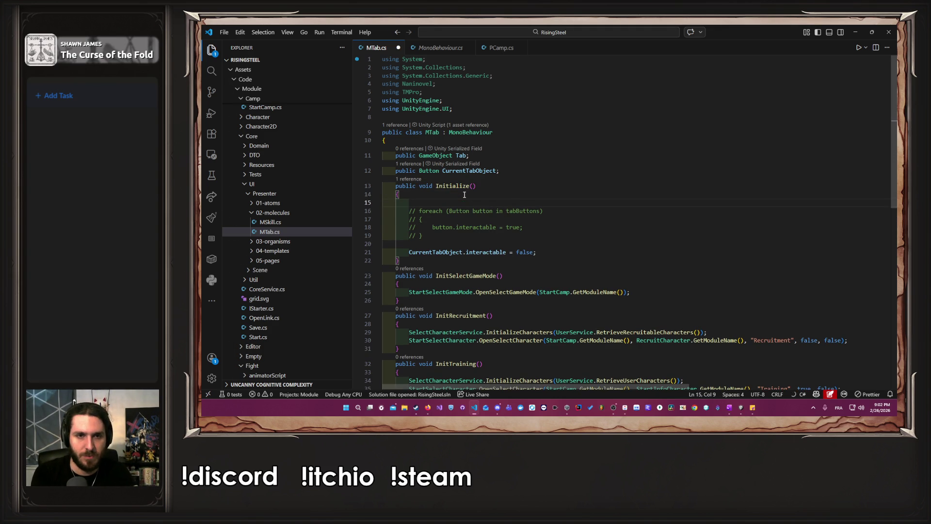
pyautogui.write('Tab')
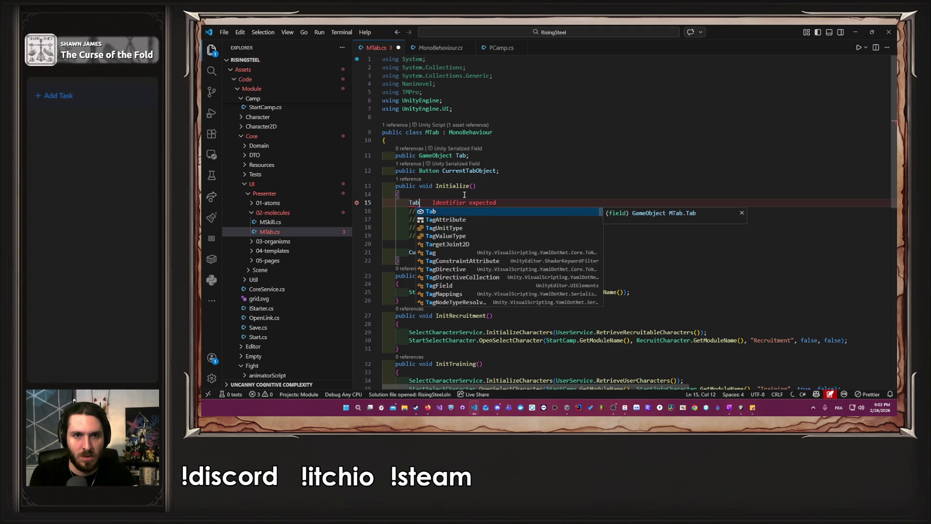
pyautogui.write('.ge')
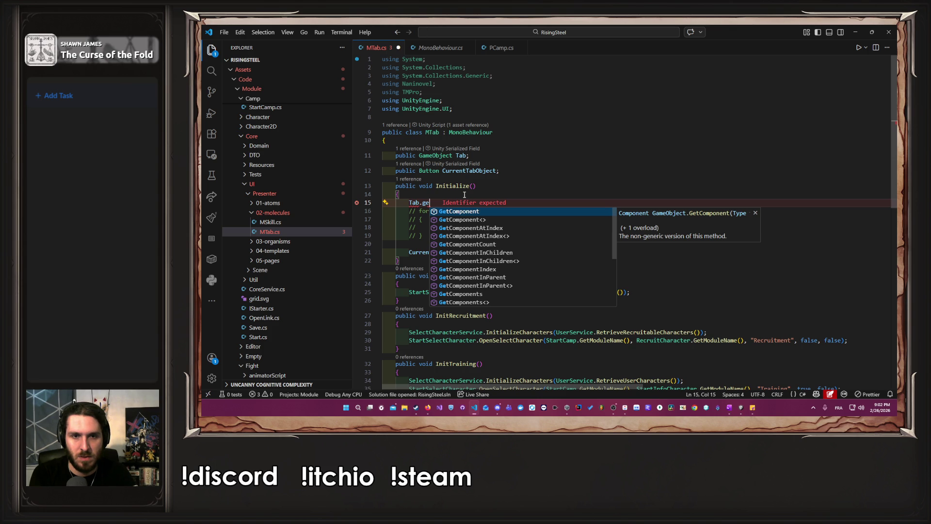
pyautogui.press('BackSpace')
pyautogui.press('BackSpace')
pyautogui.press('BackSpace')
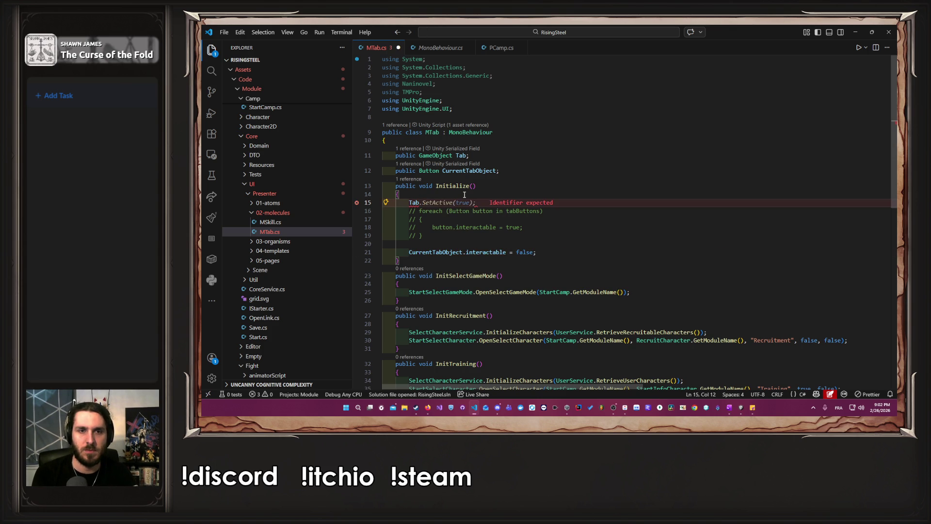
pyautogui.write('.ge')
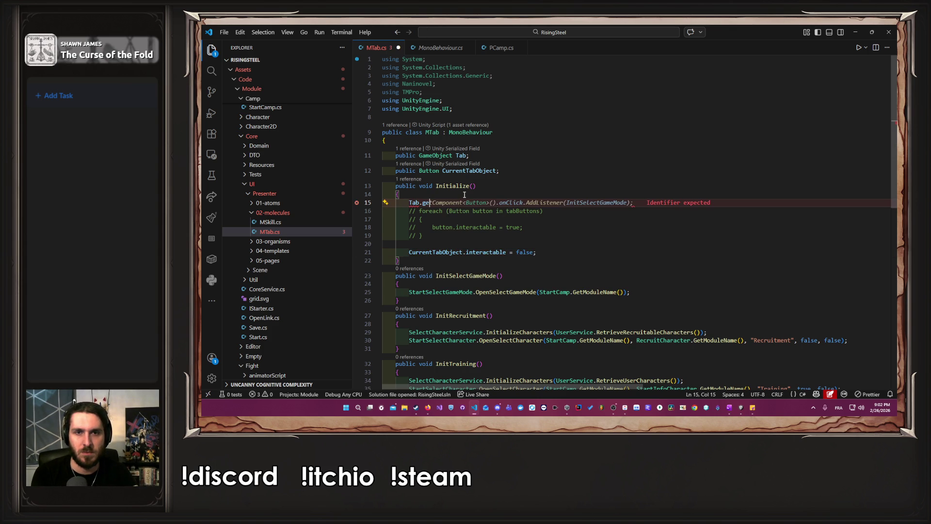
pyautogui.press('BackSpace')
pyautogui.press('BackSpace')
pyautogui.press('BackSpace')
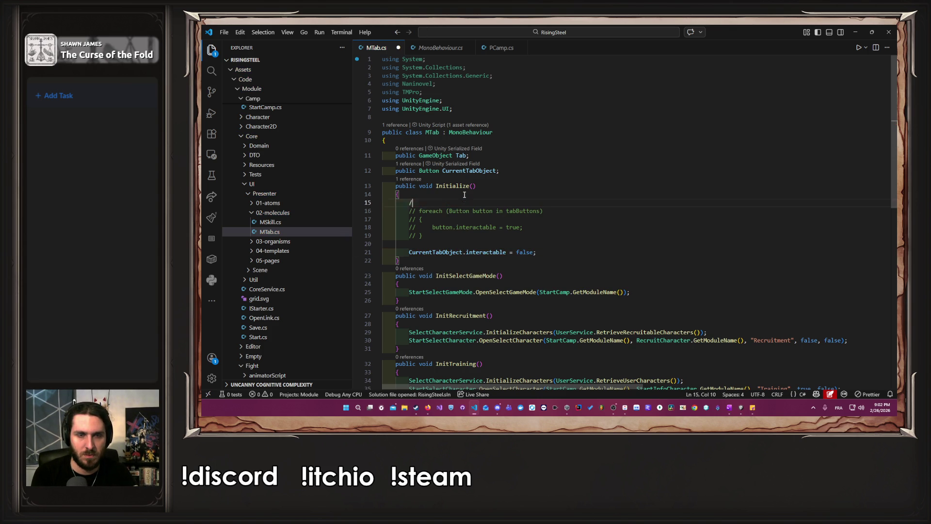
pyautogui.write('//')
pyautogui.press('Return')
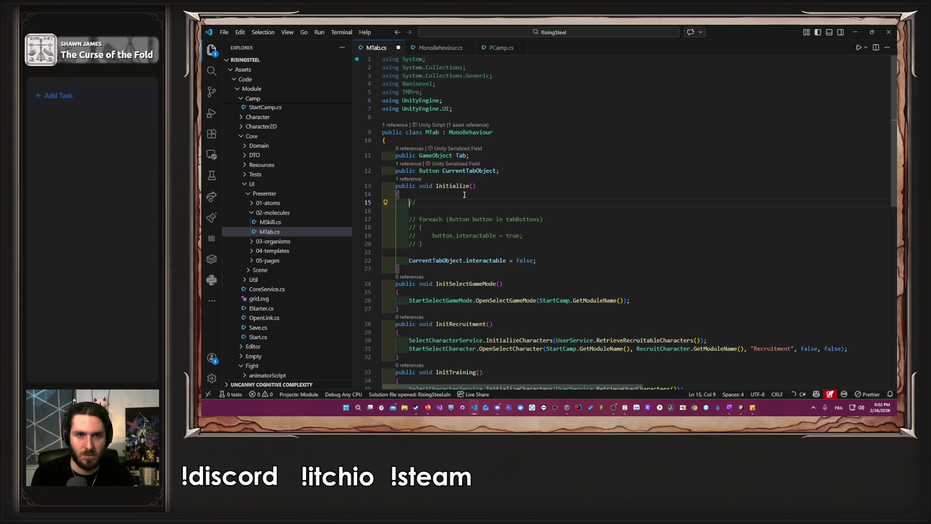
pyautogui.press('End')
pyautogui.write('Récupè')
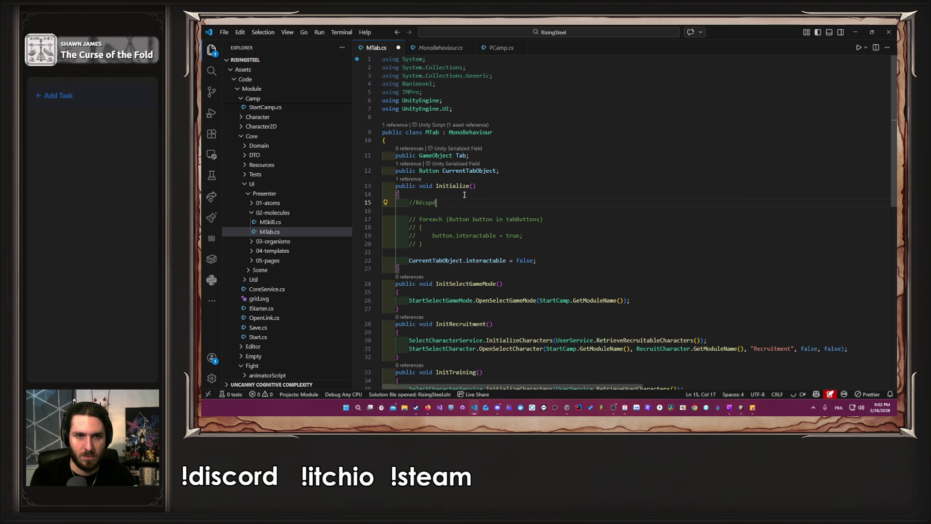
pyautogui.write('re les ')
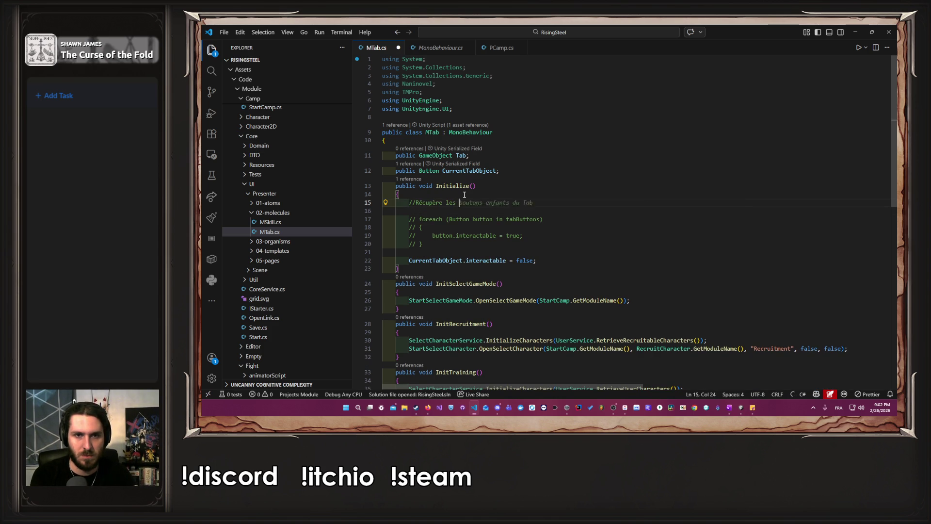
pyautogui.write('enfants')
pyautogui.write('du')
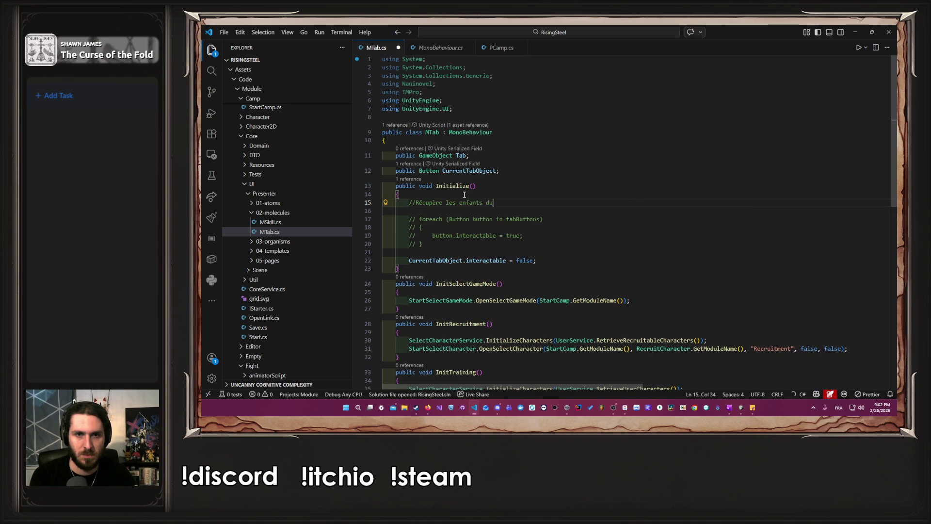
pyautogui.write(' game object')
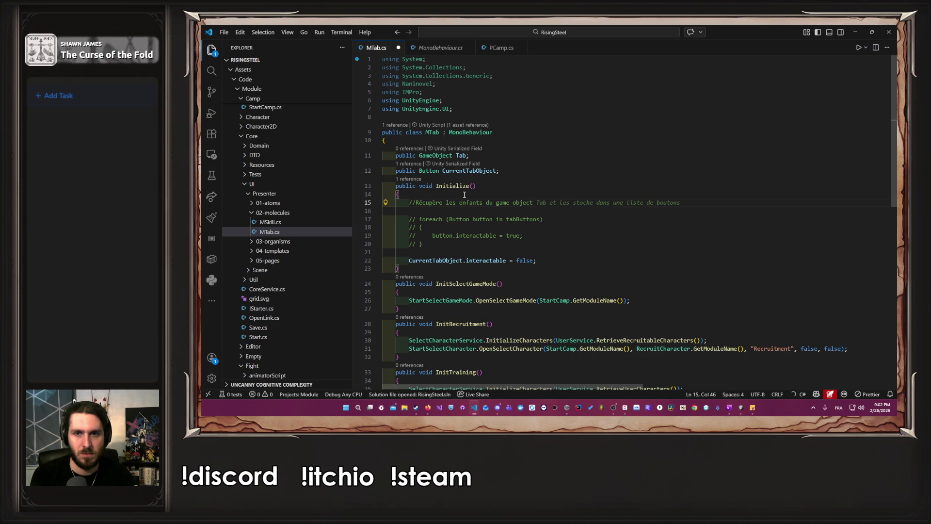
# Complete the comment, then add the tabButtons list declaration and a foreach over Tab's children
pyautogui.press('Tab')
pyautogui.press('Return')
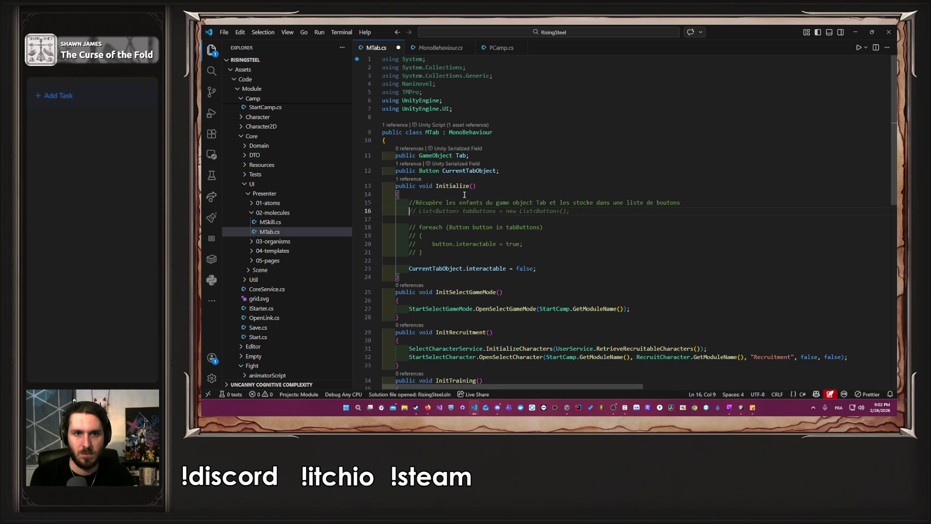
pyautogui.press('Tab')
pyautogui.press('Return')
pyautogui.press('Tab')
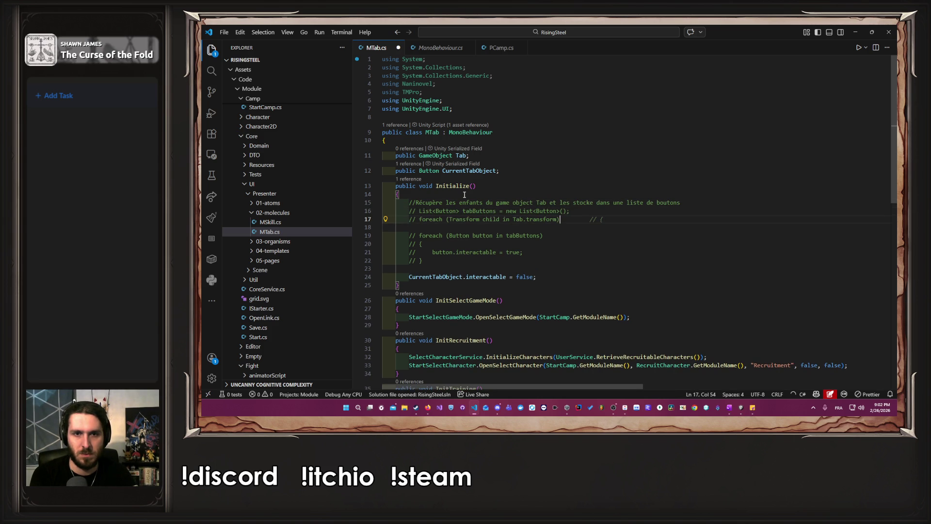
pyautogui.press('Return')
pyautogui.press('Tab')
pyautogui.press('Return')
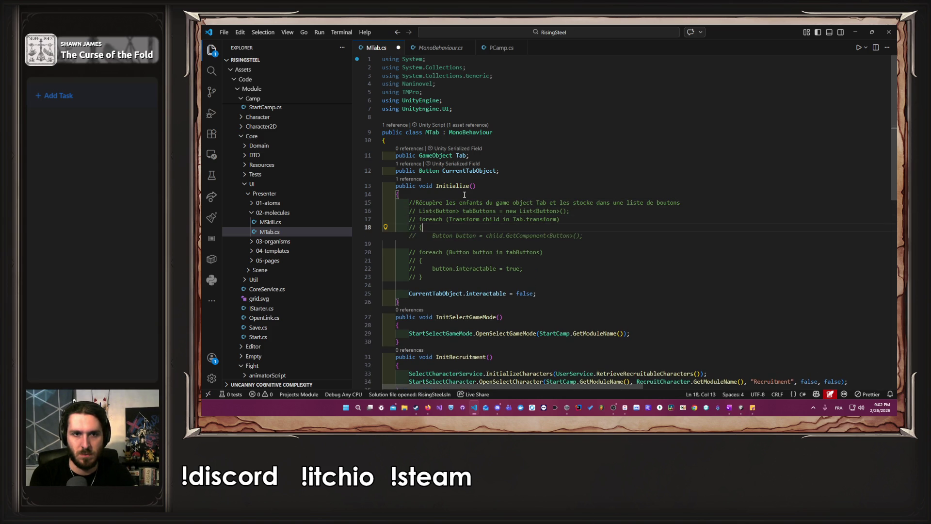
# Fill the loop with GetComponent<Button>, a null check and tabButtons.Add, closing both braces
pyautogui.press('Tab')
pyautogui.press('Return')
pyautogui.press('Tab')
pyautogui.press('Return')
pyautogui.press('Tab')
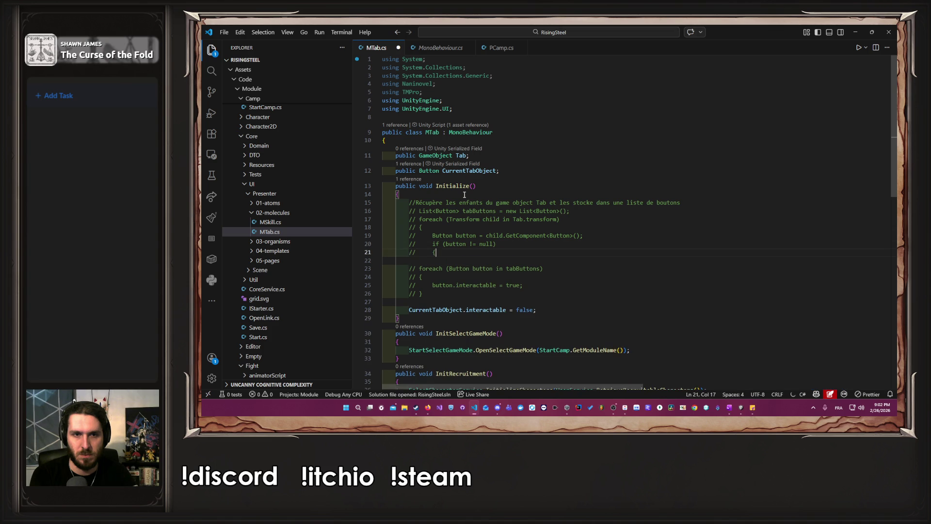
pyautogui.press('Return')
pyautogui.press('Tab')
pyautogui.press('Return')
pyautogui.press('Tab')
pyautogui.press('Return')
pyautogui.press('Tab')
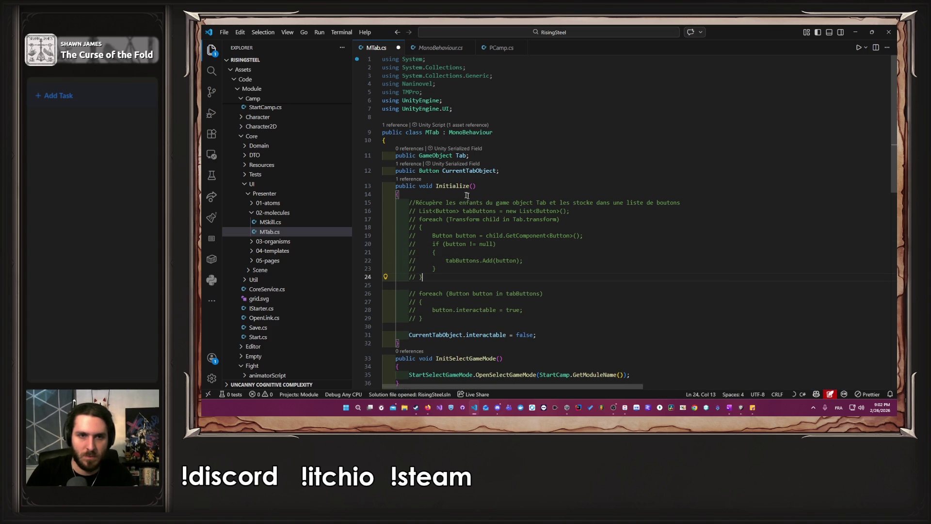
# Uncomment the child-button loop and simplify the list creation to new()
pyautogui.moveTo(423, 277); pyautogui.dragTo(366, 216)
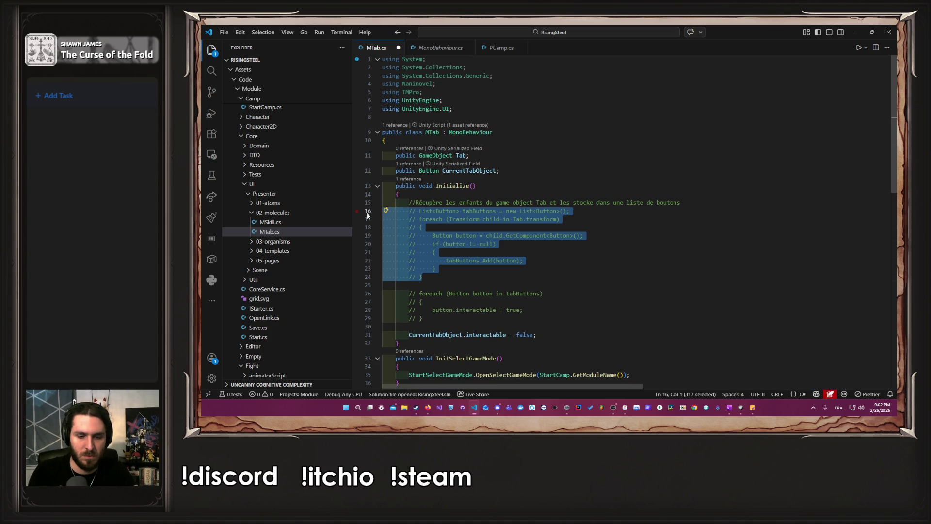
pyautogui.hotkey('ctrl', '/')
pyautogui.click(650, 228)
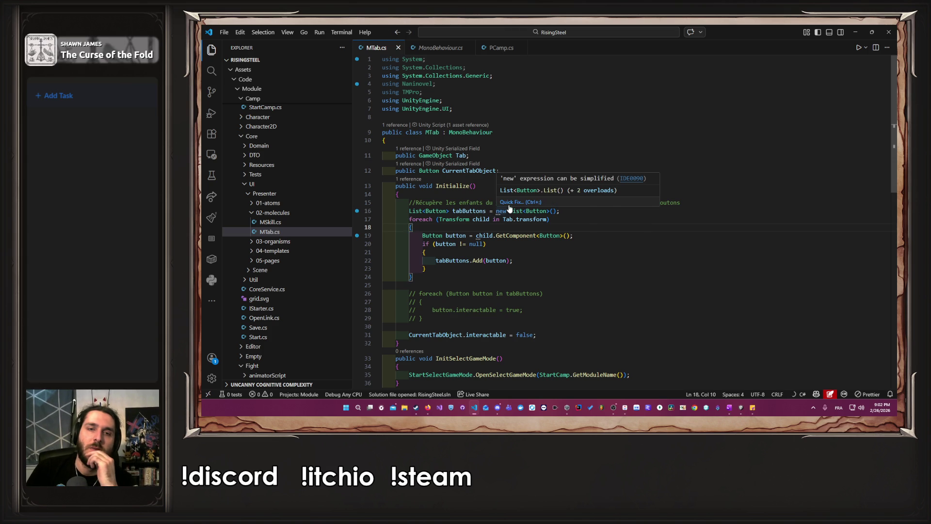
pyautogui.hotkey('ctrl', '.')
pyautogui.click(523, 227)
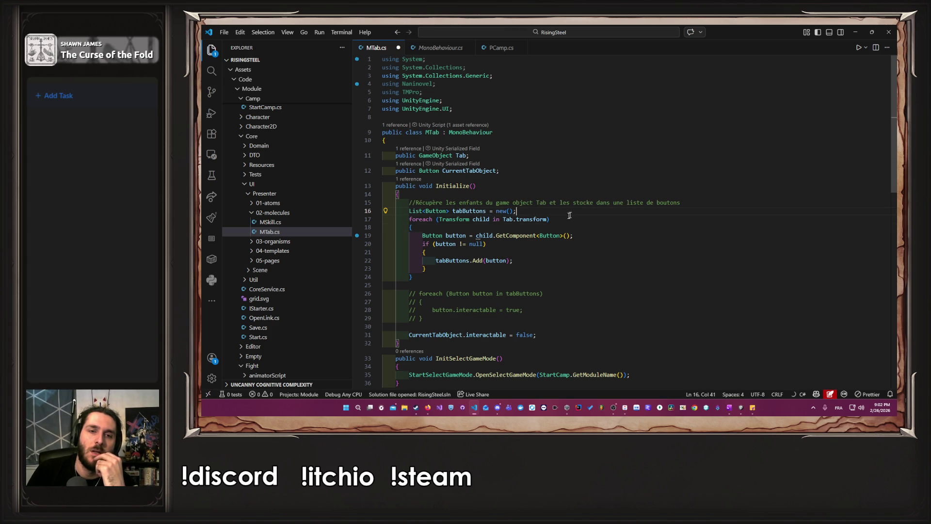
# Highlight transform, the GetComponent<Button> call and the Transform child variable while explaining the loop
pyautogui.doubleClick(531, 219)
pyautogui.moveTo(459, 235); pyautogui.dragTo(561, 237)
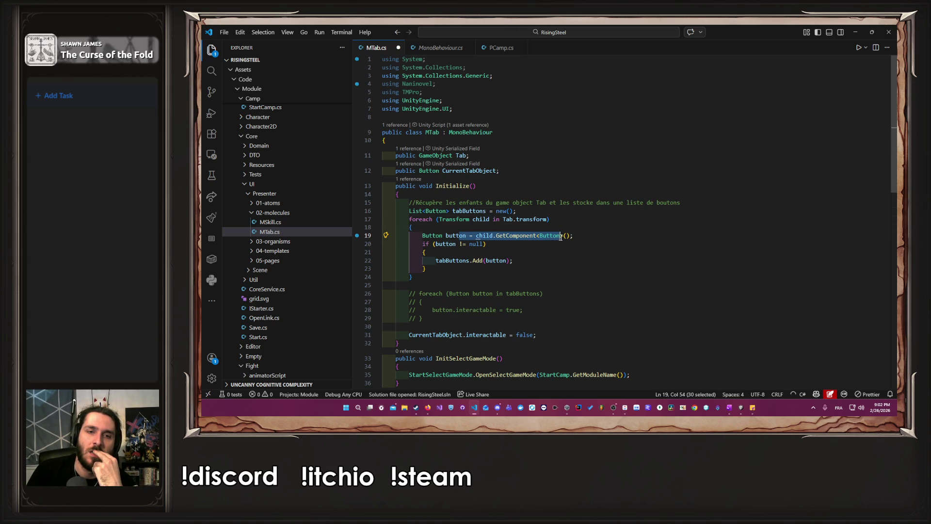
pyautogui.click(536, 236)
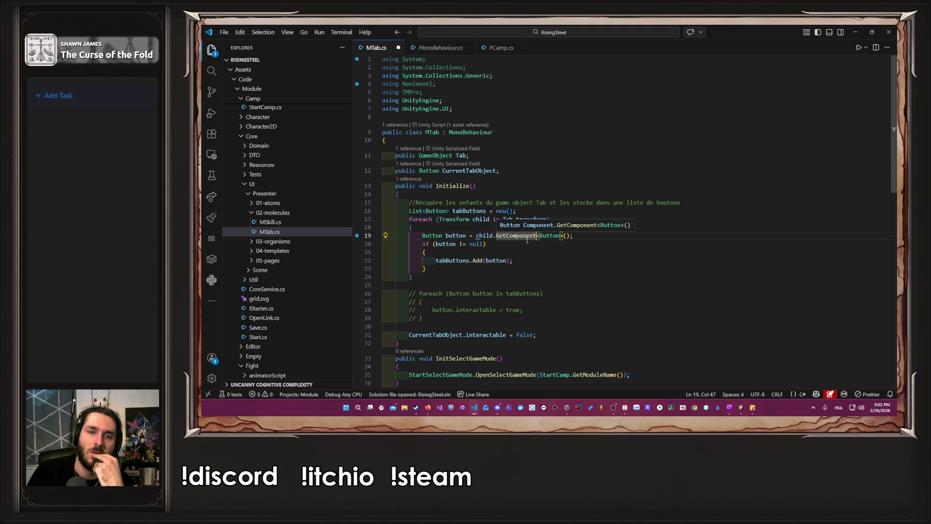
pyautogui.moveTo(440, 227); pyautogui.dragTo(412, 277)
pyautogui.doubleClick(450, 219)
pyautogui.doubleClick(474, 220)
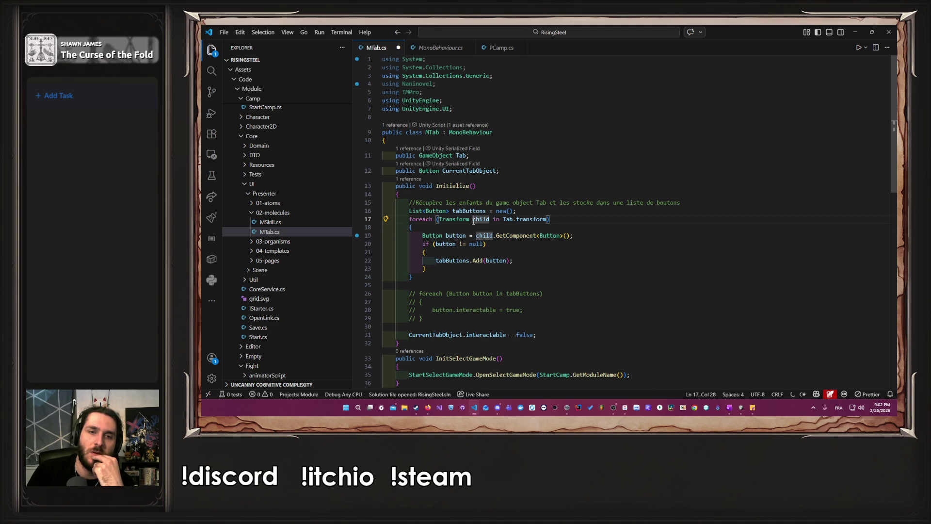
# Move tabButtons.Add above the null check and delete the leftover empty if statement
pyautogui.click(524, 254)
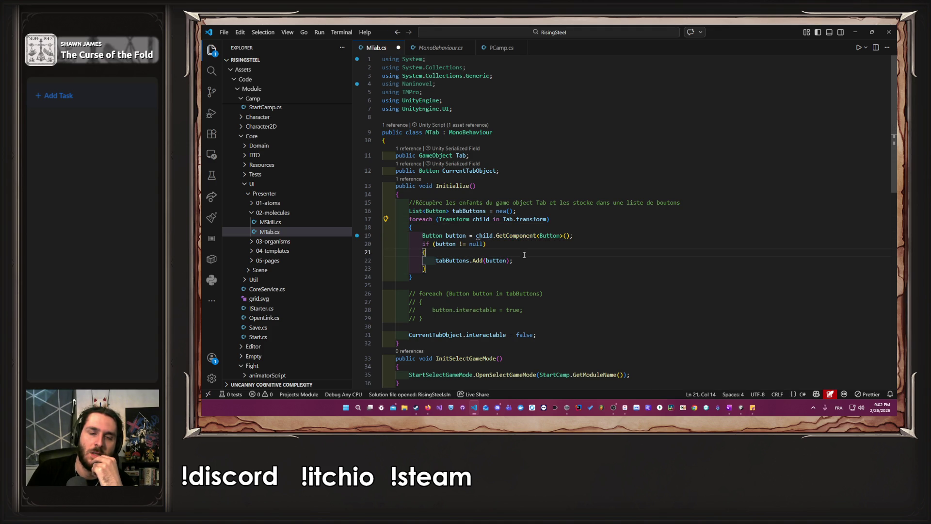
pyautogui.click(457, 262)
pyautogui.hotkey('alt', 'Up')
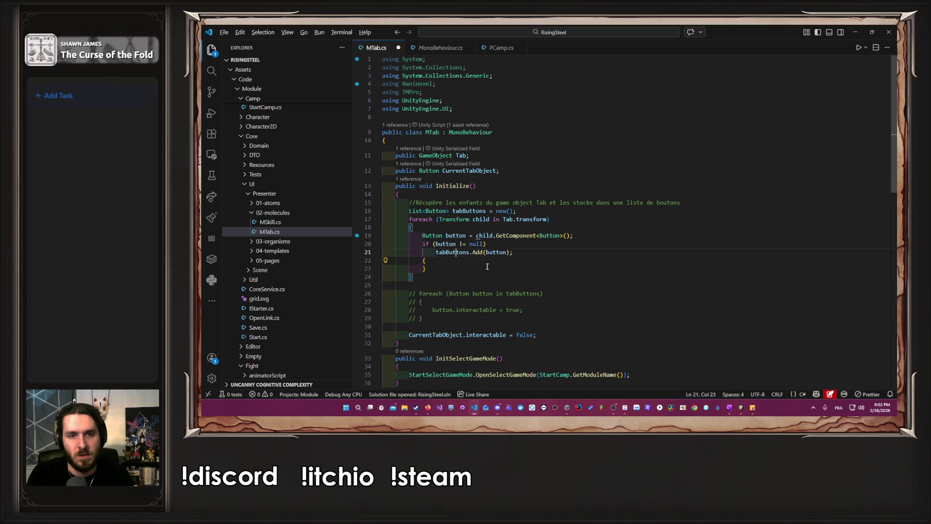
pyautogui.hotkey('alt', 'Up')
pyautogui.press('Down')
pyautogui.press('Down')
pyautogui.hotkey('shift', 'alt', 'Right')
pyautogui.hotkey('shift', 'alt', 'Right')
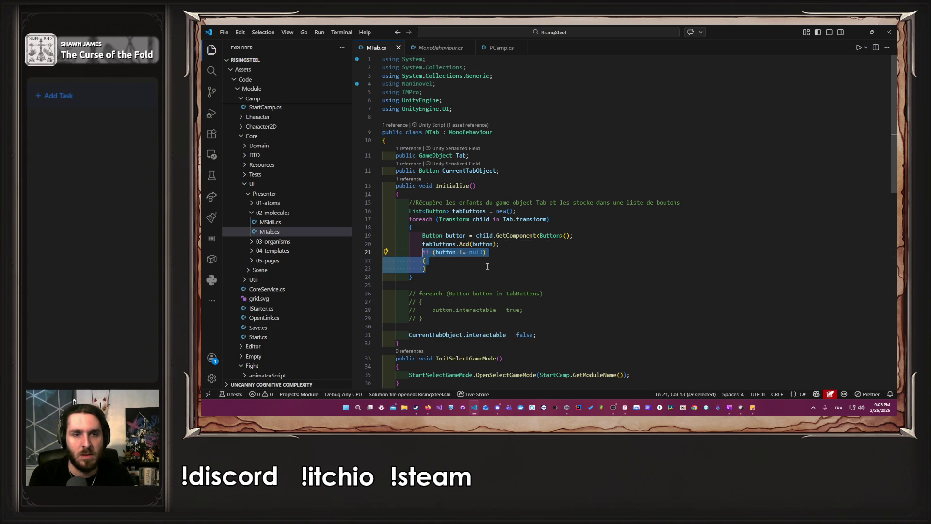
pyautogui.press('Delete')
pyautogui.hotkey('ctrl', 'shift', 'k')
pyautogui.press('Up')
pyautogui.press('Up')
pyautogui.press('Down')
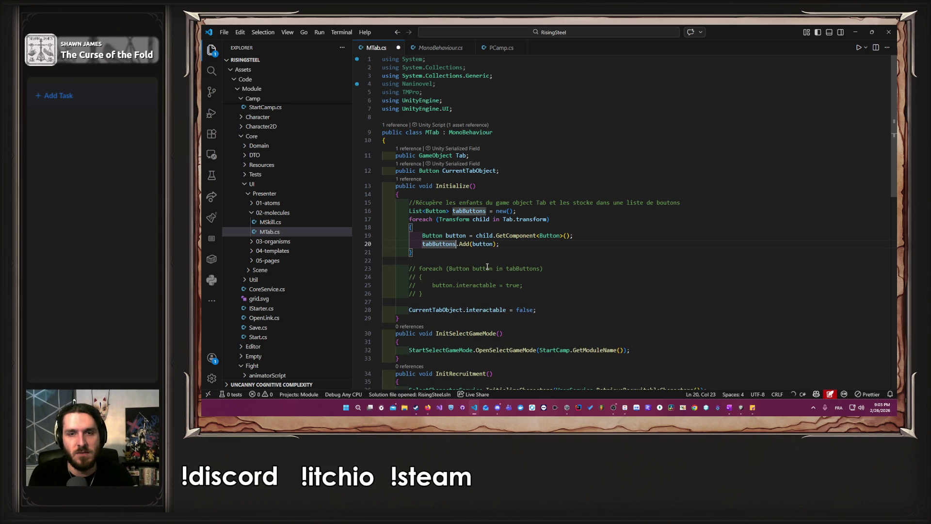
# Add a Debug log of each button's name above tabButtons.Add and save
pyautogui.press('Home')
pyautogui.hotkey('ctrl', 'shift', 'Return')
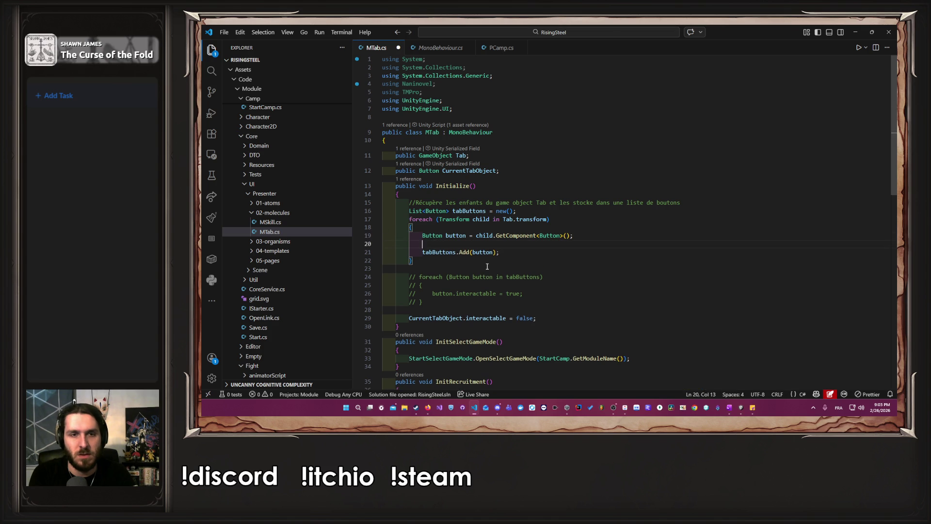
pyautogui.write('Debug')
pyautogui.press('Tab')
pyautogui.hotkey('ctrl', 's')
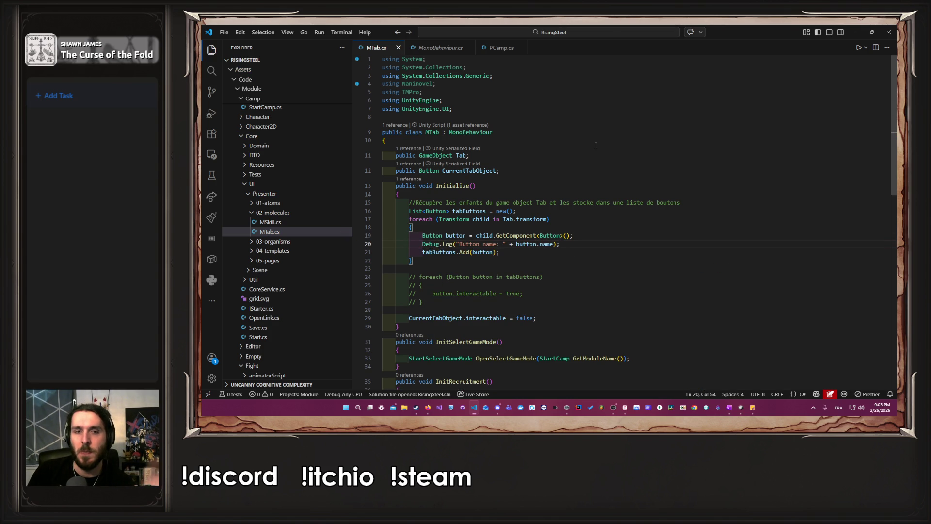
# Delete the old commented-out foreach block and save MTab.cs
pyautogui.moveTo(434, 313); pyautogui.dragTo(383, 270)
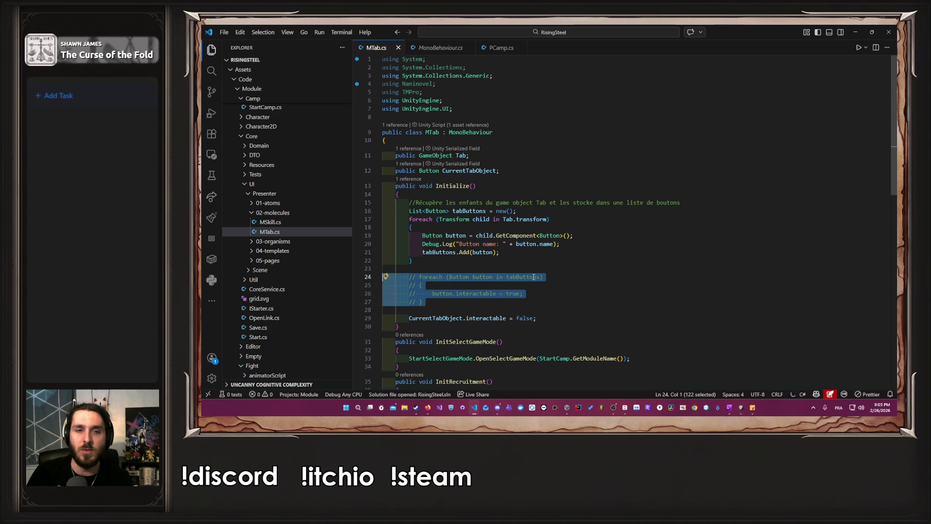
pyautogui.press('BackSpace')
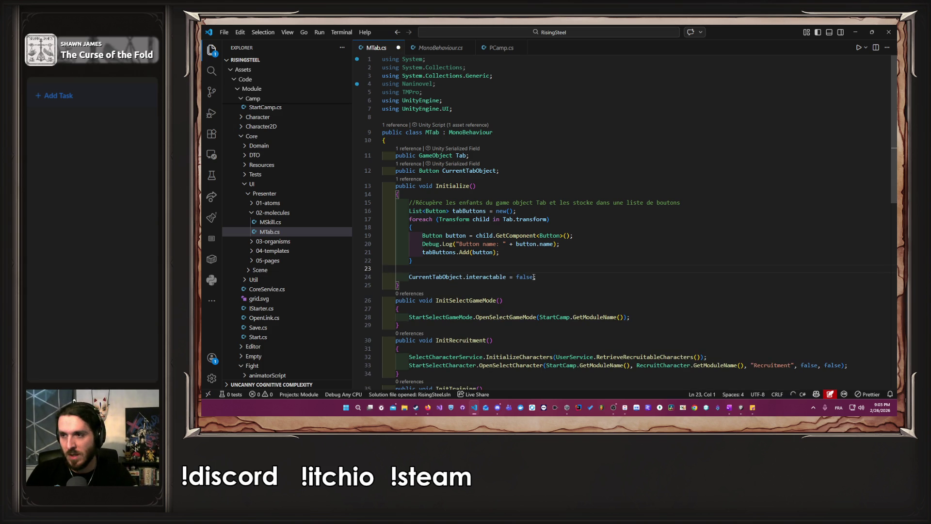
pyautogui.hotkey('ctrl', 's')
# Play through NOUVELLE PARTIE, name entry, the right-hand character and a tutorial option, then stop
pyautogui.click(854, 32)
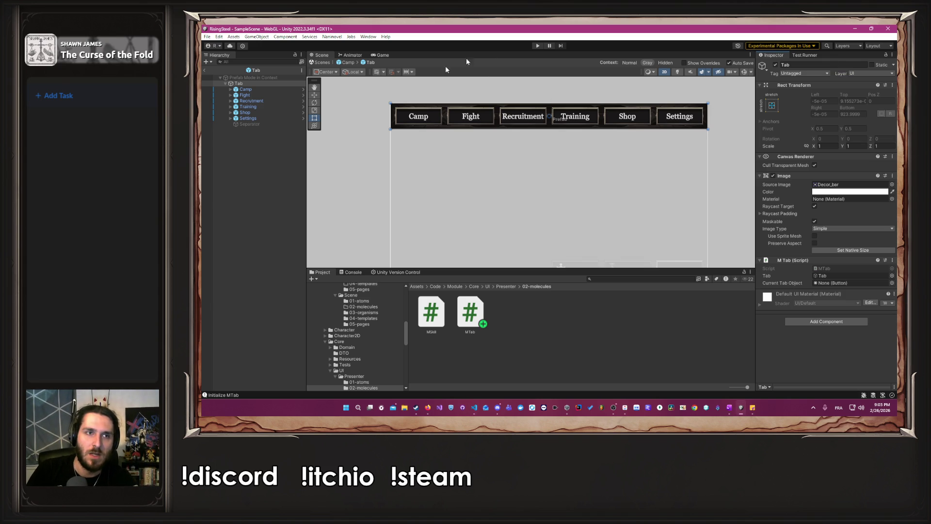
pyautogui.click(536, 46)
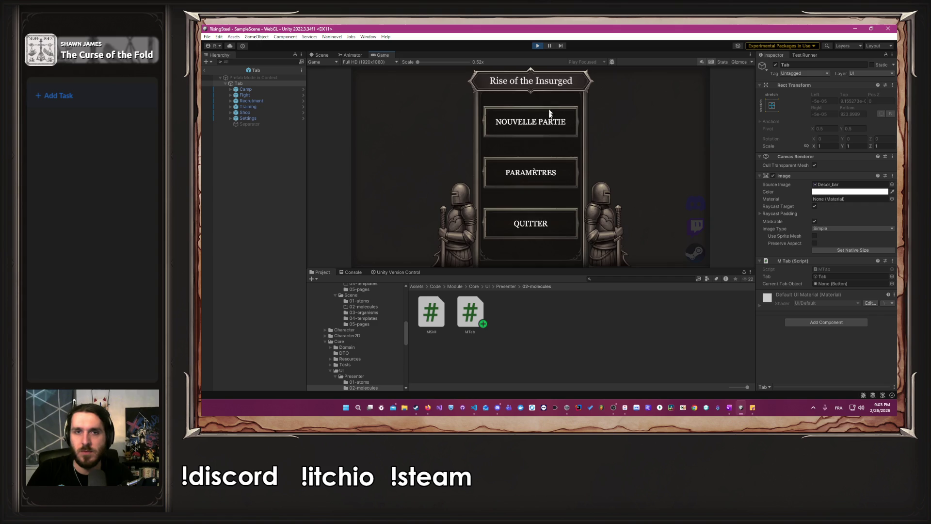
pyautogui.click(556, 124)
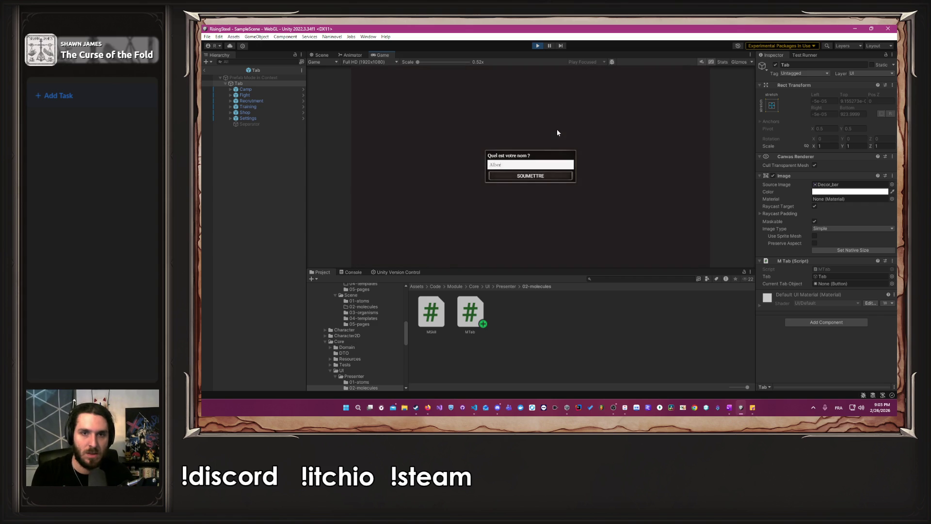
pyautogui.press('Return')
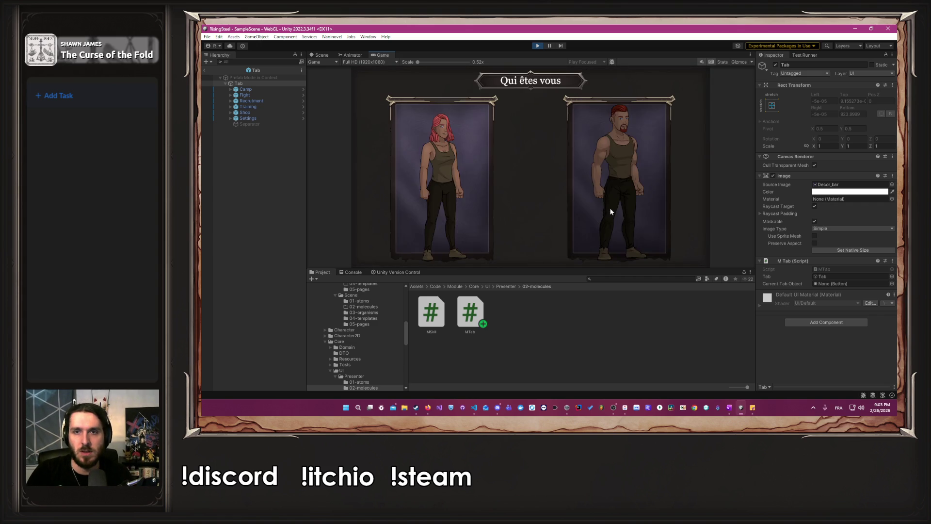
pyautogui.click(609, 208)
pyautogui.click(530, 152)
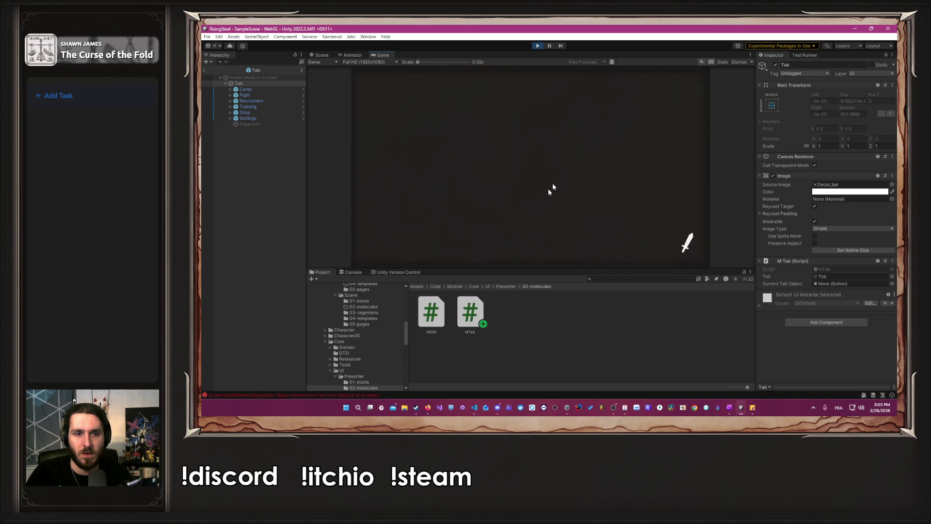
pyautogui.click(539, 44)
pyautogui.hotkey('alt', 'Tab')
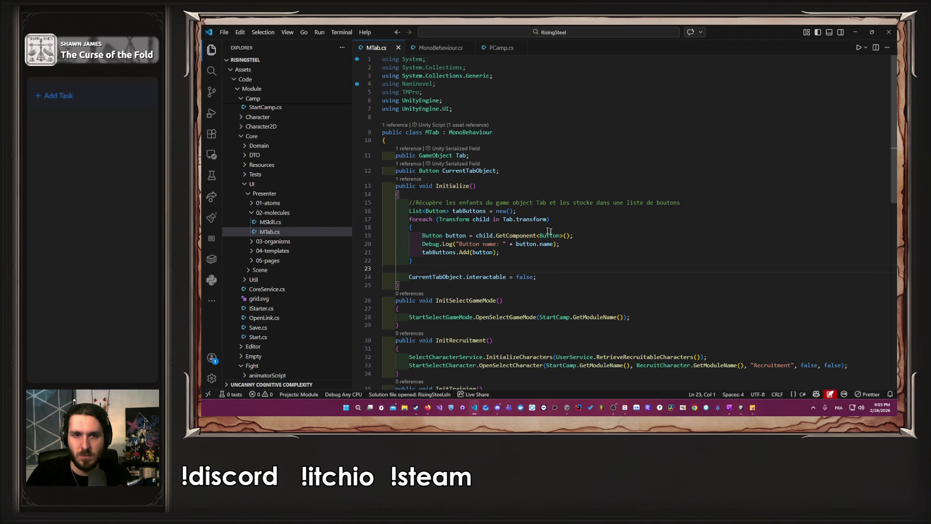
# Undo three edits to restore the null-checked button-collection code, then move to the GetComponent line
pyautogui.hotkey('ctrl', 'z')
pyautogui.hotkey('ctrl', 'z')
pyautogui.hotkey('ctrl', 'z')
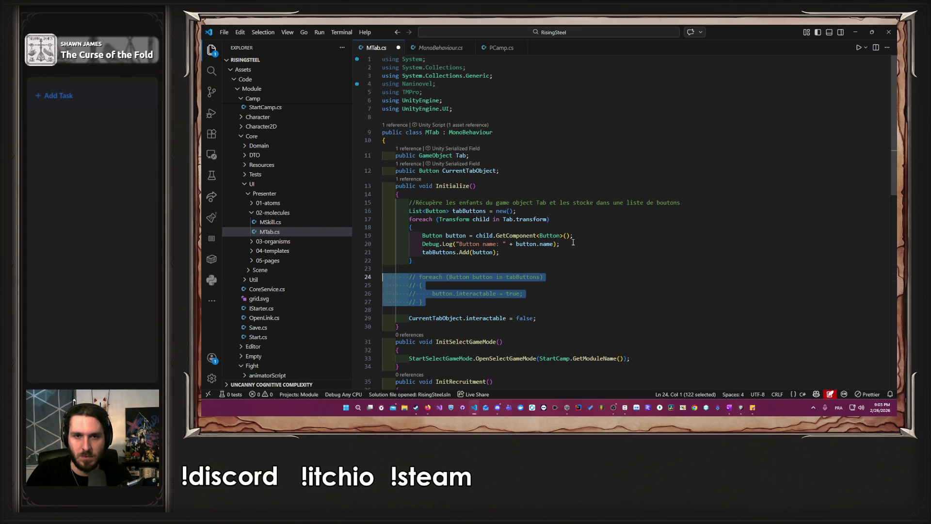
pyautogui.hotkey('ctrl', 'z')
pyautogui.hotkey('ctrl', 'z')
pyautogui.hotkey('ctrl', 'z')
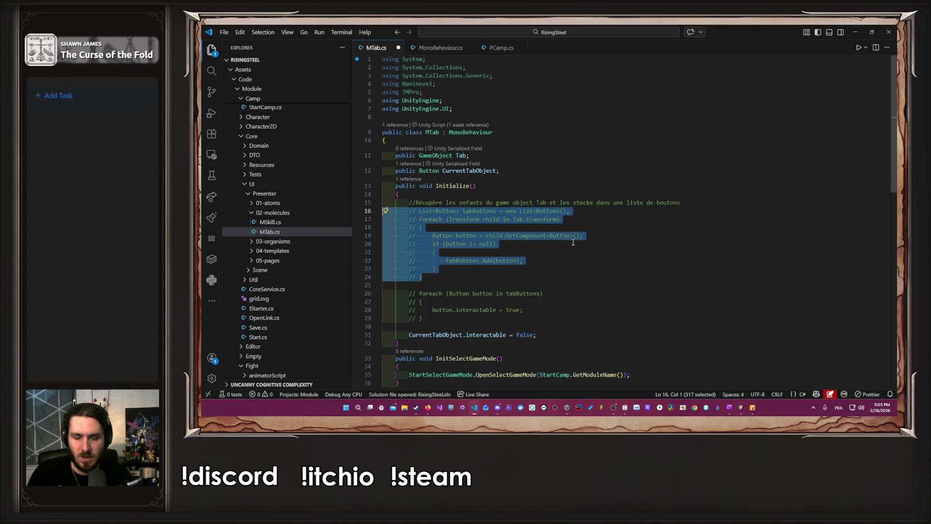
pyautogui.hotkey('ctrl', 'z')
pyautogui.hotkey('ctrl', 'z')
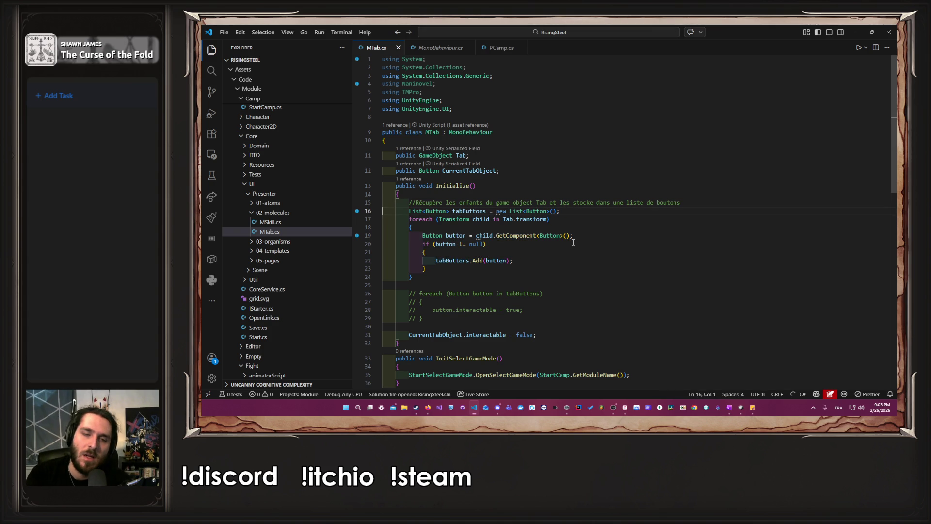
pyautogui.press('Down')
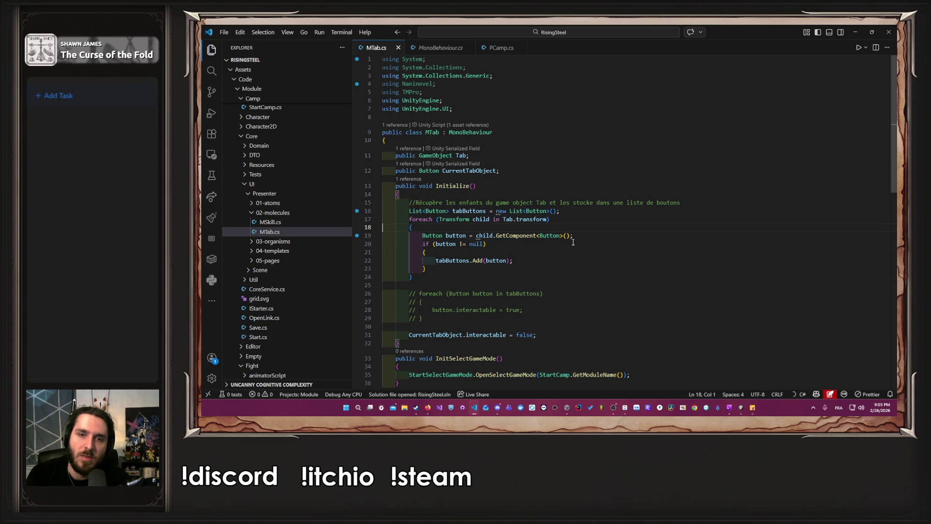
pyautogui.press('End')
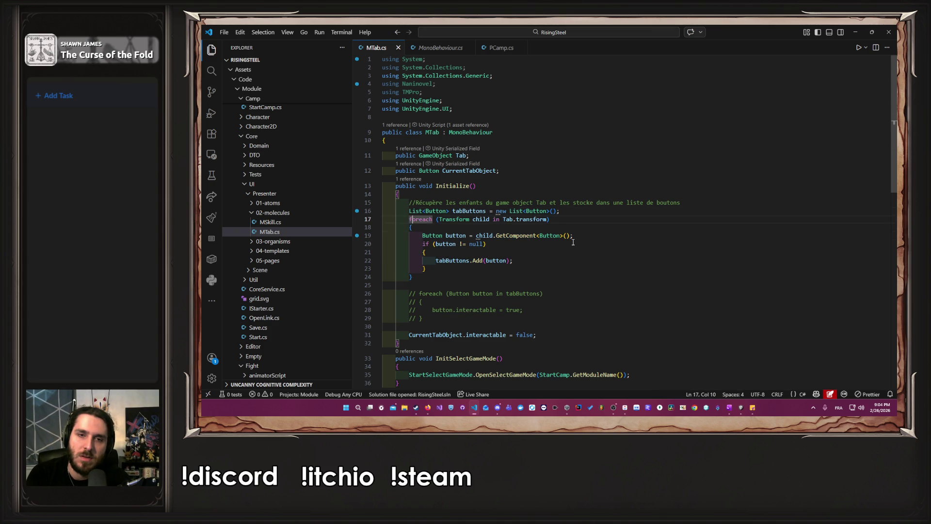
pyautogui.press('Down')
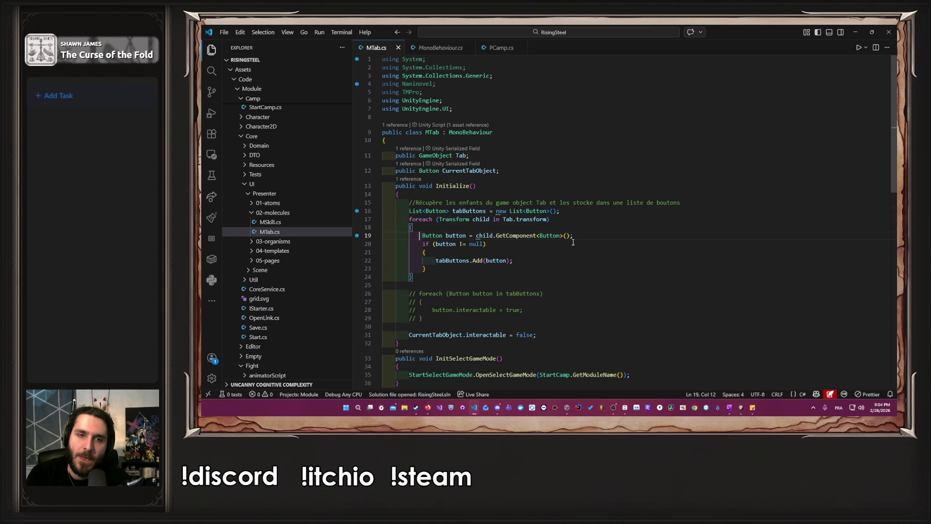
pyautogui.press('Right')
pyautogui.press('Right')
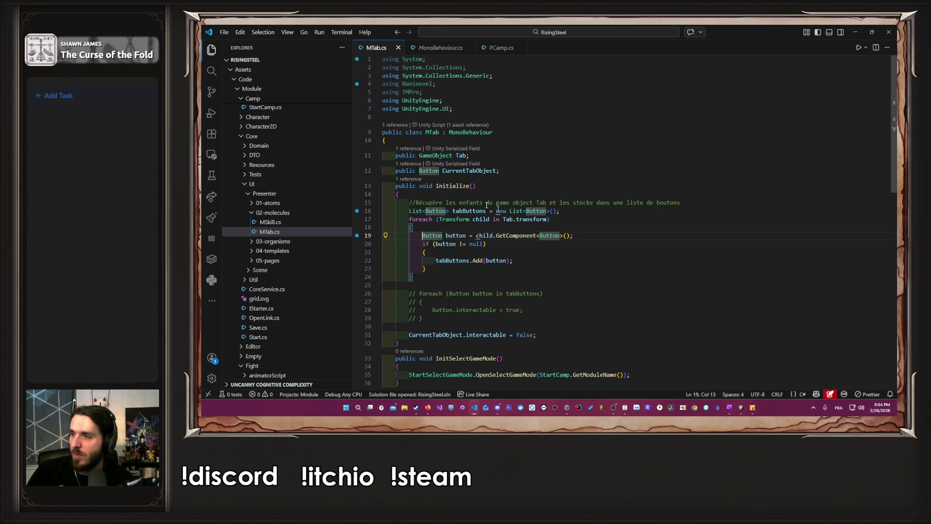
# Replace the Tab field with 'public List<Button> TabButtons;' and save
pyautogui.moveTo(470, 155); pyautogui.dragTo(382, 155)
pyautogui.press('BackSpace')
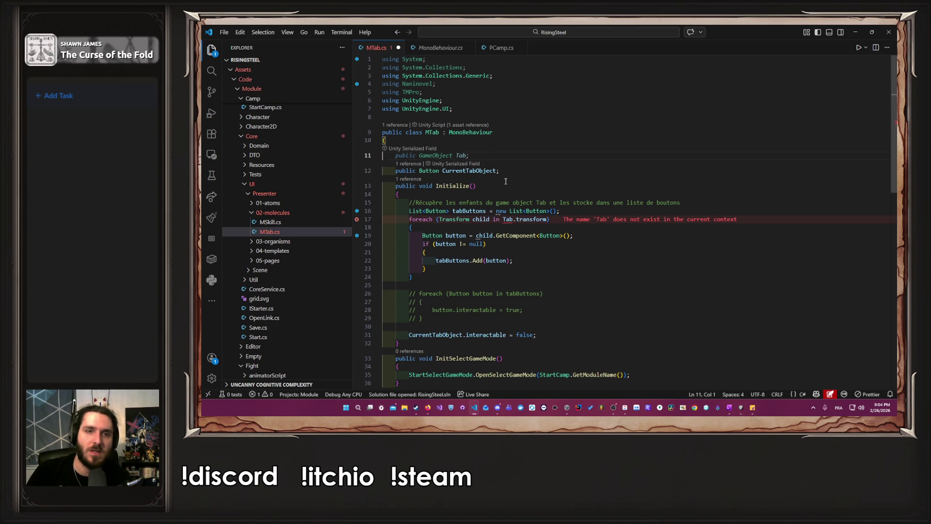
pyautogui.press('Tab')
pyautogui.write('p')
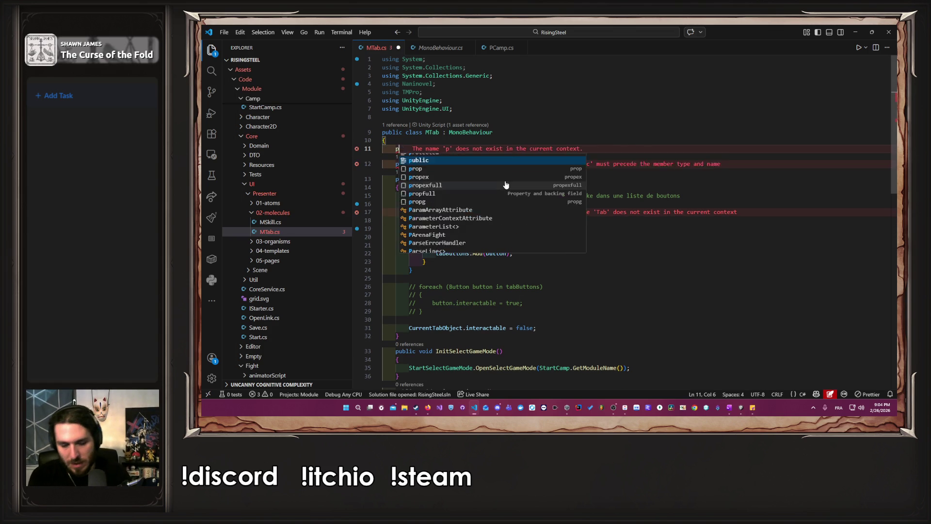
pyautogui.write('ublic List<Button> TabButtons;')
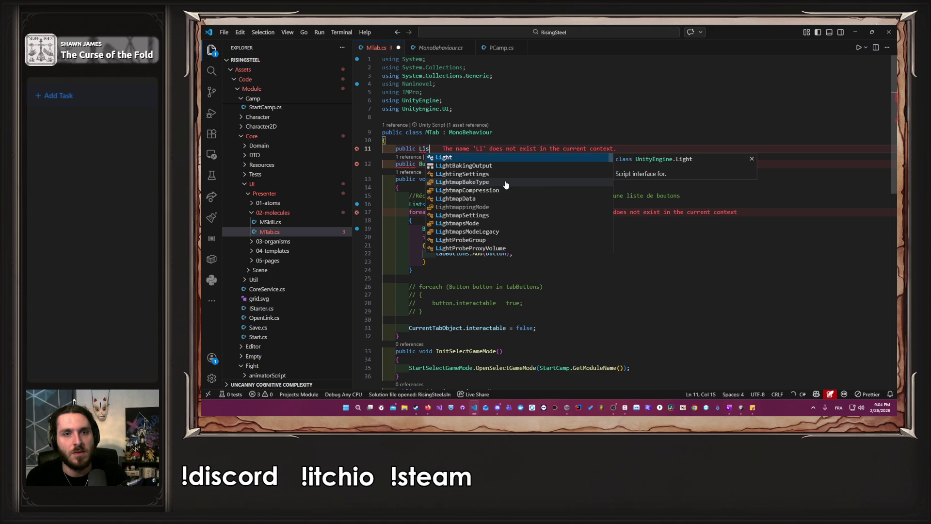
pyautogui.hotkey('ctrl', 's')
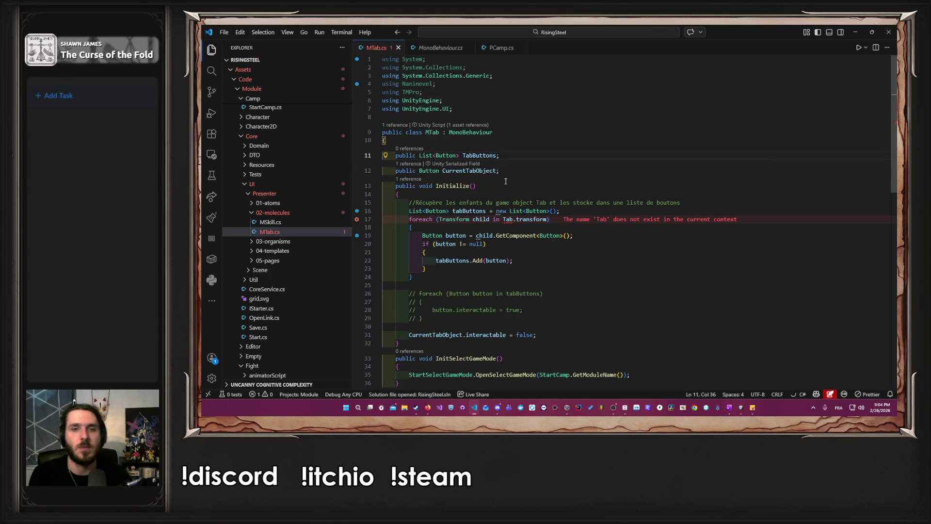
# Delete the runtime collection code, uncomment the enabling loop, and make it iterate TabButtons
pyautogui.click(436, 319)
pyautogui.moveTo(435, 284)
pyautogui.mouseDown()
pyautogui.moveTo(383, 202)
pyautogui.moveTo(423, 207)
pyautogui.moveTo(437, 229)
pyautogui.mouseUp()
pyautogui.press('BackSpace')
pyautogui.press('Delete')
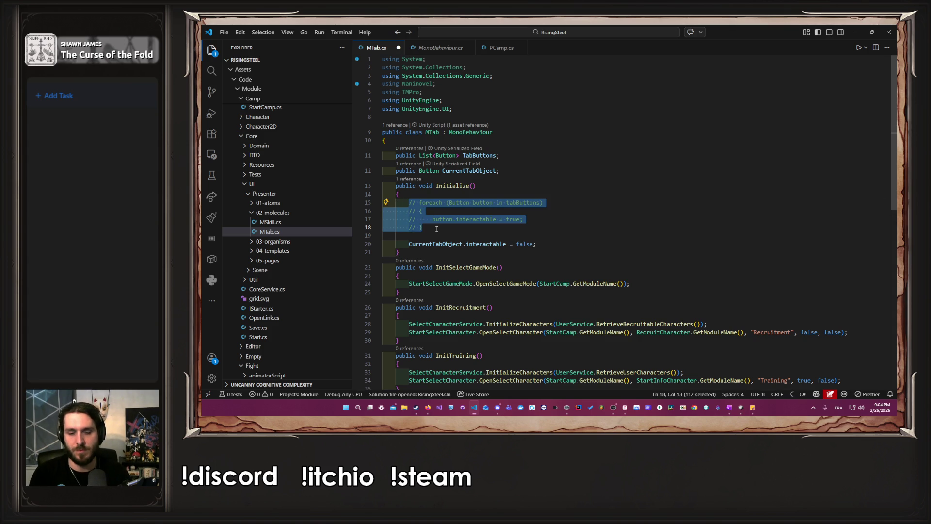
pyautogui.hotkey('ctrl', '/')
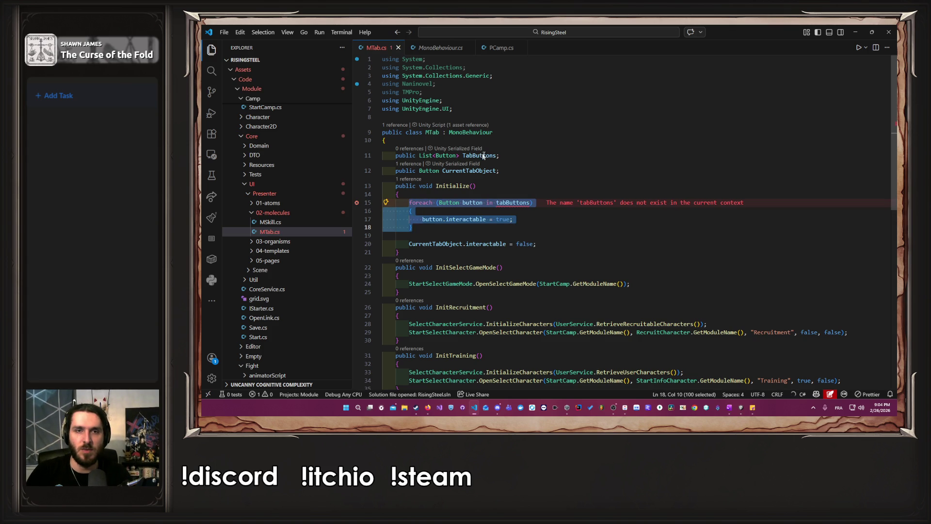
pyautogui.doubleClick(484, 155)
pyautogui.hotkey('ctrl', 'c')
pyautogui.doubleClick(513, 203)
pyautogui.hotkey('ctrl', 'v')
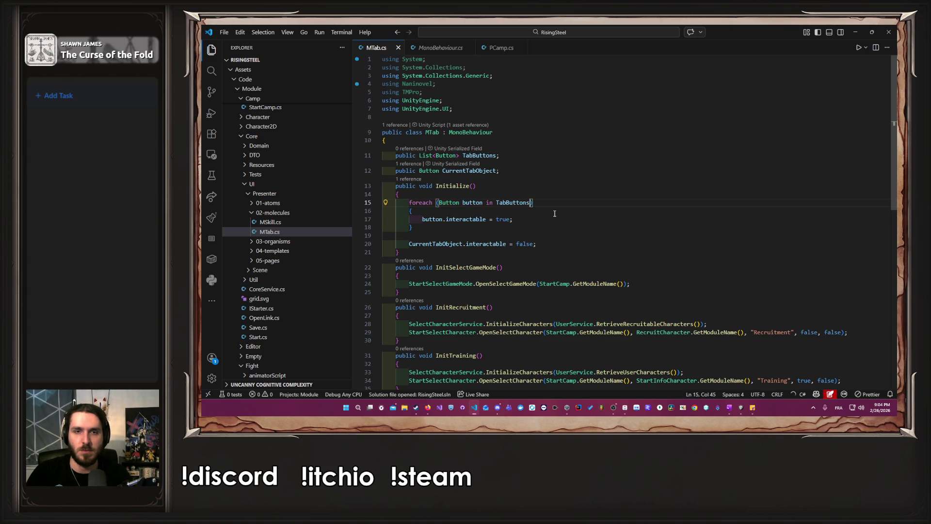
pyautogui.click(855, 32)
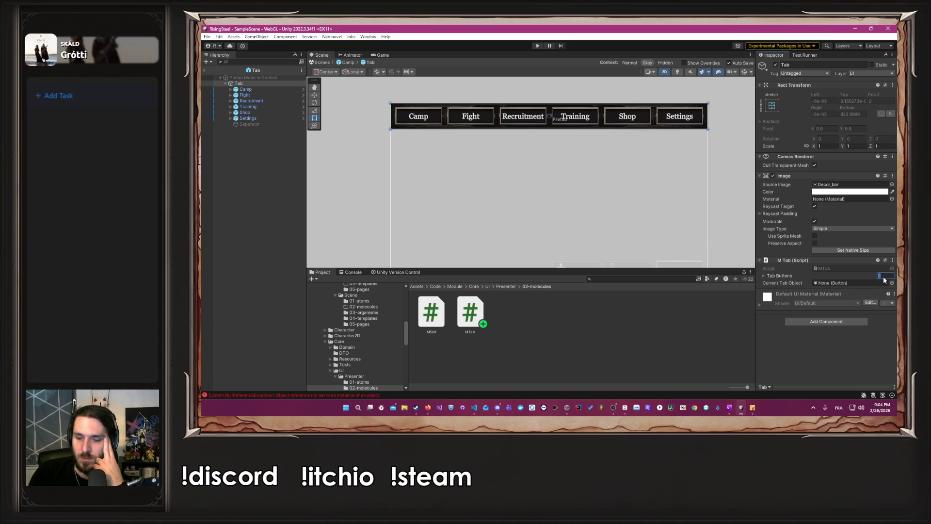
# Give Tab Buttons six entries: Camp, Fight, Recruitment, Training, Shop and Settings in Elements 0–5
pyautogui.click(781, 275)
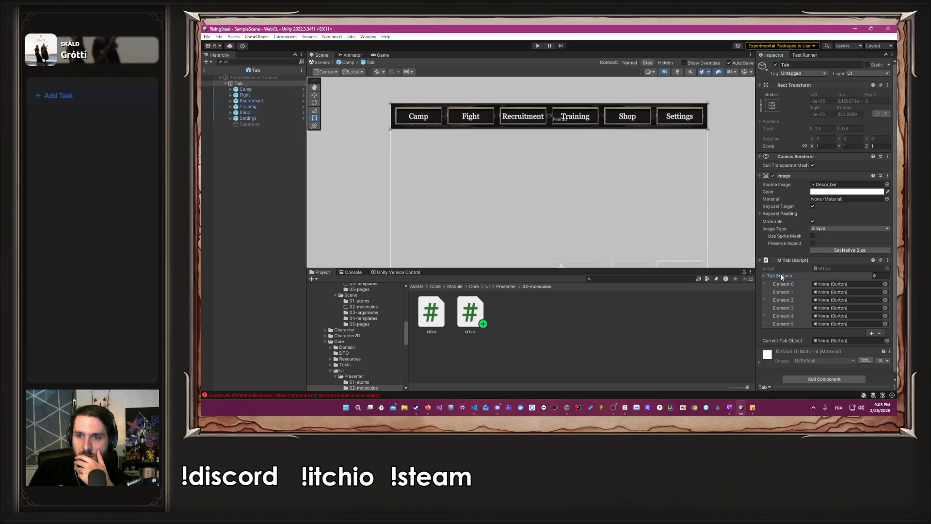
pyautogui.click(245, 89)
pyautogui.keyDown('shift'); pyautogui.click(248, 118); pyautogui.keyUp('shift')
pyautogui.moveTo(248, 118)
pyautogui.mouseDown()
pyautogui.moveTo(782, 295)
pyautogui.moveTo(783, 284)
pyautogui.mouseUp()
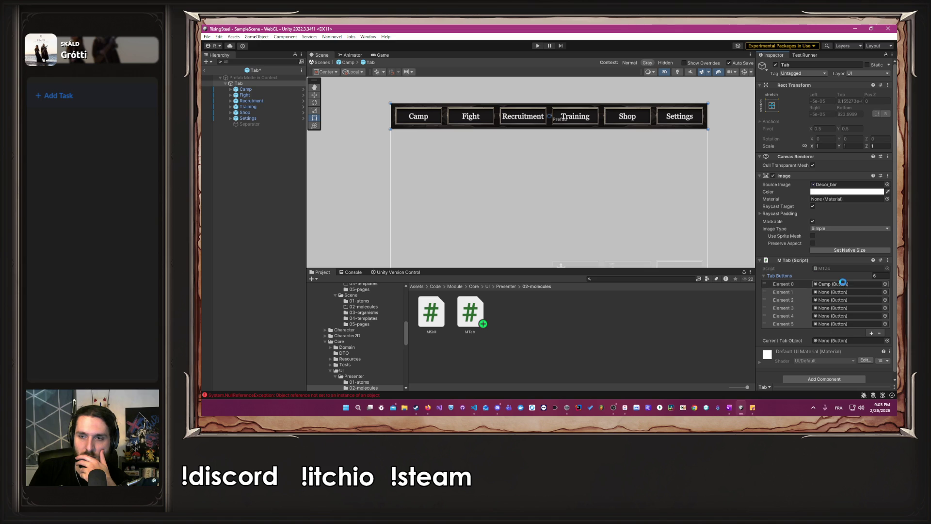
pyautogui.click(257, 94)
pyautogui.moveTo(258, 94)
pyautogui.mouseDown()
pyautogui.moveTo(737, 234)
pyautogui.moveTo(800, 286)
pyautogui.moveTo(827, 293)
pyautogui.mouseUp()
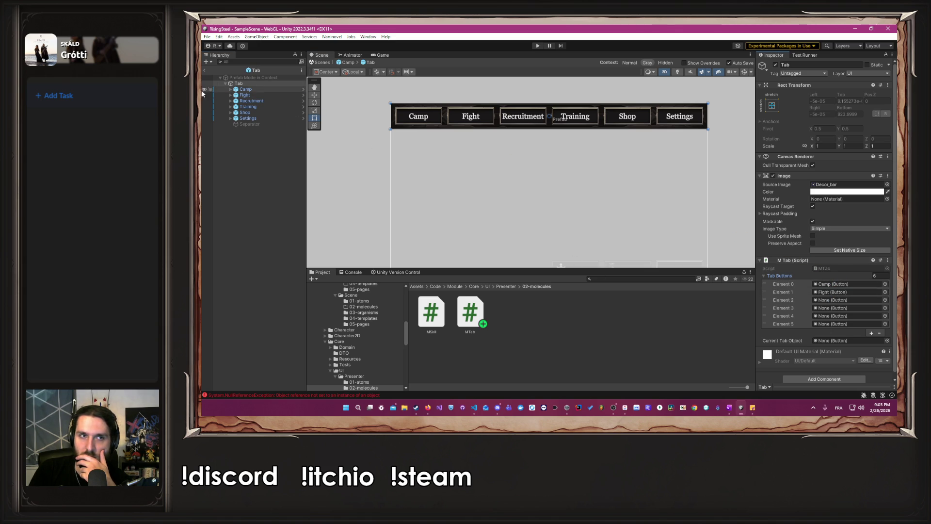
pyautogui.moveTo(251, 101)
pyautogui.mouseDown()
pyautogui.moveTo(620, 231)
pyautogui.moveTo(776, 306)
pyautogui.moveTo(829, 301)
pyautogui.mouseUp()
pyautogui.moveTo(252, 106); pyautogui.dragTo(846, 311)
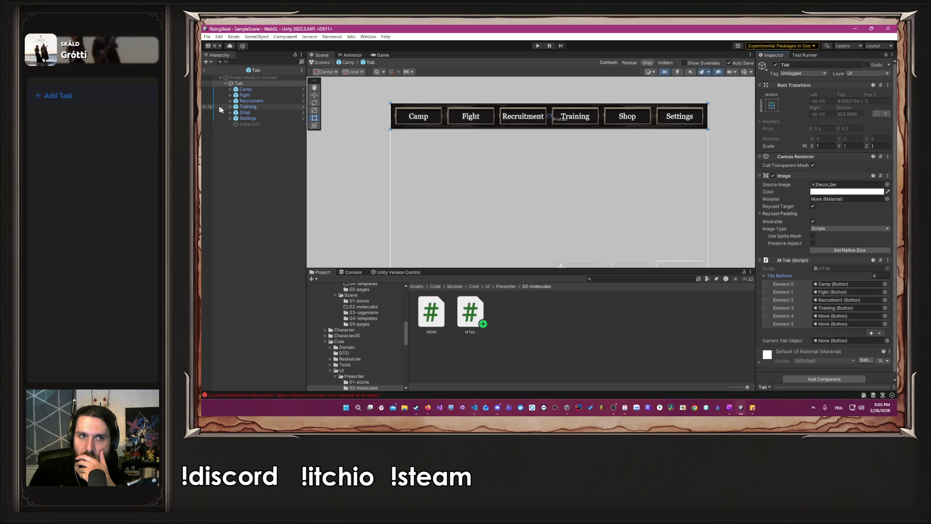
pyautogui.moveTo(244, 112)
pyautogui.mouseDown()
pyautogui.moveTo(816, 319)
pyautogui.moveTo(834, 315)
pyautogui.mouseUp()
pyautogui.moveTo(253, 118)
pyautogui.mouseDown()
pyautogui.moveTo(786, 316)
pyautogui.moveTo(833, 324)
pyautogui.mouseUp()
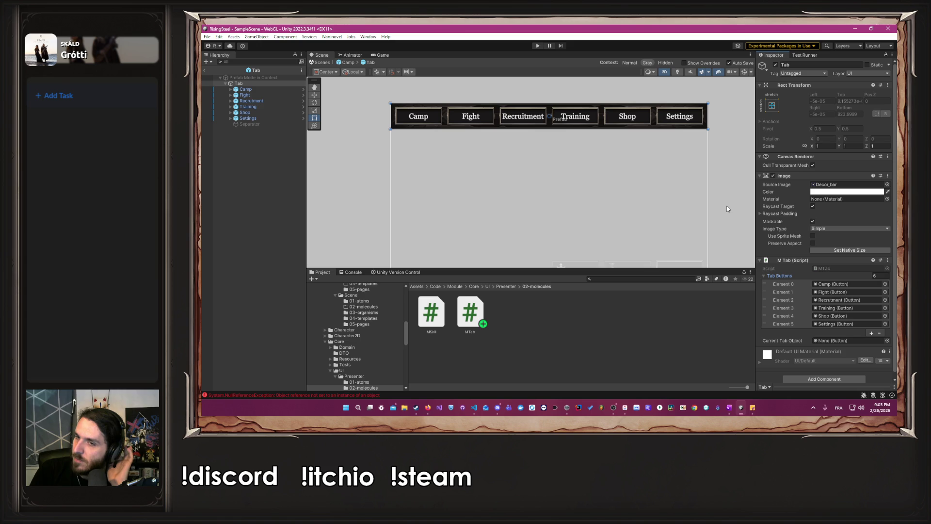
pyautogui.click(638, 151)
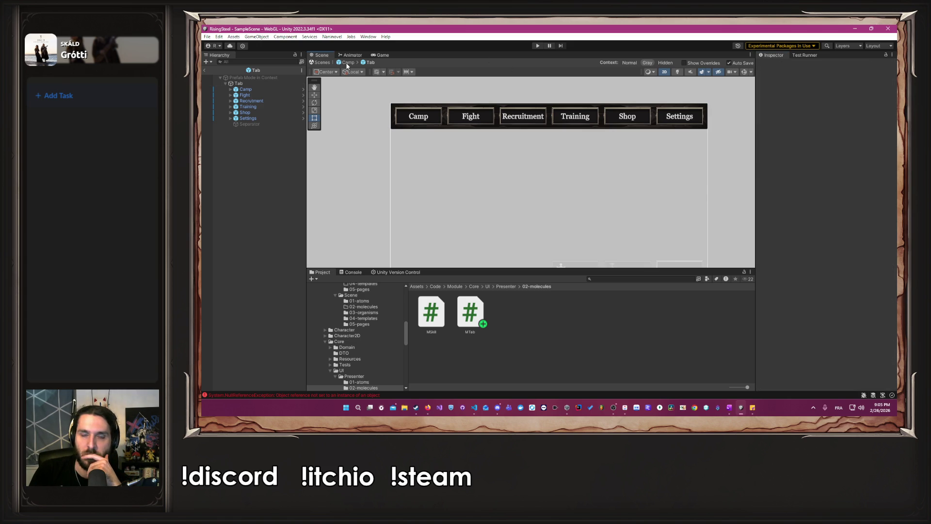
# Add Debug.Log("Initialize button " + button.name) inside the TabButtons loop and save
pyautogui.hotkey('alt', 'Tab')
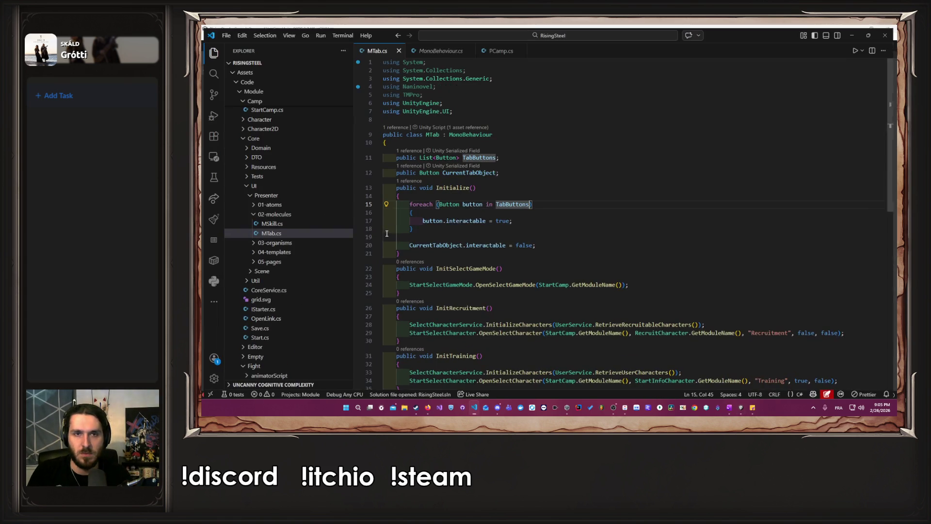
pyautogui.click(474, 211)
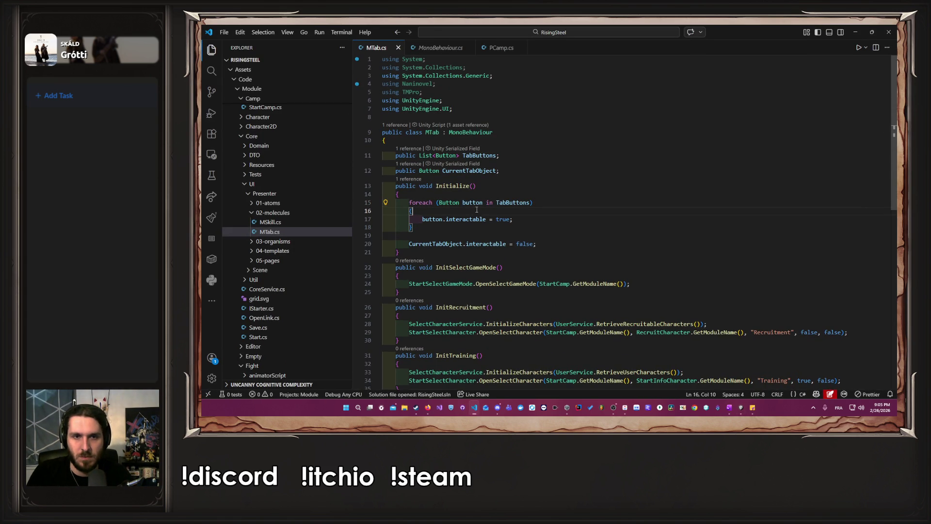
pyautogui.press('Return')
pyautogui.write('DF')
pyautogui.press('BackSpace')
pyautogui.write('ebug')
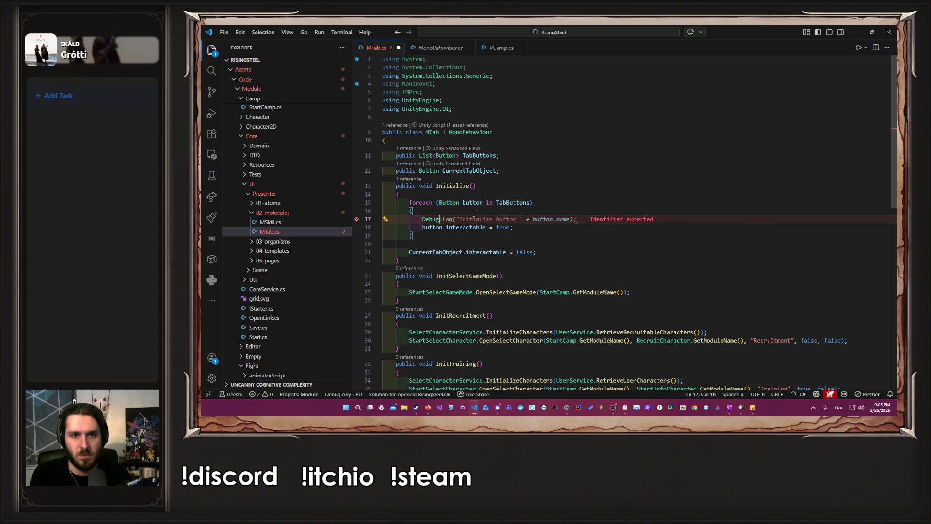
pyautogui.press('Tab')
pyautogui.hotkey('ctrl', 's')
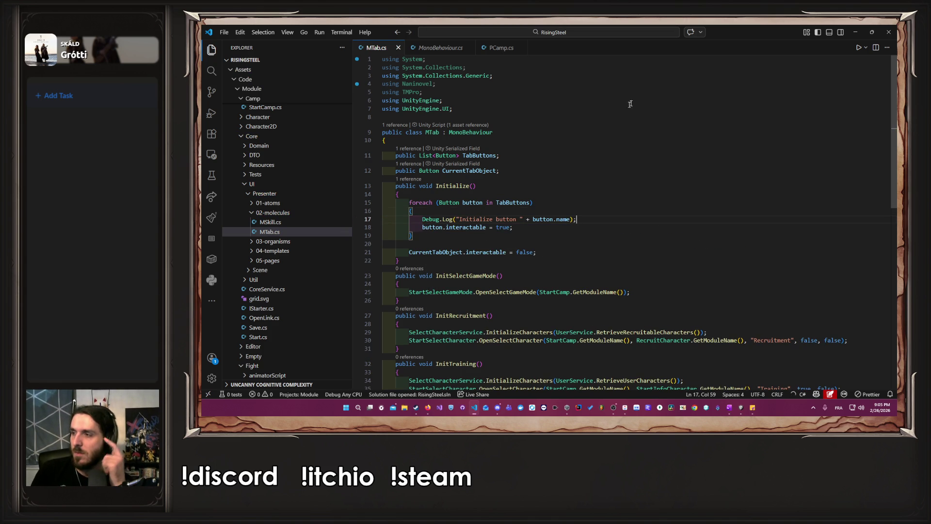
pyautogui.click(855, 32)
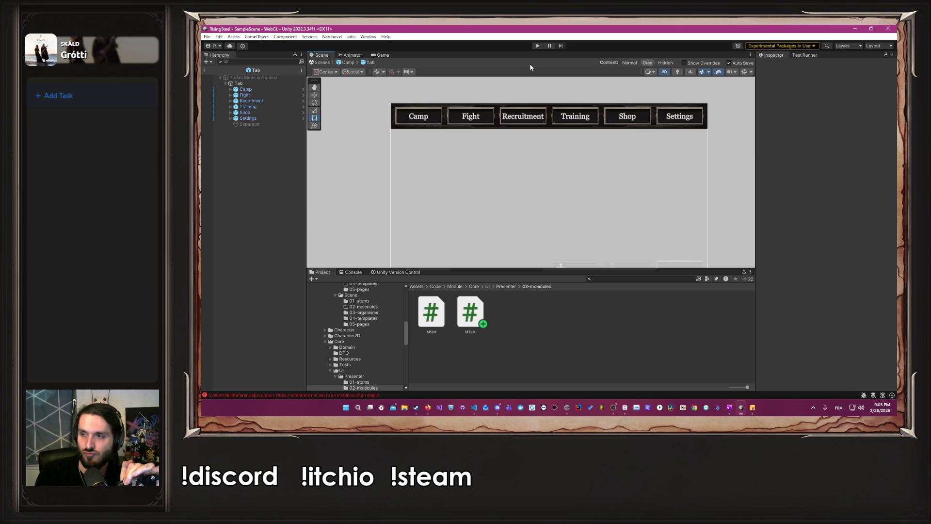
# Clear the Console, play with name 'test', the male character and no tutorial, and check the six logs
pyautogui.click(231, 394)
pyautogui.click(313, 279)
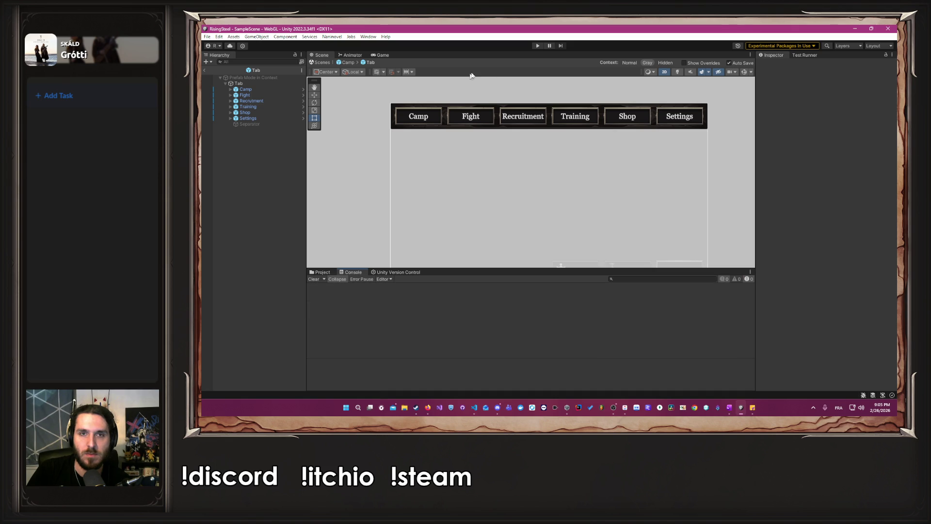
pyautogui.click(537, 46)
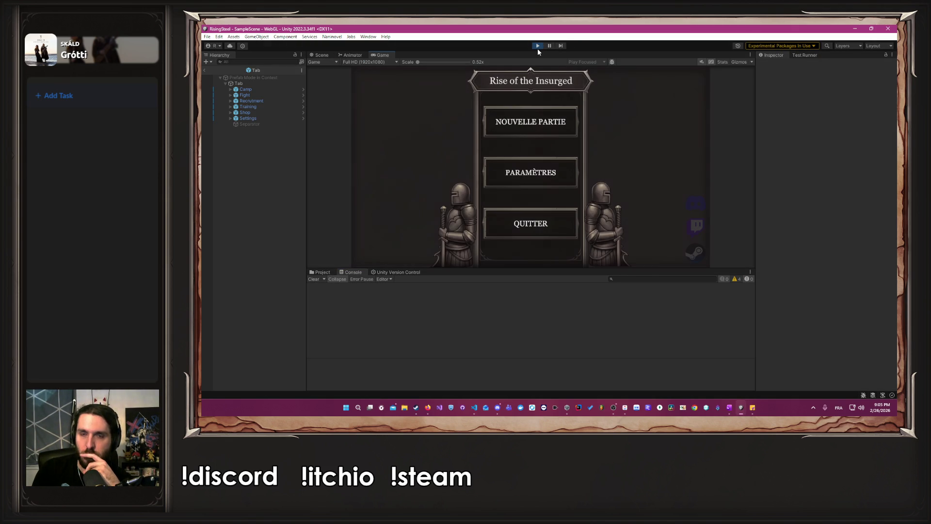
pyautogui.click(536, 117)
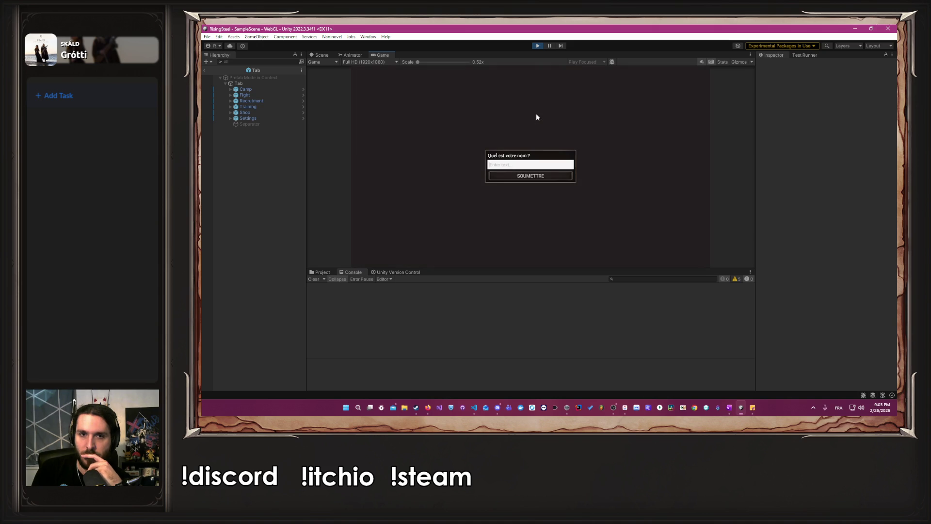
pyautogui.write('test')
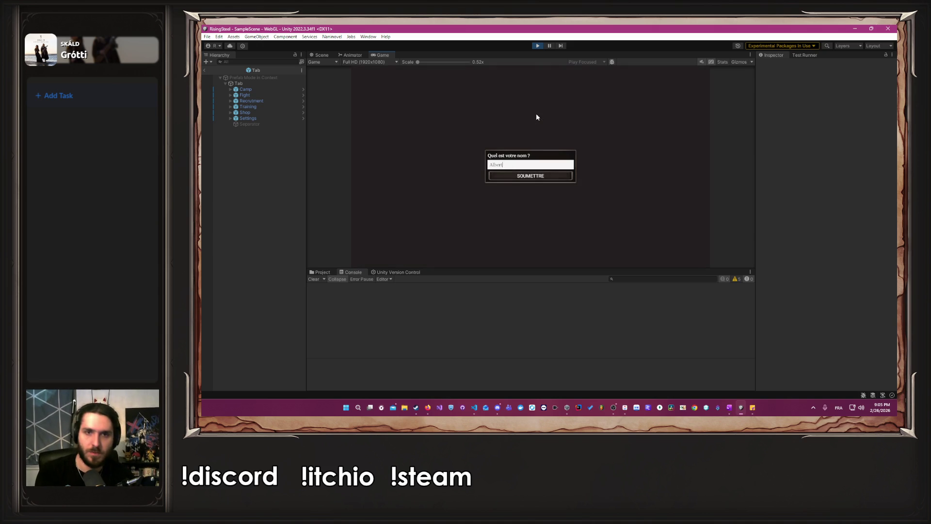
pyautogui.press('Return')
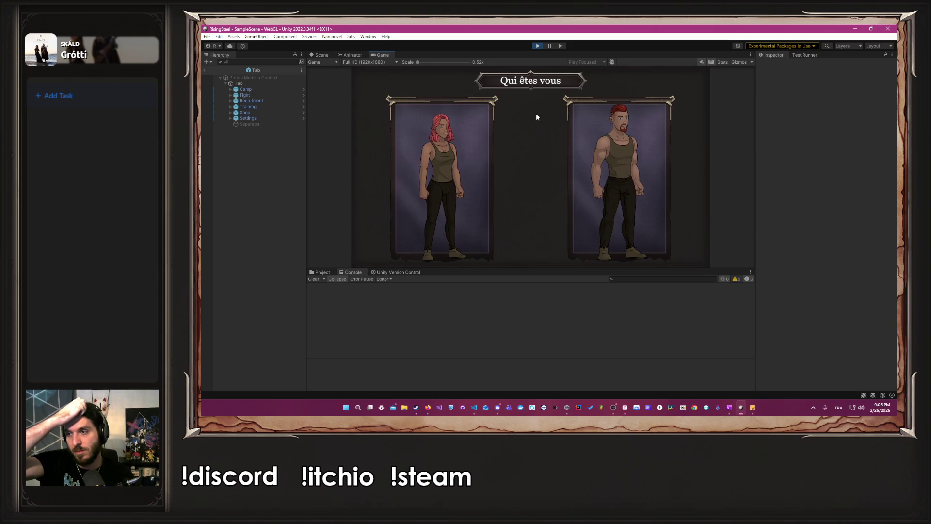
pyautogui.click(614, 157)
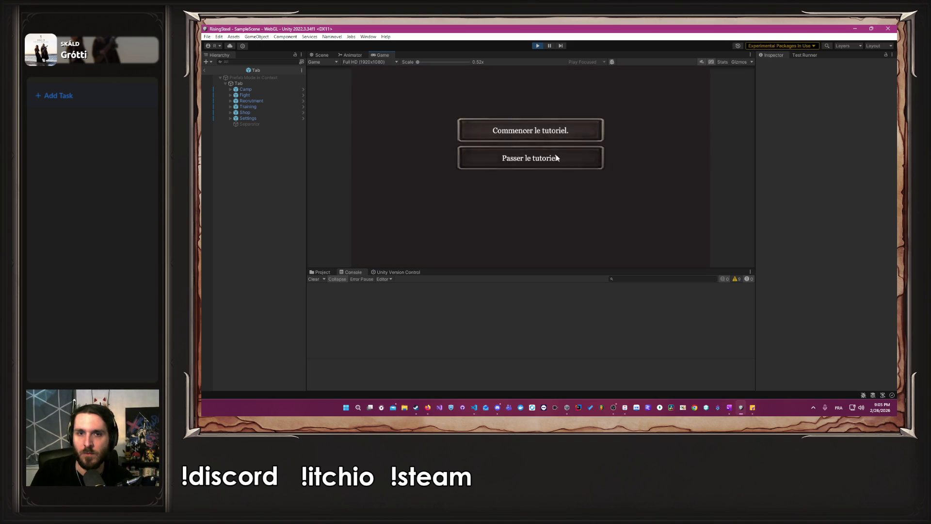
pyautogui.click(594, 157)
pyautogui.scroll(1, 406, 301)
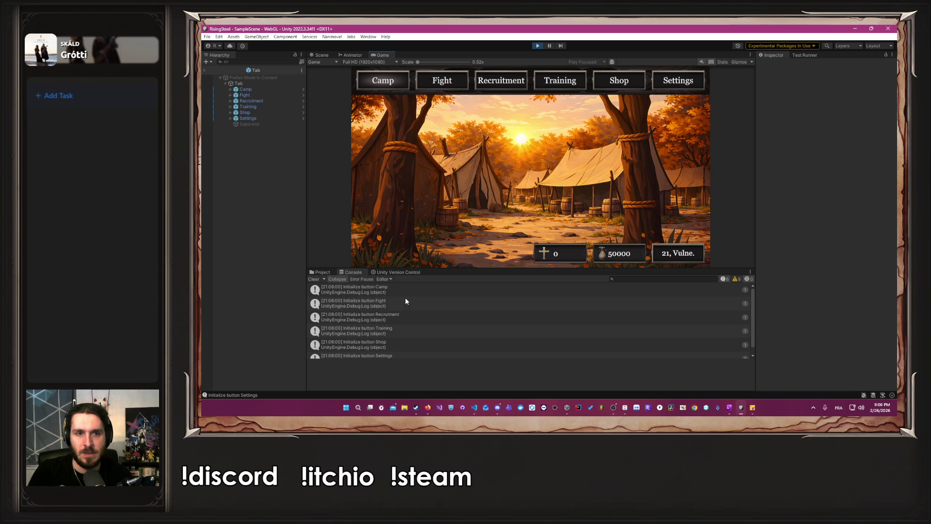
pyautogui.scroll(-1, 406, 296)
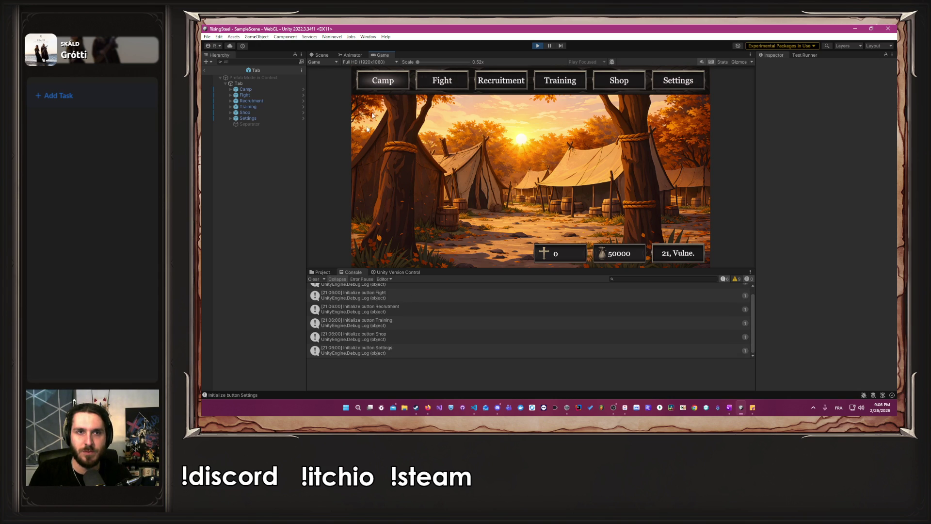
pyautogui.hotkey('alt', 'Tab')
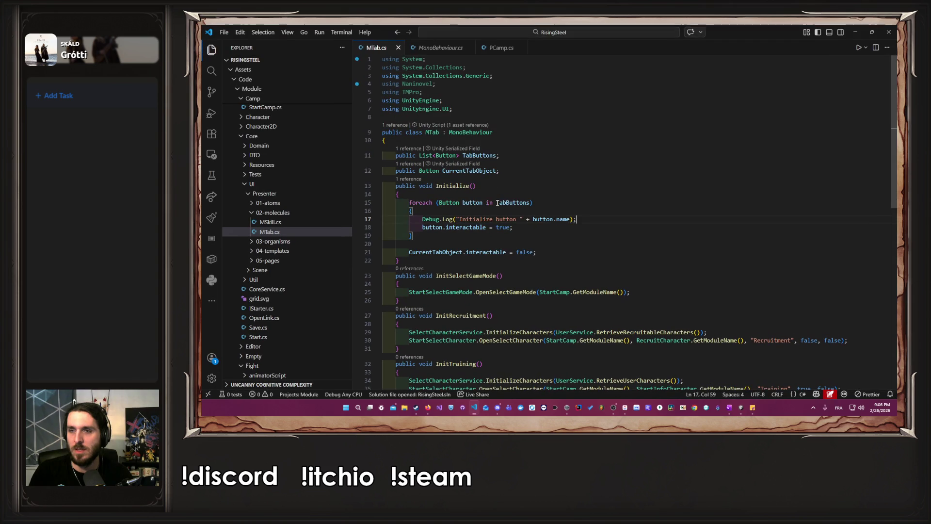
# Delete the Debug.Log line from the MTab loop and save the script
pyautogui.hotkey('shift', 'Home')
pyautogui.hotkey('shift', 'Home')
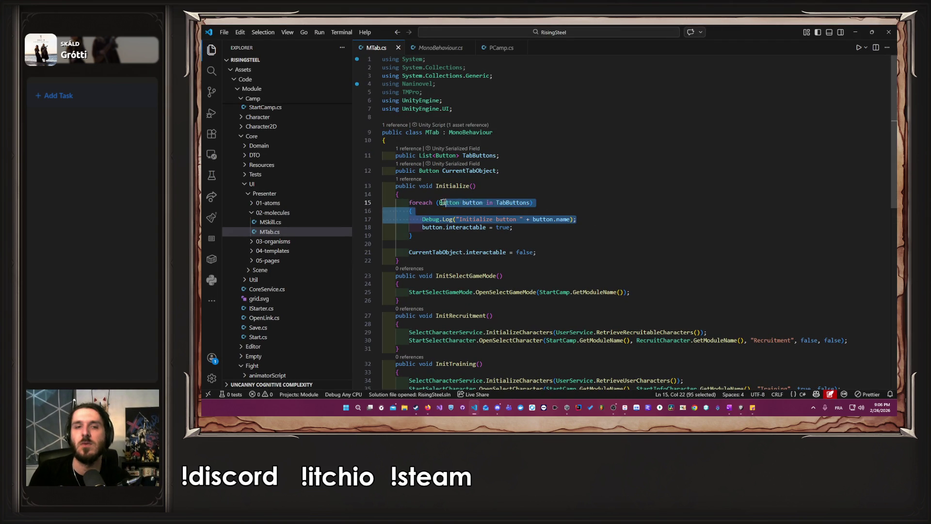
pyautogui.press('BackSpace')
pyautogui.press('BackSpace')
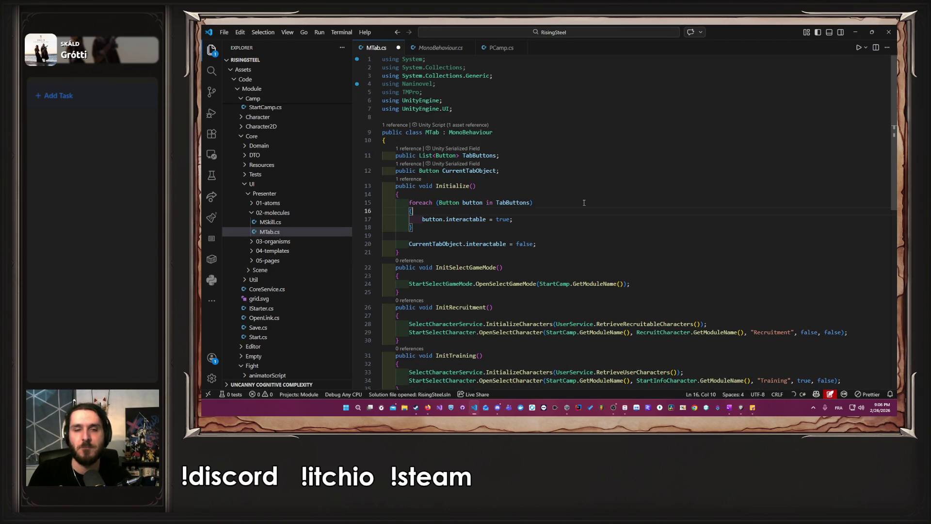
pyautogui.hotkey('ctrl', 's')
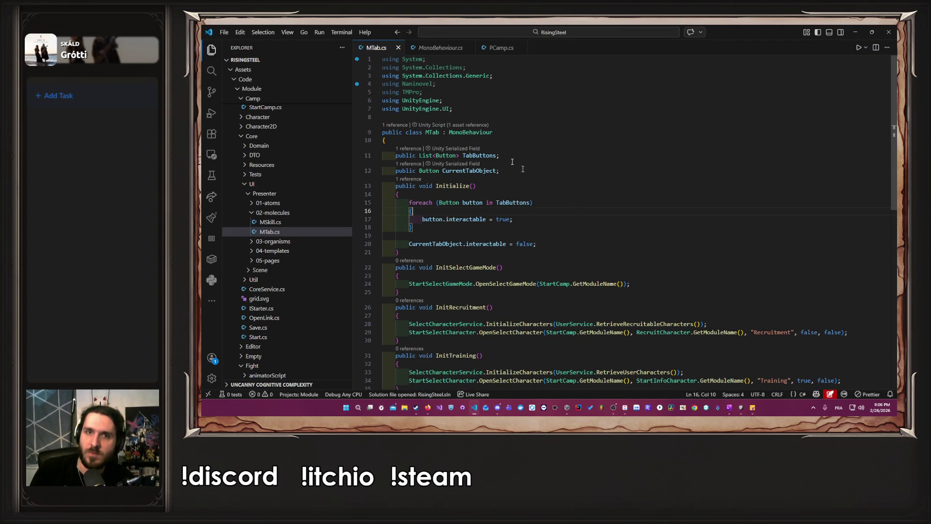
# Switch to PCamp.cs and scroll through it to line 71
pyautogui.hotkey('ctrl', 'Tab')
pyautogui.scroll(5, 578, 130)
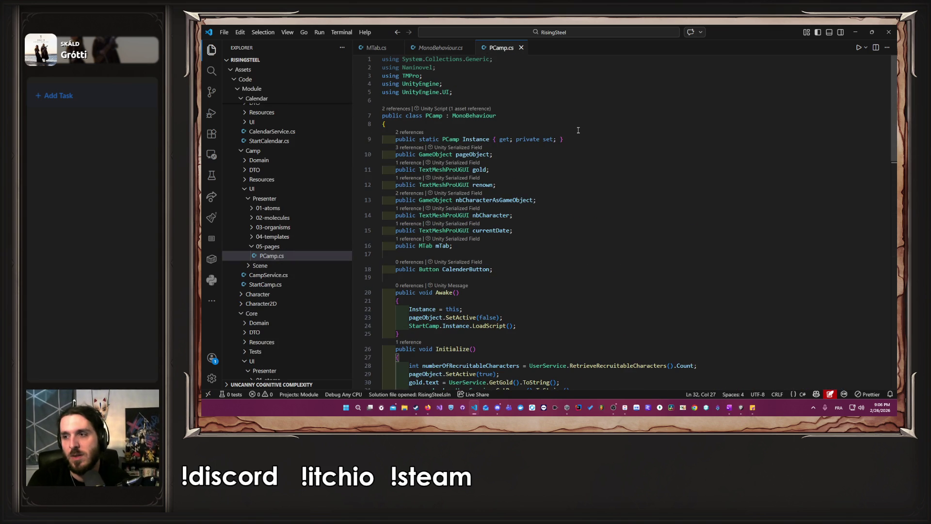
pyautogui.scroll(-5, 568, 133)
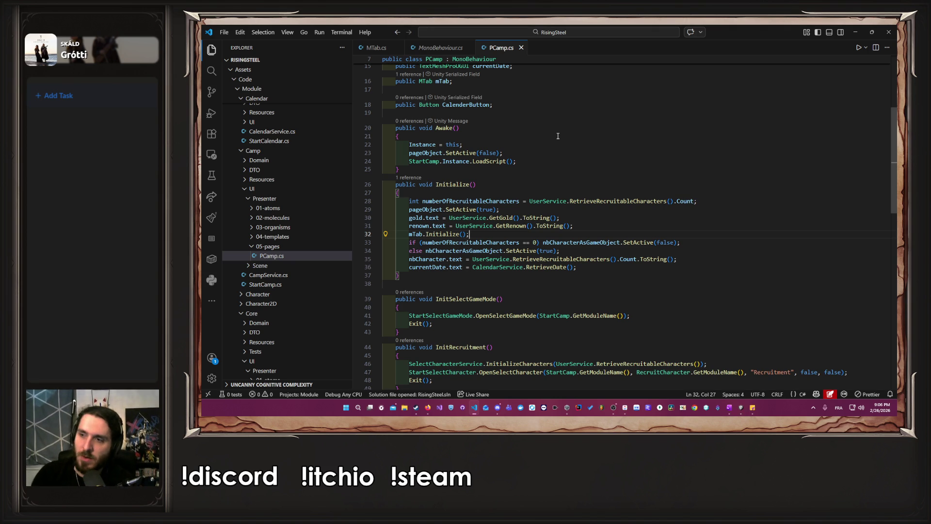
pyautogui.scroll(-8, 558, 136)
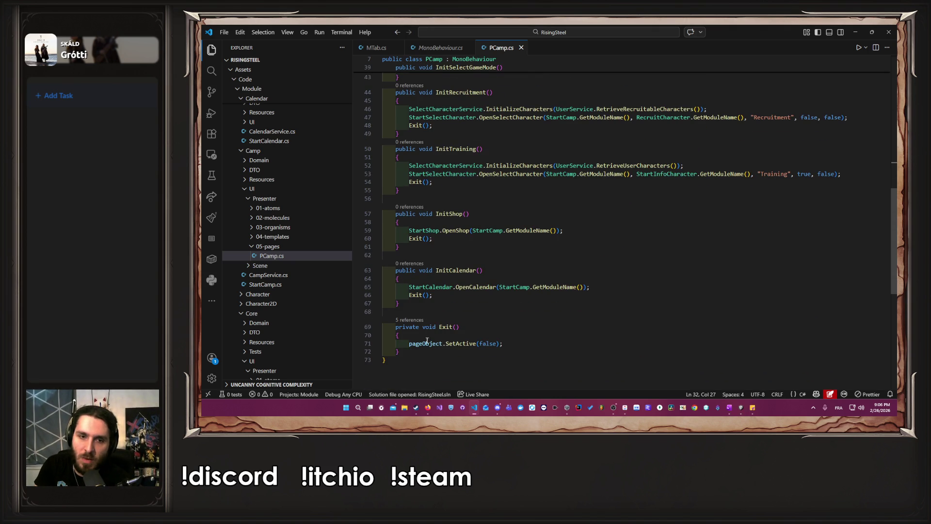
pyautogui.moveTo(427, 341); pyautogui.dragTo(503, 343)
pyautogui.click(513, 344)
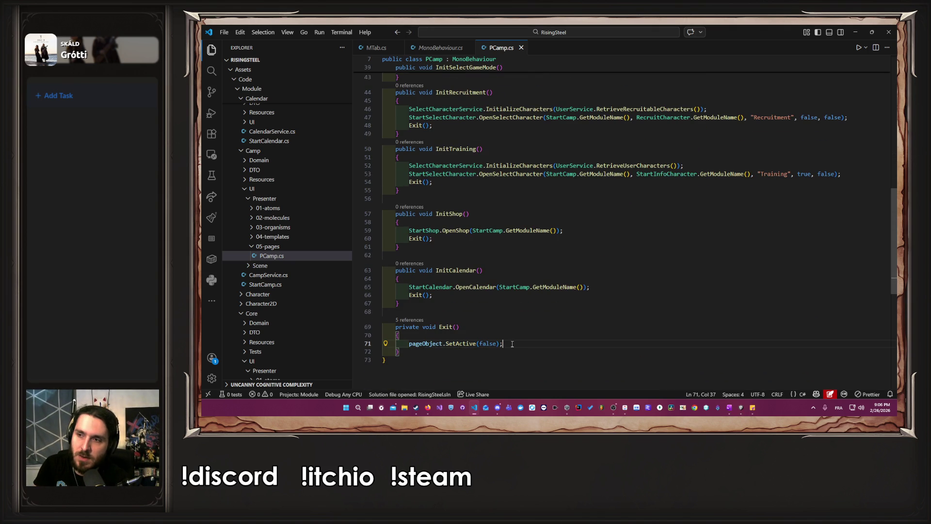
pyautogui.scroll(12, 512, 343)
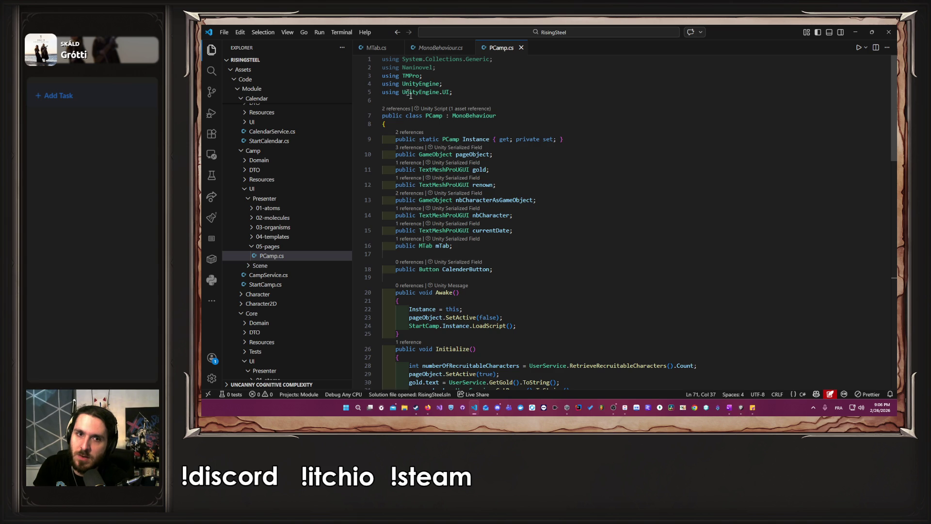
pyautogui.scroll(-2, 485, 155)
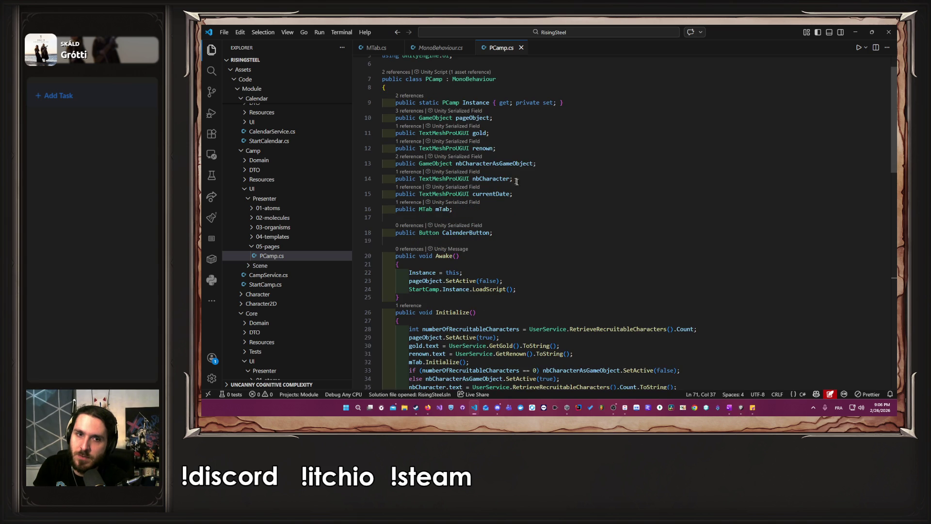
# Look over the mTab field, then jump from Exit's pageObject to its declaration
pyautogui.moveTo(542, 209); pyautogui.dragTo(374, 208)
pyautogui.click(554, 215)
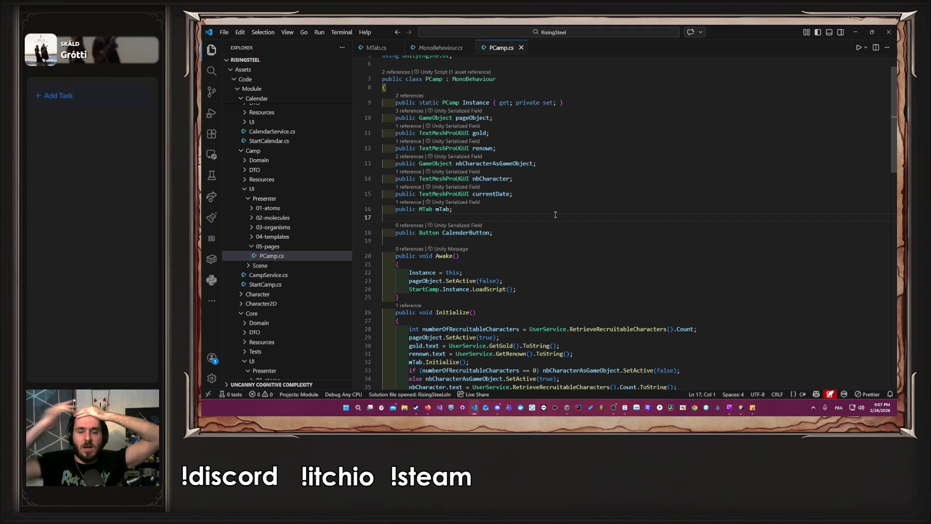
pyautogui.scroll(-15, 554, 214)
pyautogui.scroll(5, 511, 222)
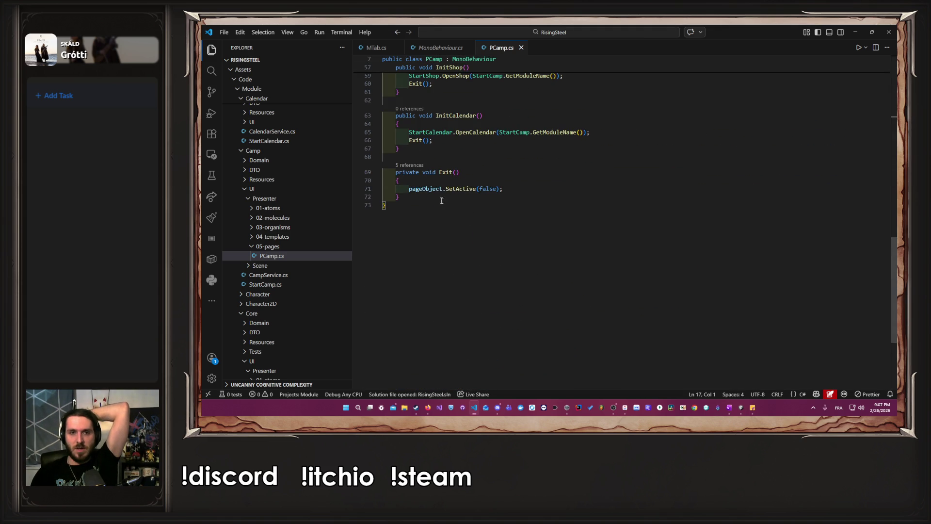
pyautogui.click(429, 194)
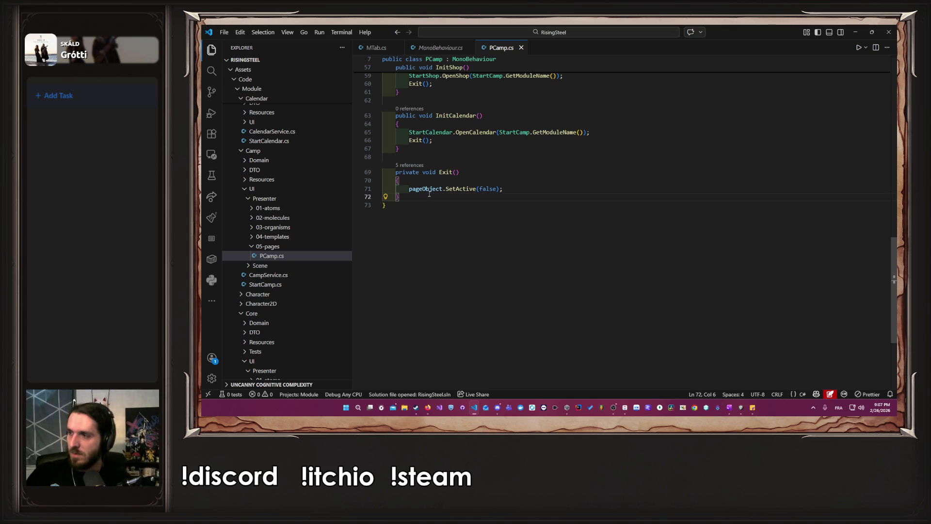
pyautogui.click(431, 188)
pyautogui.press('F12')
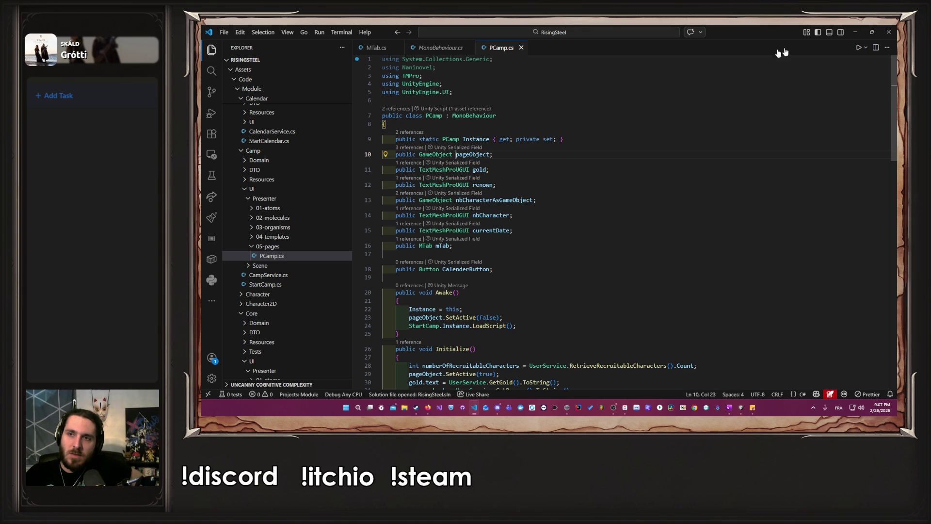
# Stop play mode in Unity and return to PCamp.cs at the renown field line
pyautogui.click(855, 32)
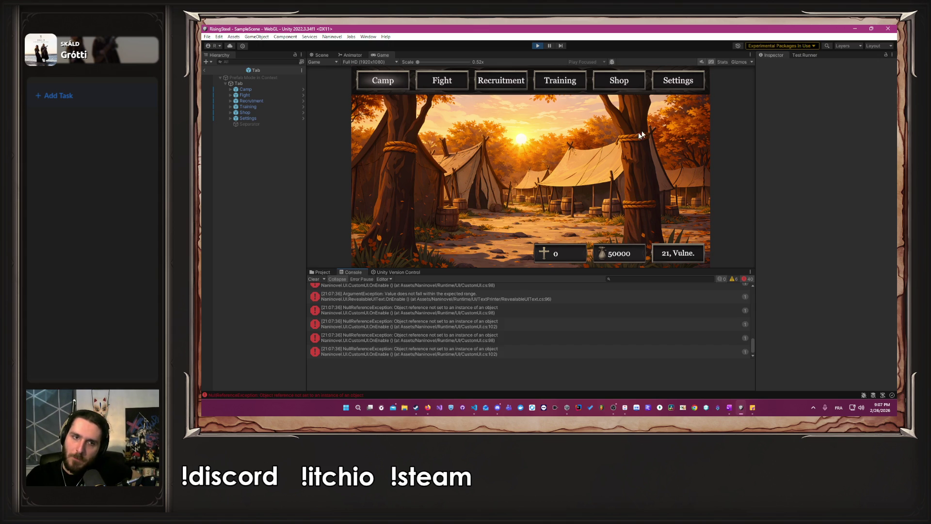
pyautogui.click(537, 46)
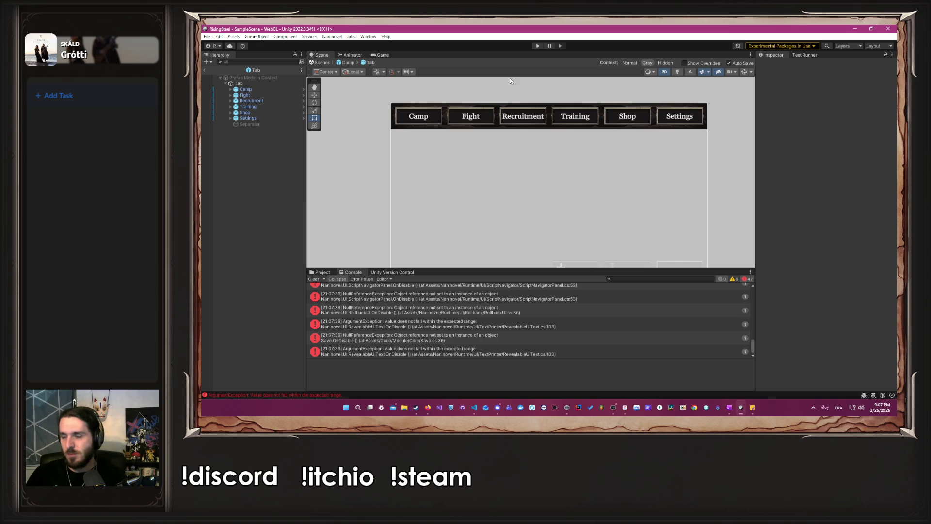
pyautogui.hotkey('alt', 'Tab')
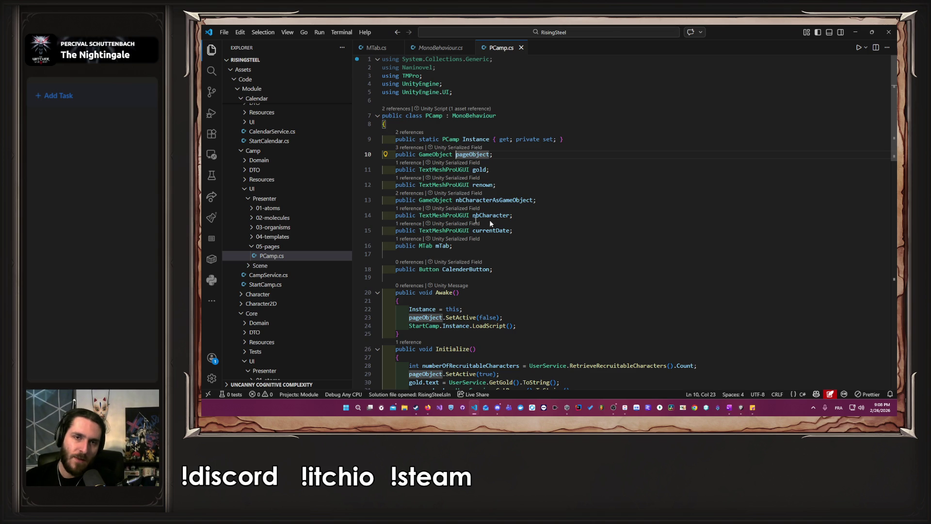
pyautogui.click(635, 177)
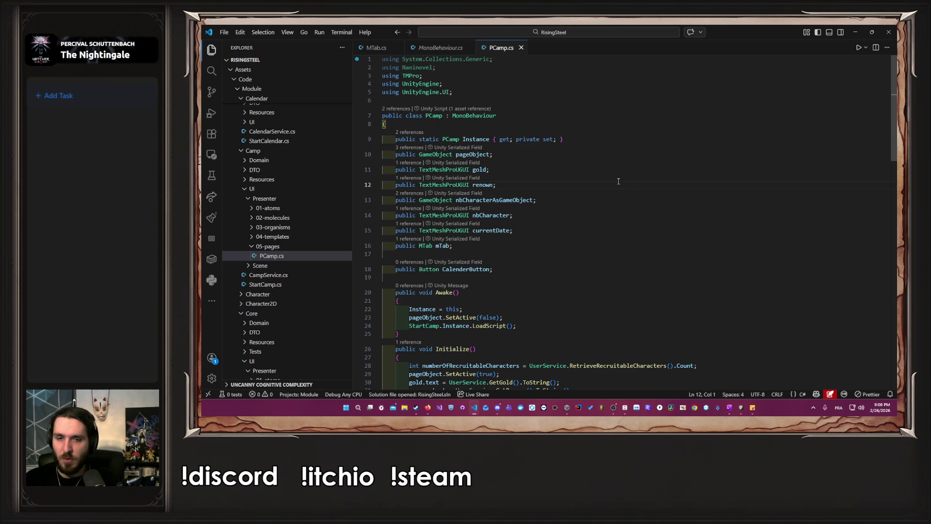
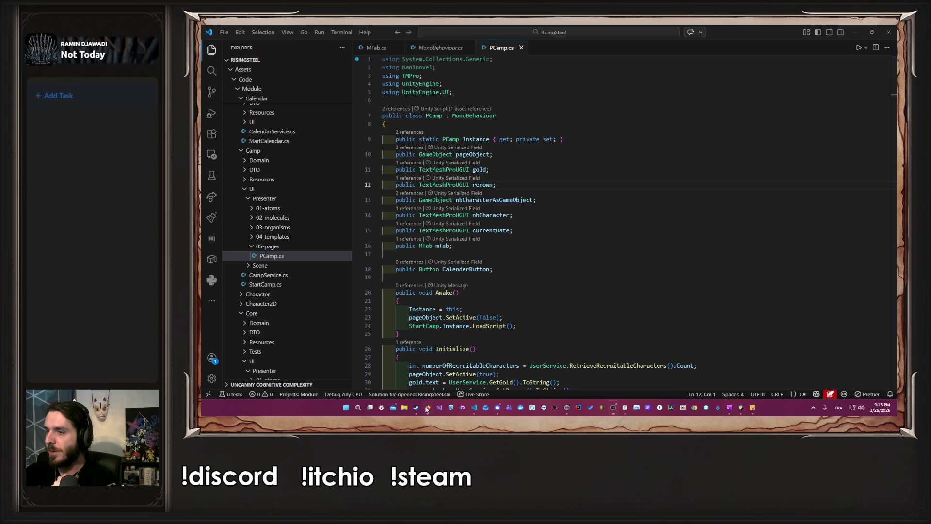
# Clear Unity's console errors, exit the Tab prefab back to the Camp scene, and return to VS Code
pyautogui.click(741, 407)
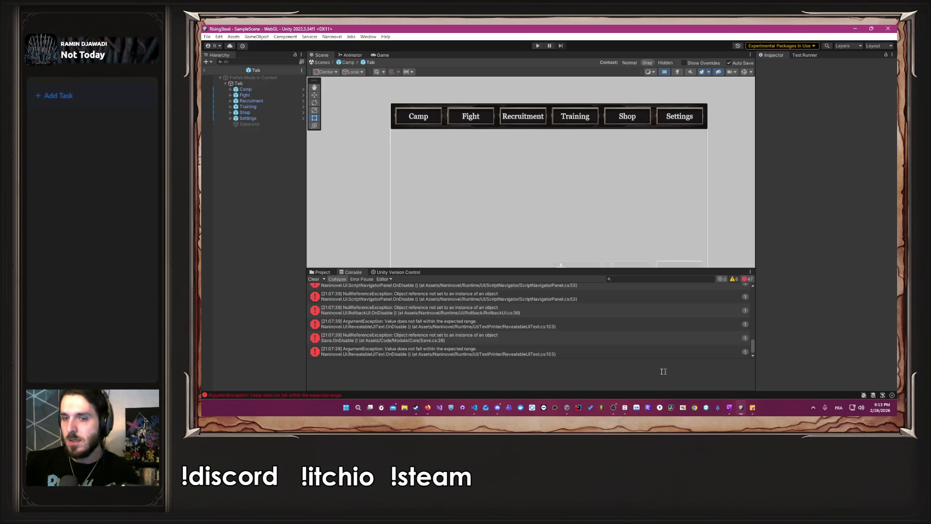
pyautogui.click(314, 280)
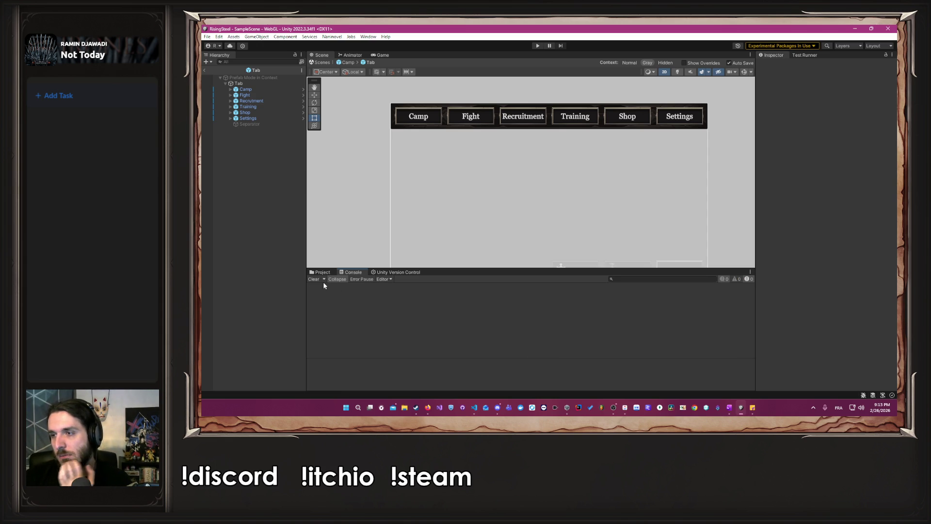
pyautogui.click(348, 62)
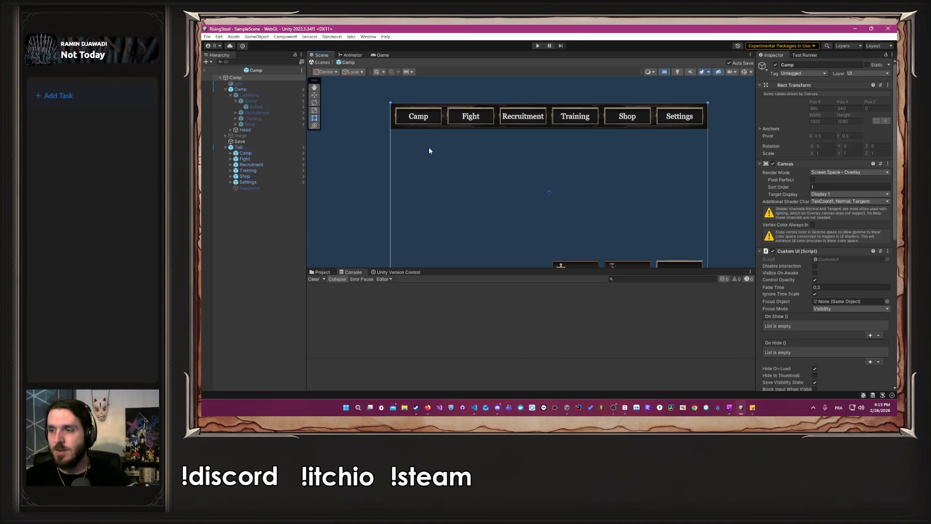
pyautogui.hotkey('alt', 'Tab')
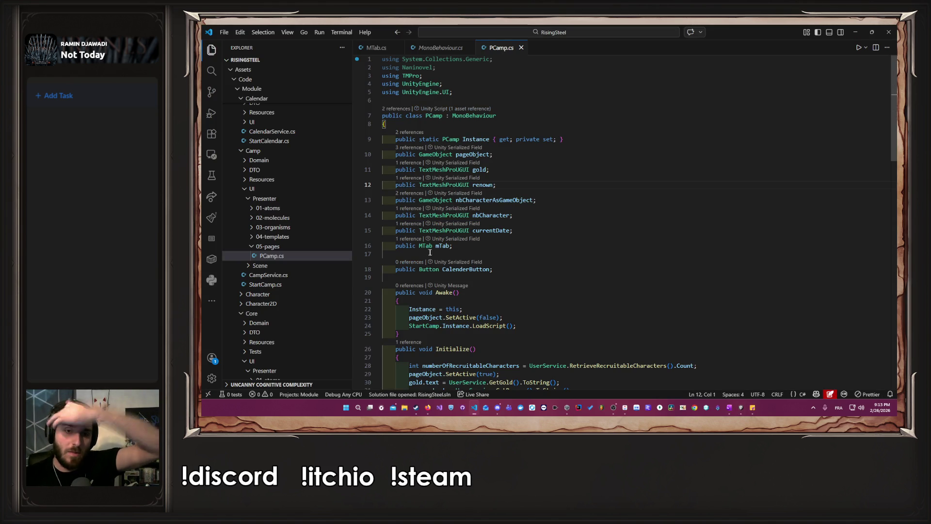
# Copy PCamp.cs into the 04-templates folder and rename the copy to TCamp.cs
pyautogui.scroll(-1, 456, 258)
pyautogui.scroll(-3, 455, 258)
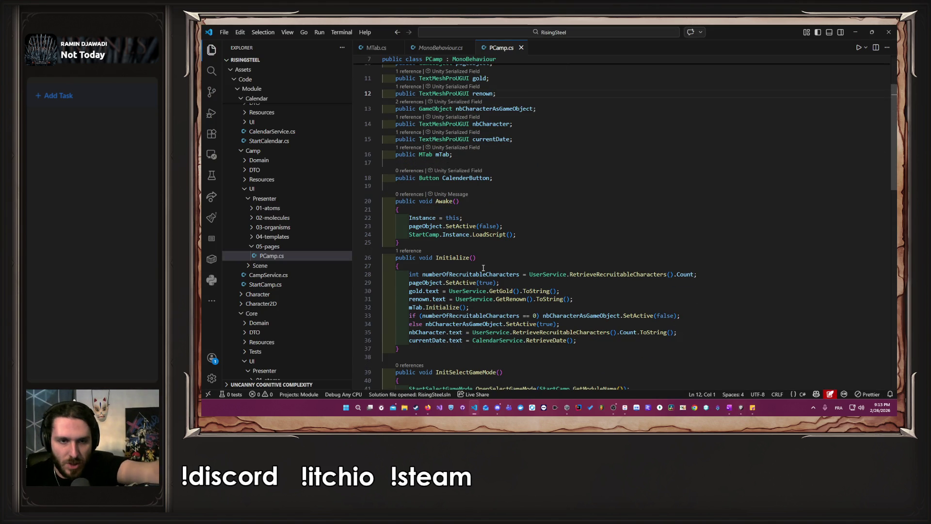
pyautogui.scroll(5, 483, 268)
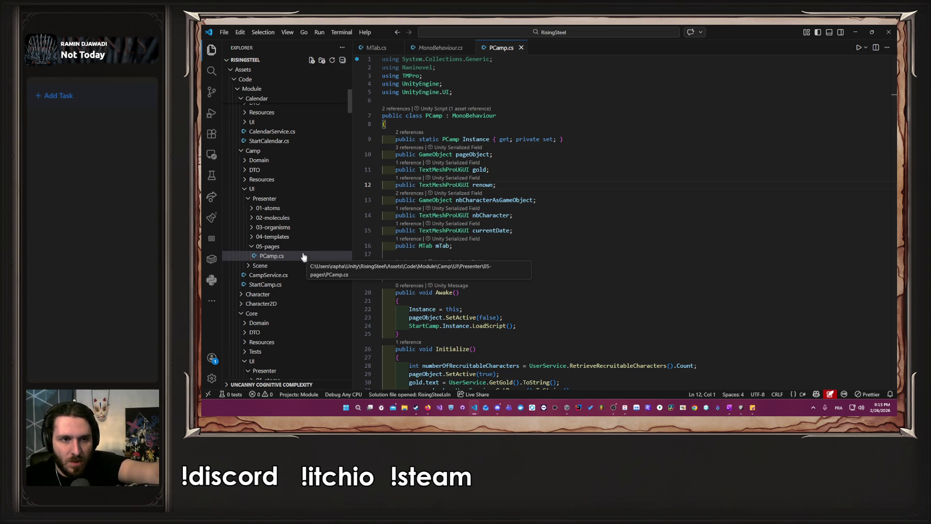
pyautogui.click(300, 237)
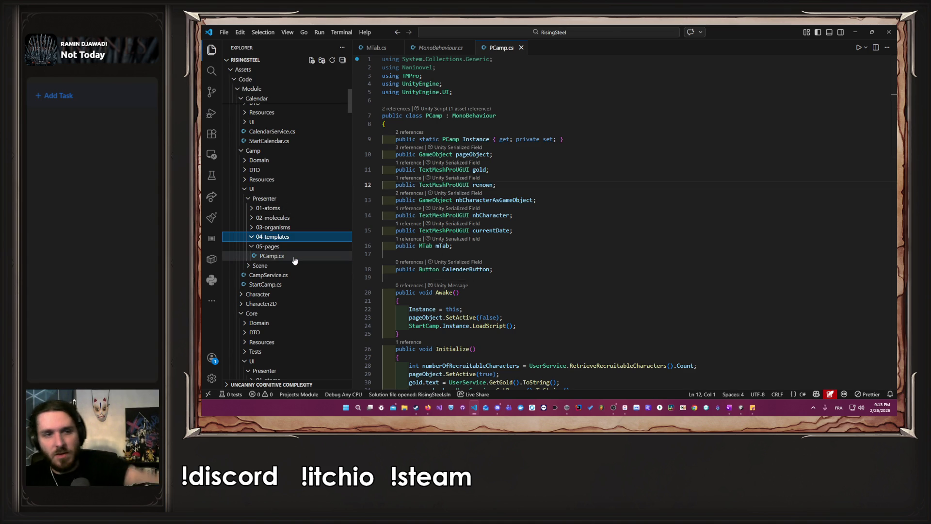
pyautogui.click(293, 259)
pyautogui.moveTo(293, 259); pyautogui.dragTo(302, 240)
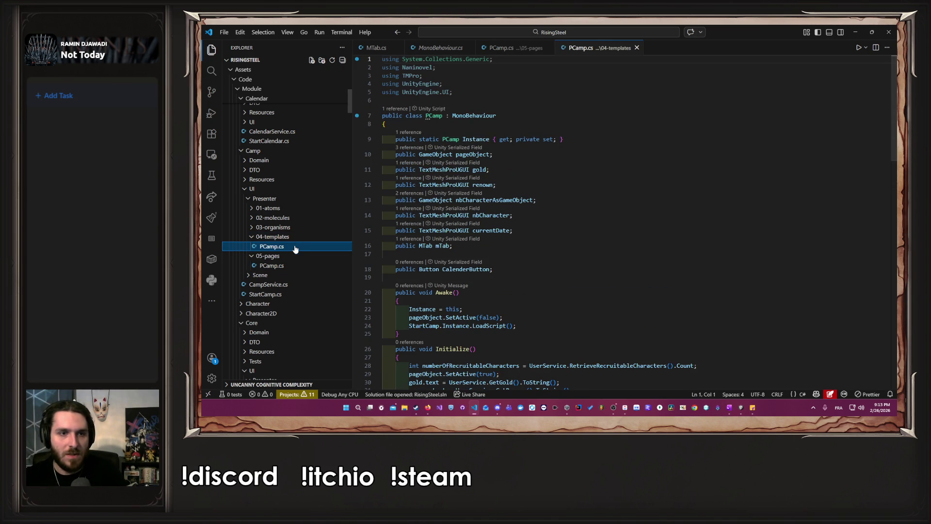
pyautogui.rightClick(295, 247)
pyautogui.click(345, 379)
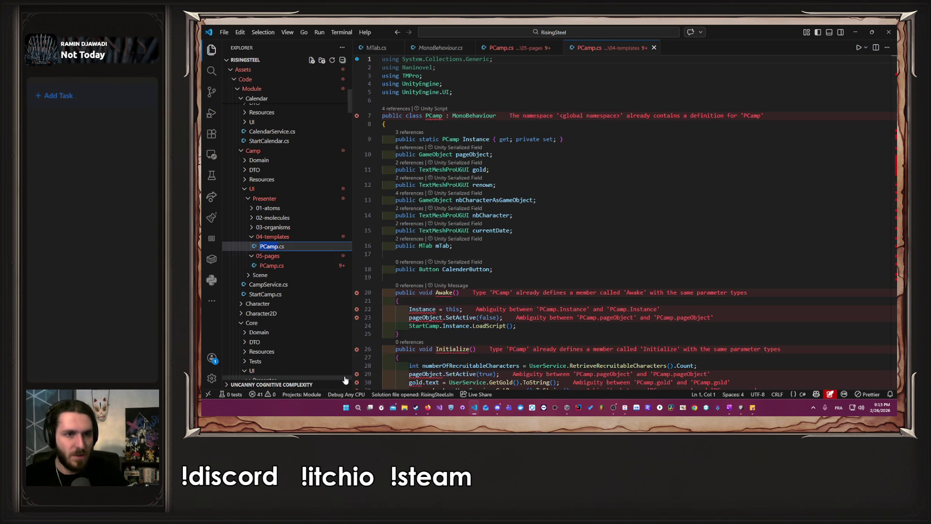
pyautogui.press('Return')
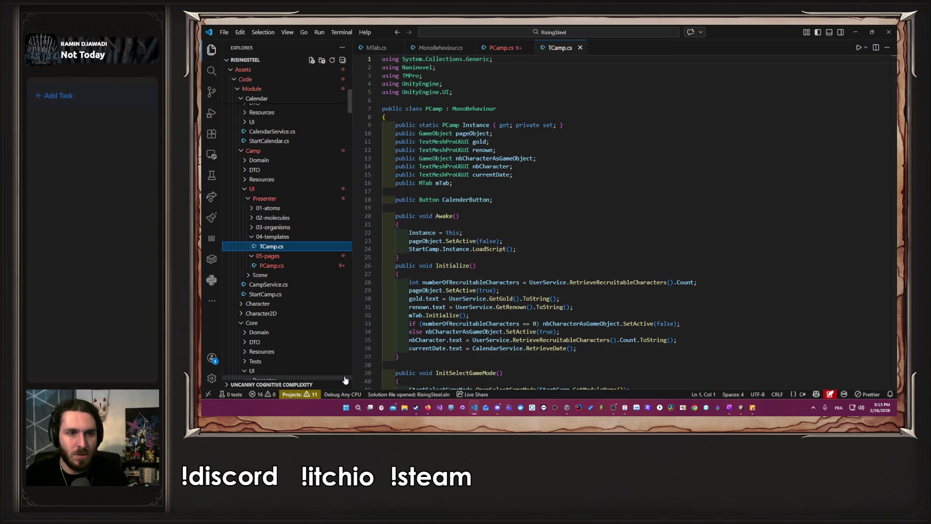
# Rename the class to TCamp, delete its copied members from line 9 onward, and save
pyautogui.doubleClick(433, 108)
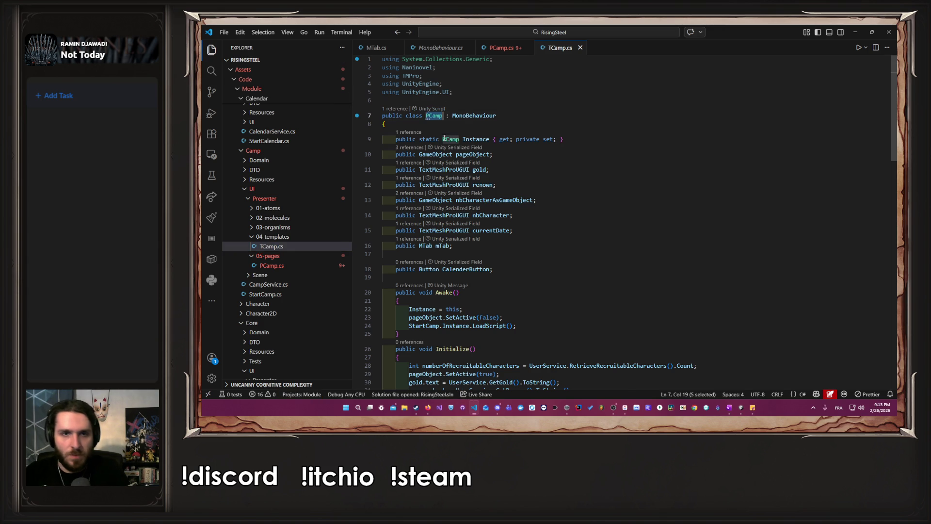
pyautogui.write('TCamp')
pyautogui.hotkey('ctrl', 's')
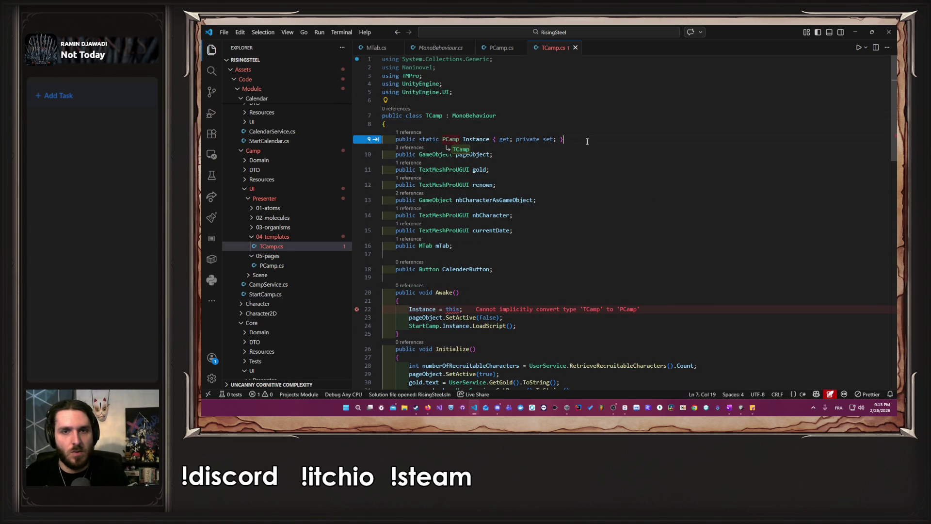
pyautogui.moveTo(587, 142)
pyautogui.mouseDown()
pyautogui.moveTo(363, 128)
pyautogui.moveTo(395, 141)
pyautogui.moveTo(395, 182)
pyautogui.moveTo(449, 146)
pyautogui.mouseUp()
pyautogui.hotkey('alt', 'Left')
pyautogui.press('BackSpace')
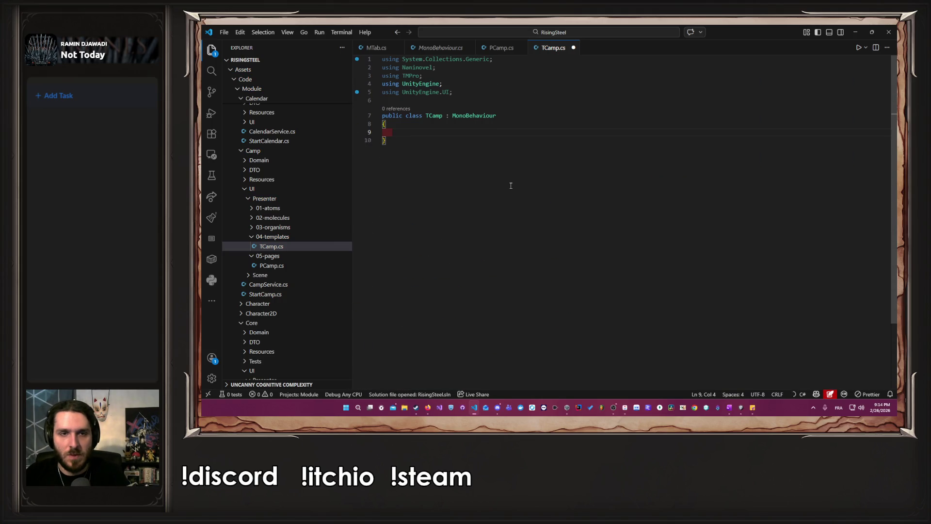
pyautogui.hotkey('ctrl', 's')
pyautogui.click(510, 131)
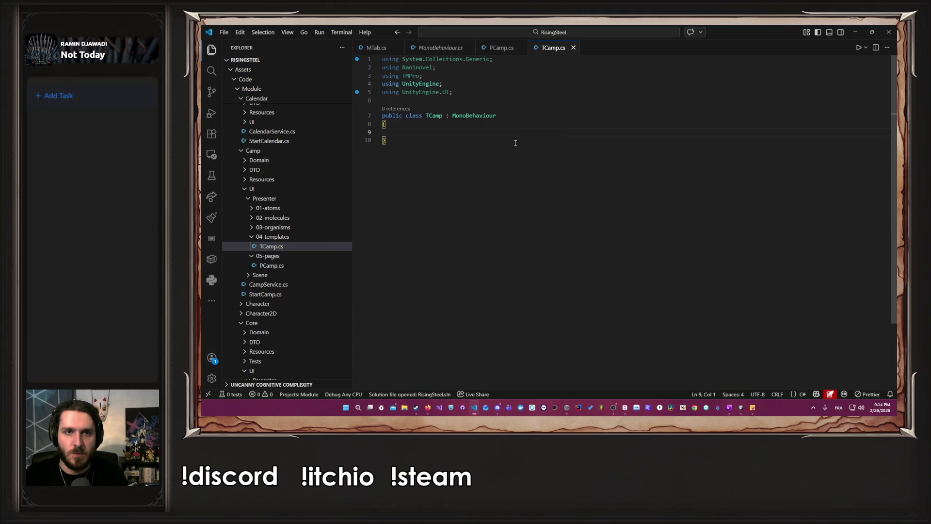
pyautogui.press('Tab')
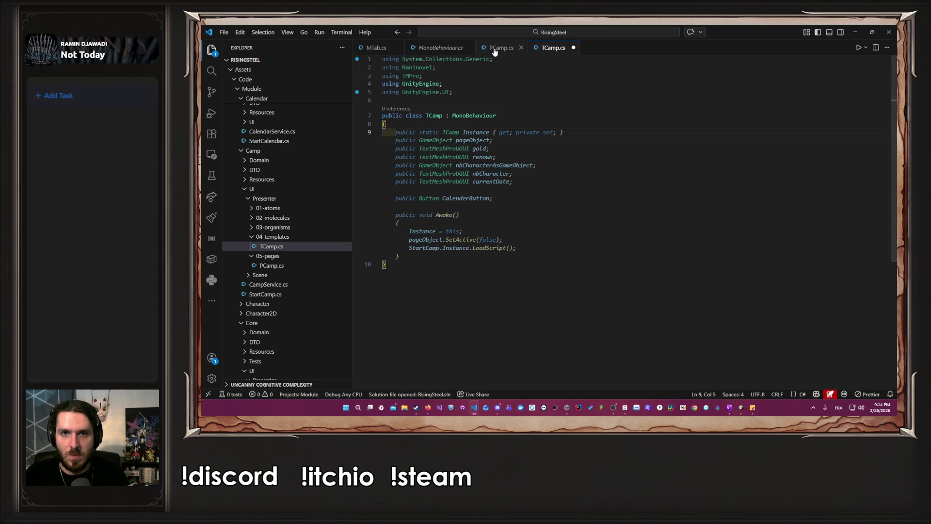
# Move the pageObject, gold and renown fields from PCamp into TCamp and save
pyautogui.hotkey('ctrl', 'Tab')
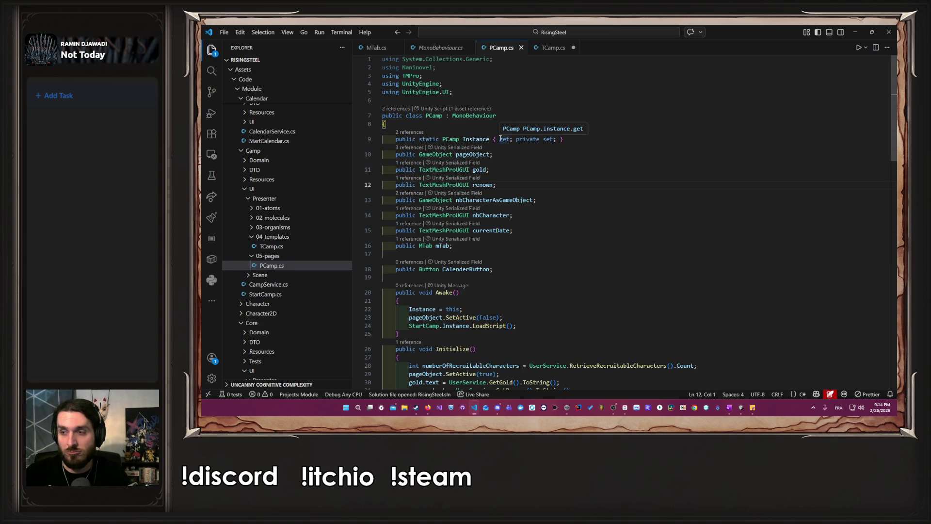
pyautogui.click(504, 154)
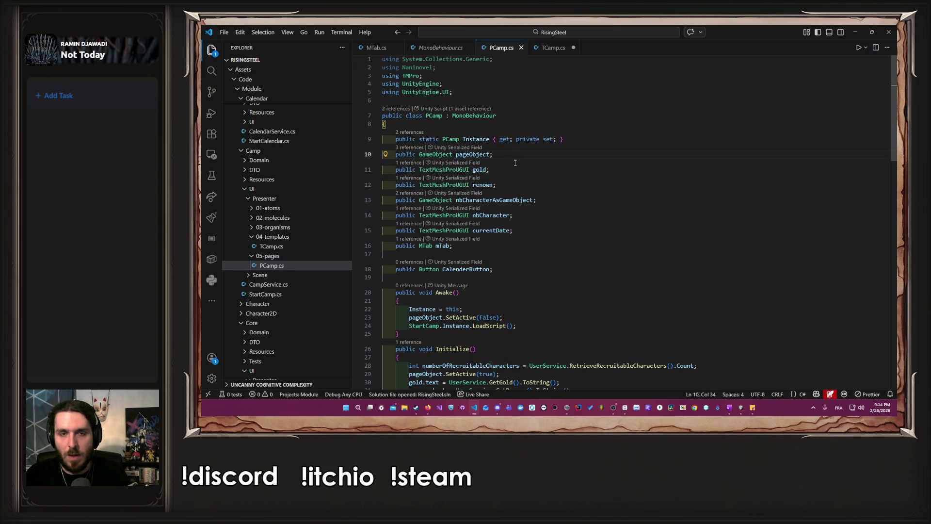
pyautogui.click(474, 169)
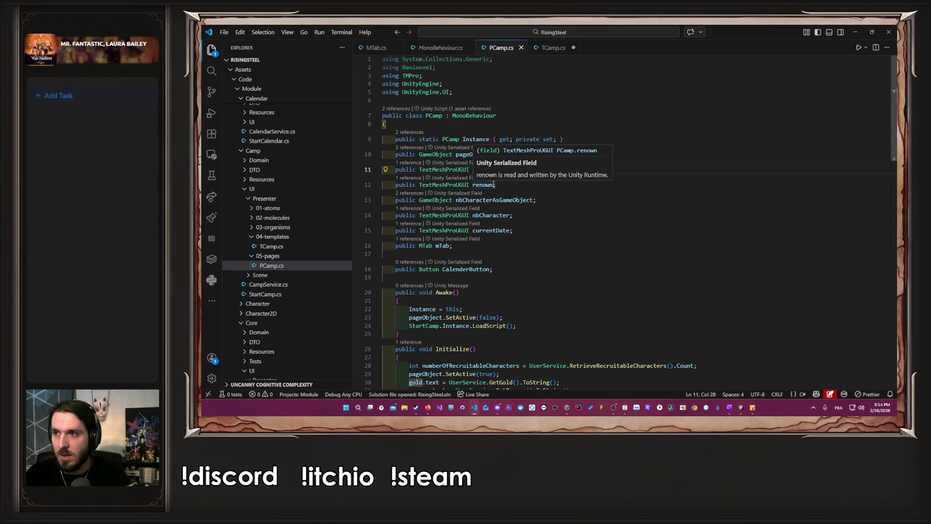
pyautogui.click(550, 201)
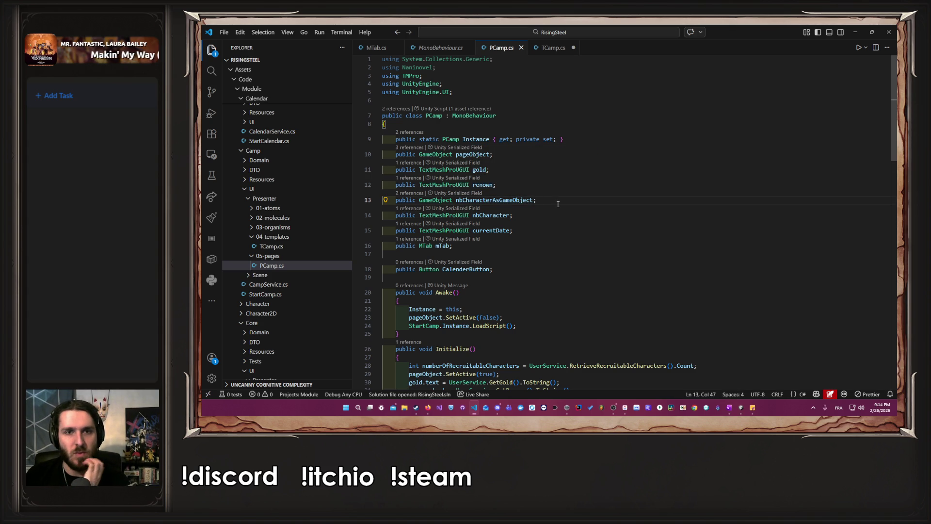
pyautogui.moveTo(521, 185); pyautogui.dragTo(370, 169)
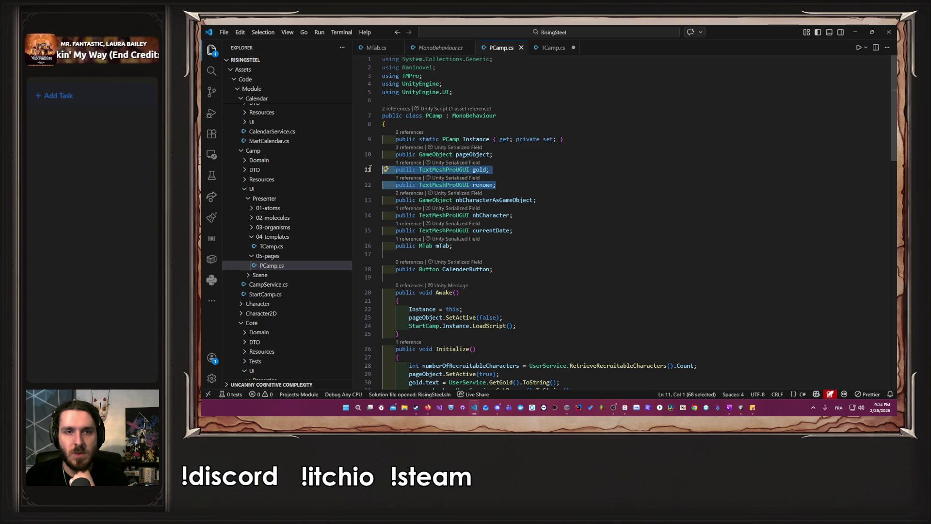
pyautogui.click(504, 184)
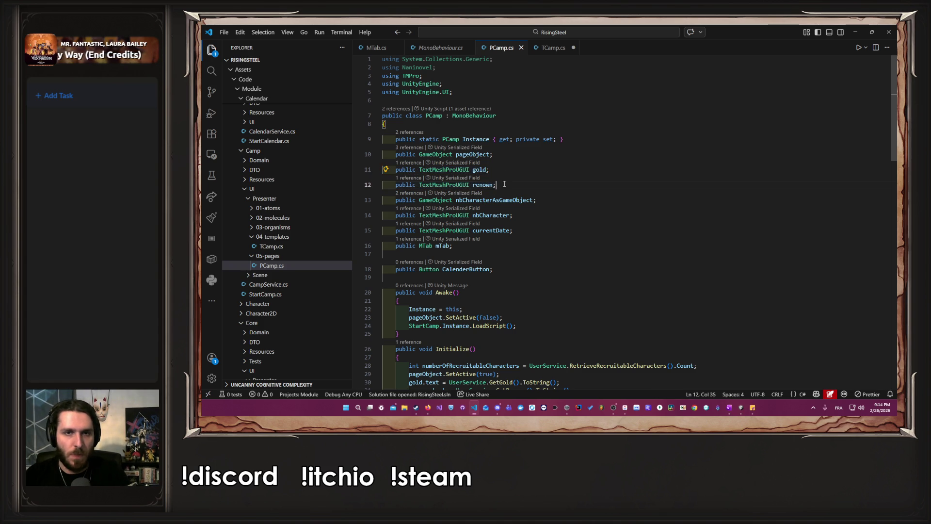
pyautogui.moveTo(497, 185); pyautogui.dragTo(377, 154)
pyautogui.hotkey('ctrl', 'x')
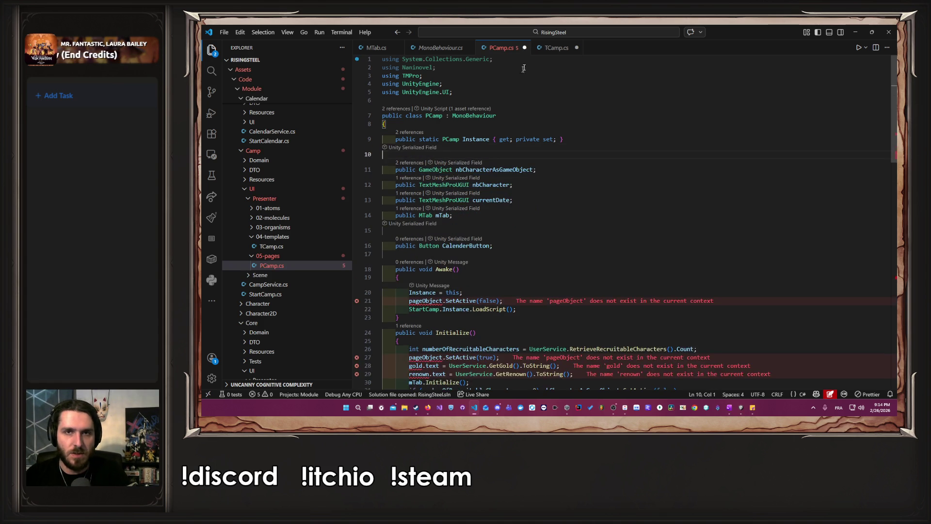
pyautogui.click(553, 47)
pyautogui.hotkey('ctrl', 'v')
pyautogui.hotkey('ctrl', 's')
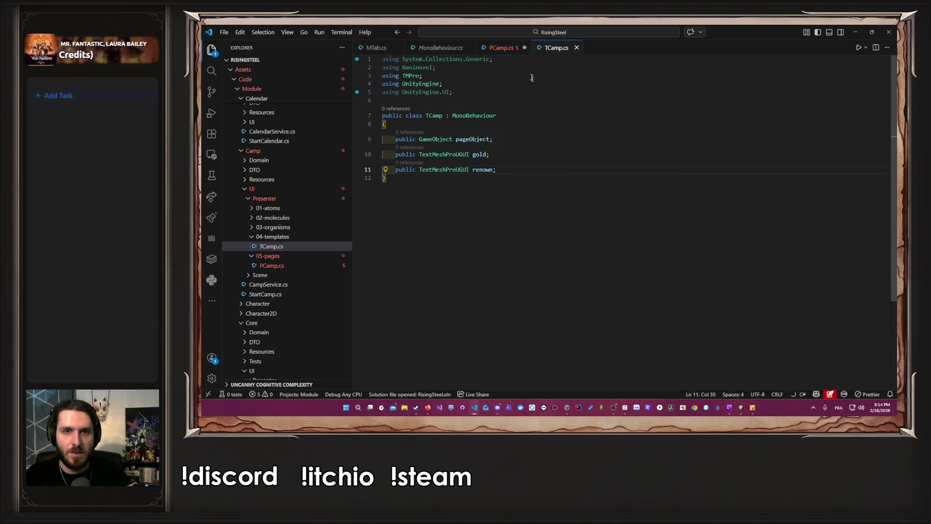
# Add a 'public TCamp tCamp;' field to PCamp and save
pyautogui.click(504, 49)
pyautogui.scroll(-1, 547, 184)
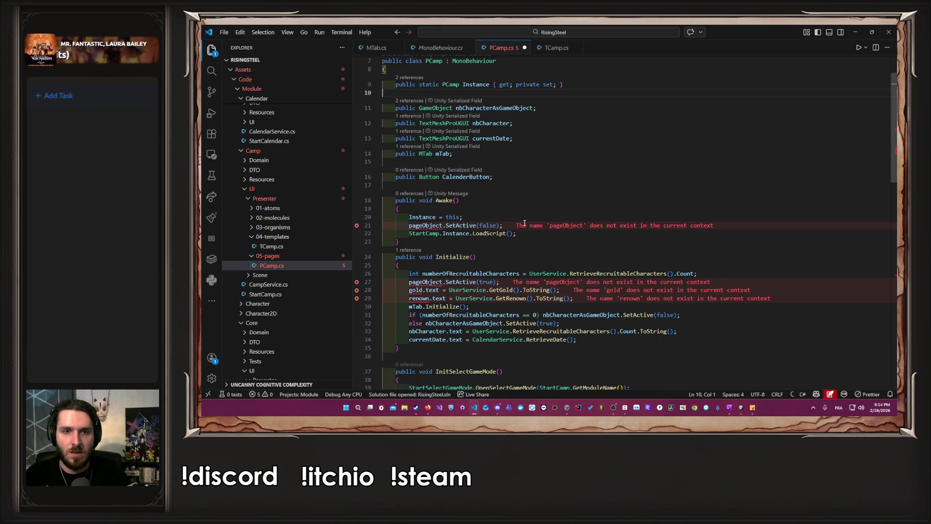
pyautogui.scroll(2, 498, 228)
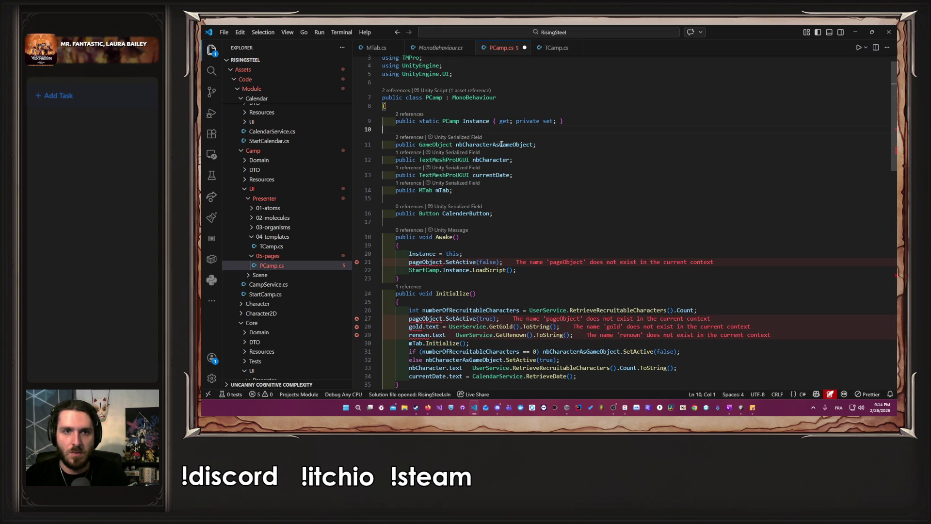
pyautogui.press('Tab')
pyautogui.write('pu')
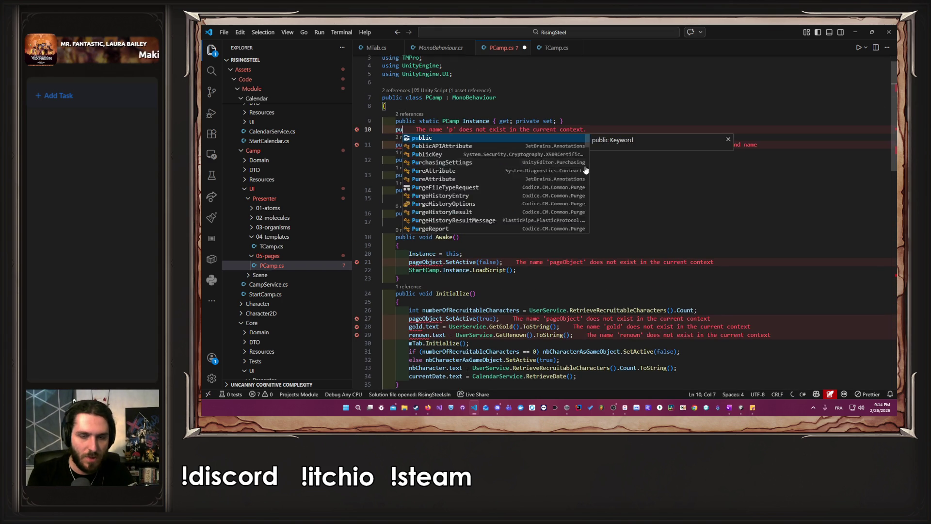
pyautogui.write('blic TCamp tCamp;')
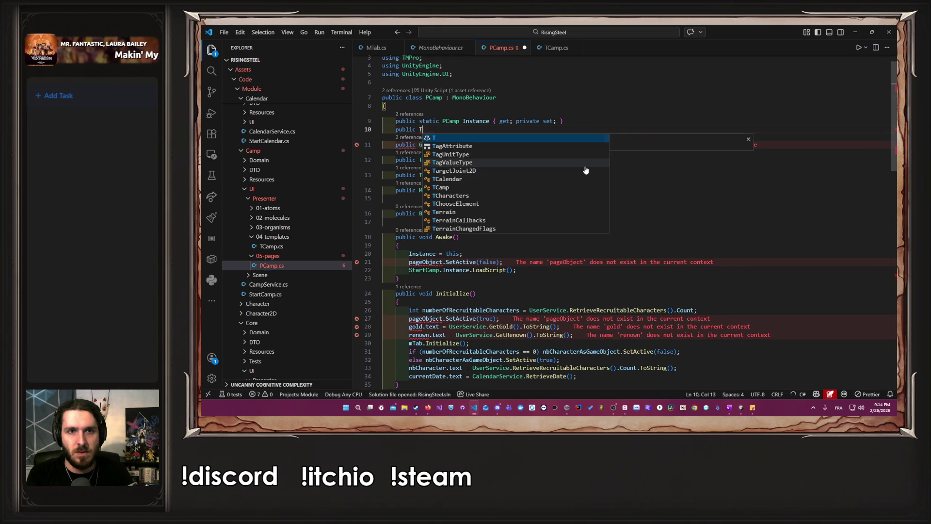
pyautogui.hotkey('ctrl', 's')
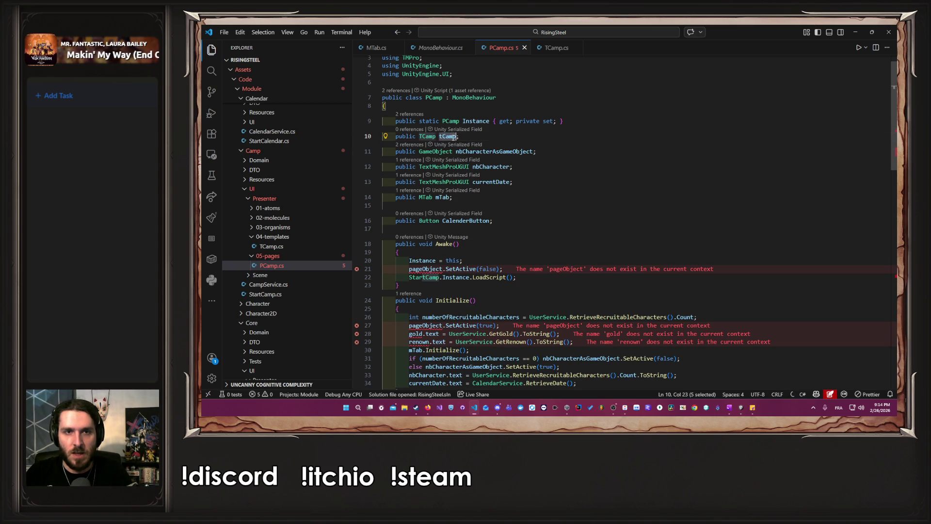
# Call tCamp.Awake from PCamp's Awake and generate the missing Awake method in TCamp
pyautogui.click(492, 262)
pyautogui.press('Return')
pyautogui.write('tCamp')
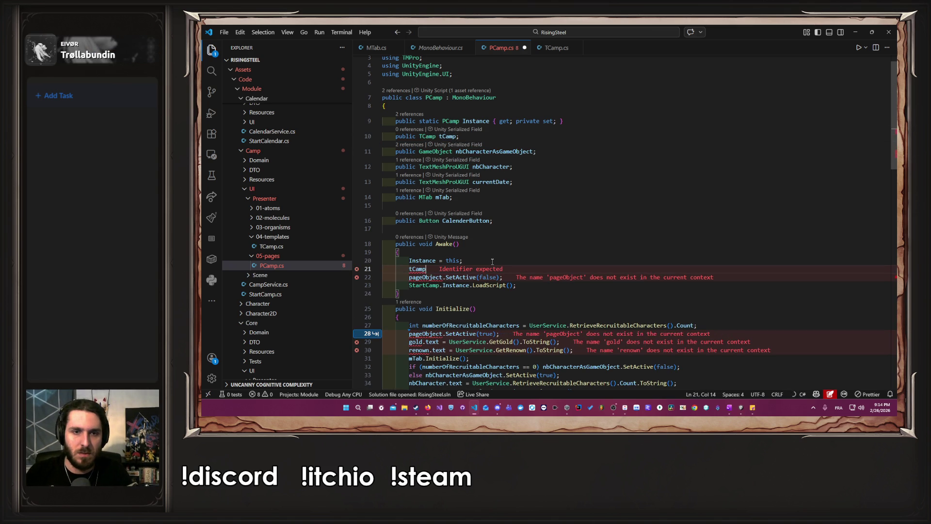
pyautogui.write('.Awake();')
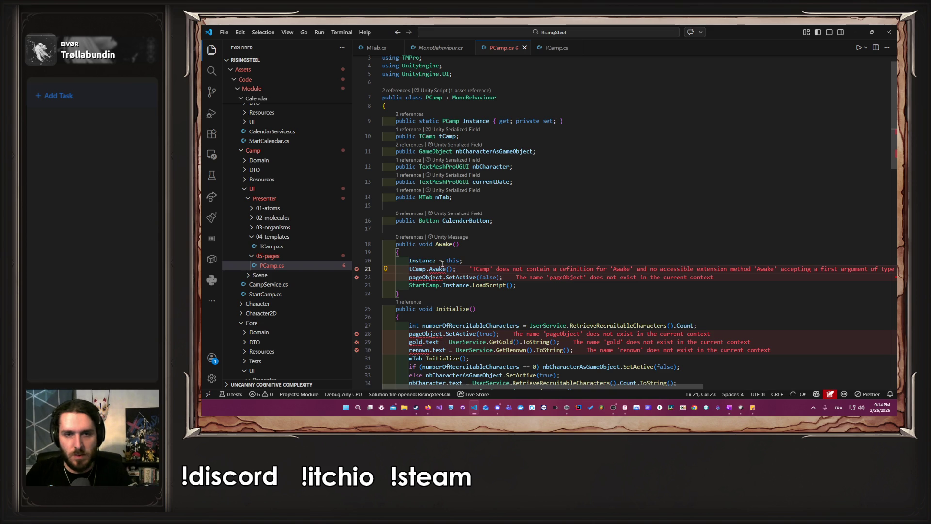
pyautogui.moveTo(438, 269)
pyautogui.click(514, 262)
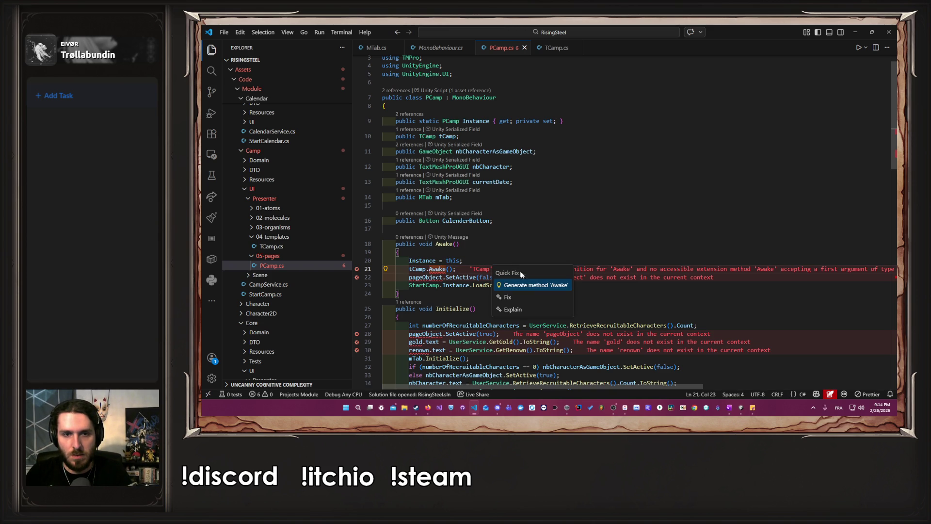
pyautogui.click(528, 286)
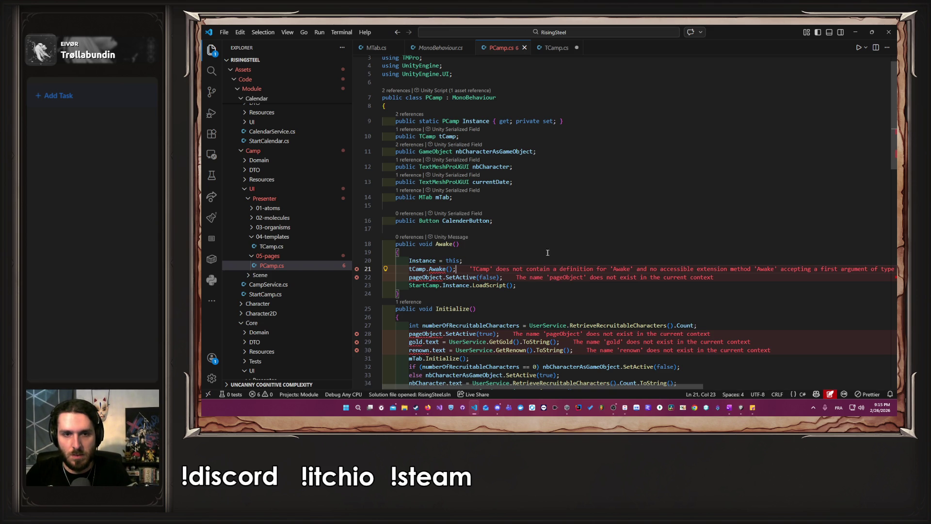
pyautogui.keyDown('ctrl'); pyautogui.click(436, 269); pyautogui.keyUp('ctrl')
pyautogui.hotkey('ctrl', 's')
# Move pageObject.SetActive(false) from PCamp's Awake into TCamp's Awake, replacing the throw placeholder
pyautogui.hotkey('alt', 'Left')
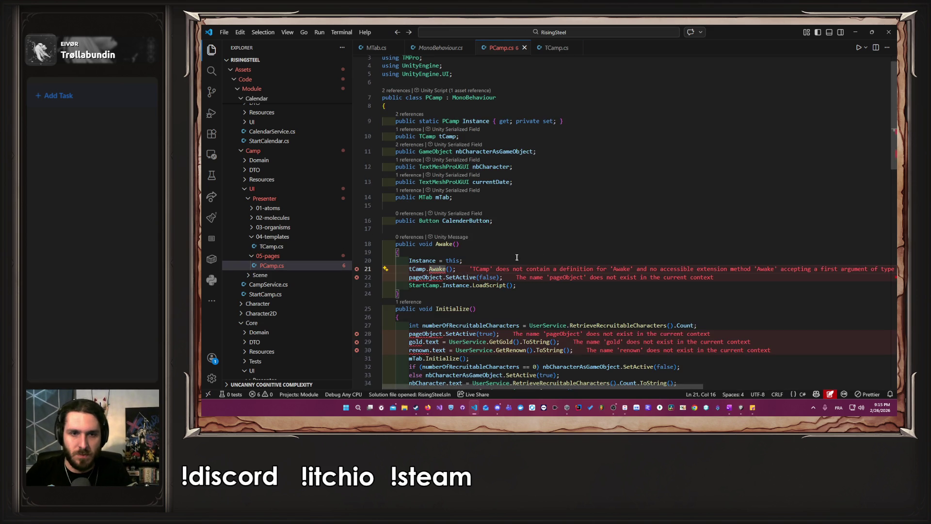
pyautogui.moveTo(504, 278); pyautogui.dragTo(410, 277)
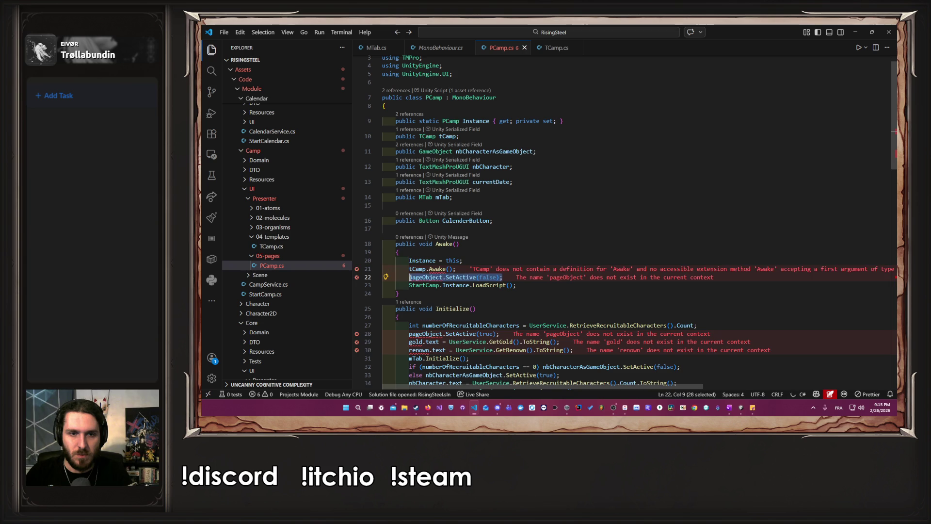
pyautogui.press('BackSpace')
pyautogui.press('BackSpace')
pyautogui.press('BackSpace')
pyautogui.press('BackSpace')
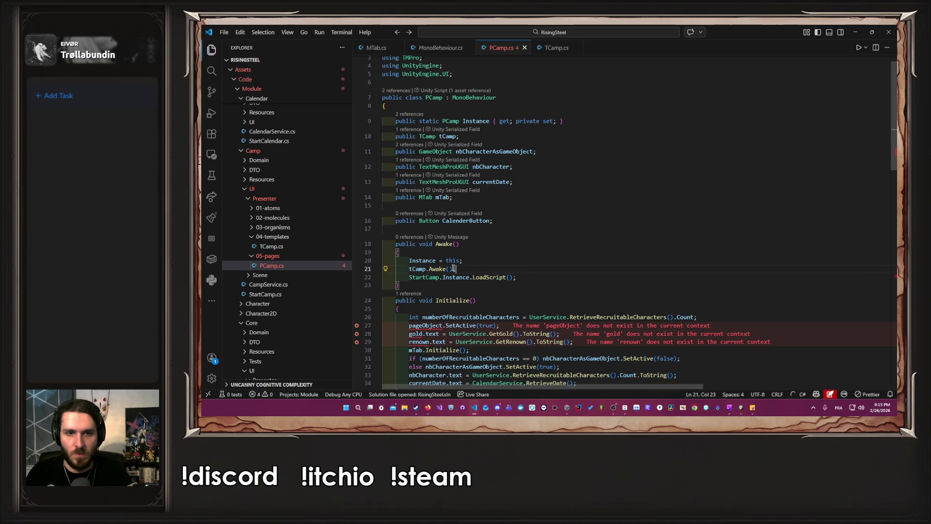
pyautogui.keyDown('ctrl'); pyautogui.click(438, 269); pyautogui.keyUp('ctrl')
pyautogui.moveTo(534, 217)
pyautogui.mouseDown()
pyautogui.moveTo(395, 218)
pyautogui.moveTo(409, 218)
pyautogui.mouseUp()
pyautogui.hotkey('ctrl', 'v')
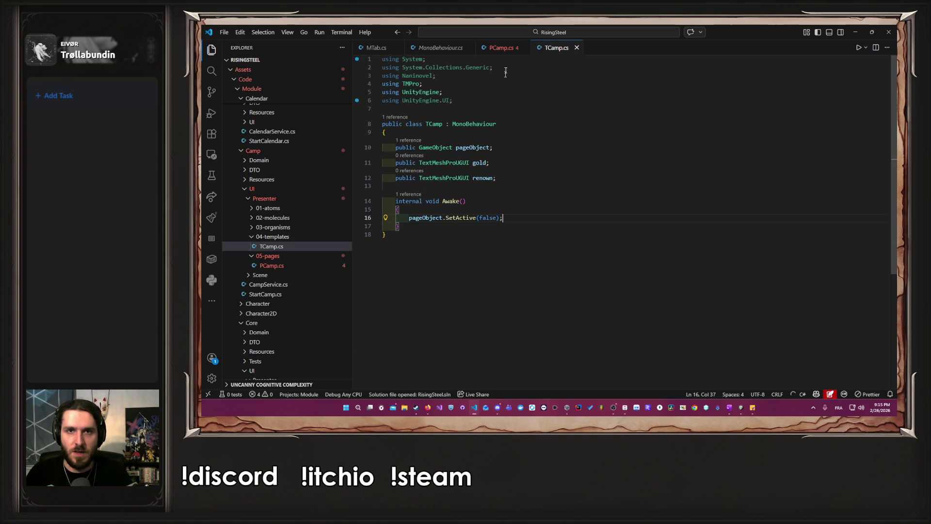
pyautogui.hotkey('ctrl', 's')
pyautogui.hotkey('alt', 'Left')
pyautogui.scroll(-2, 550, 324)
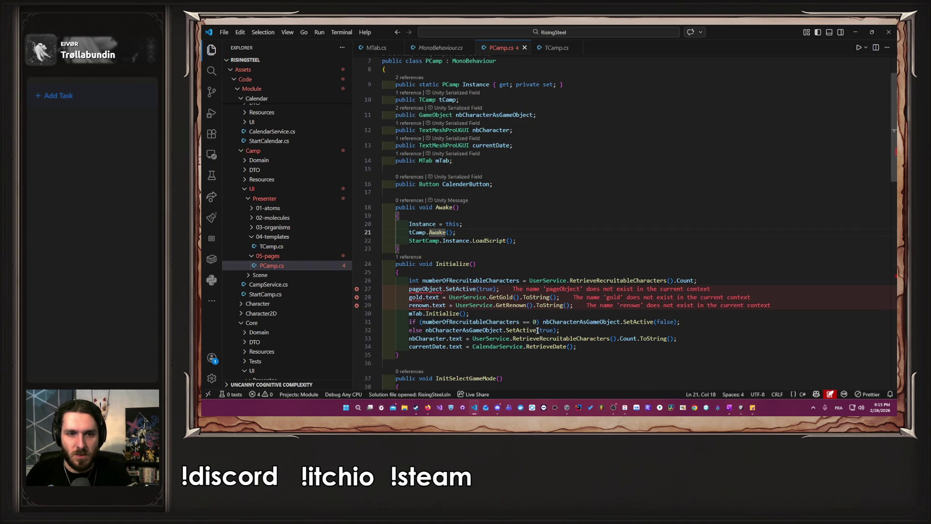
# Add a tCamp.Initialize(); call inside PCamp's Initialize method
pyautogui.click(455, 263)
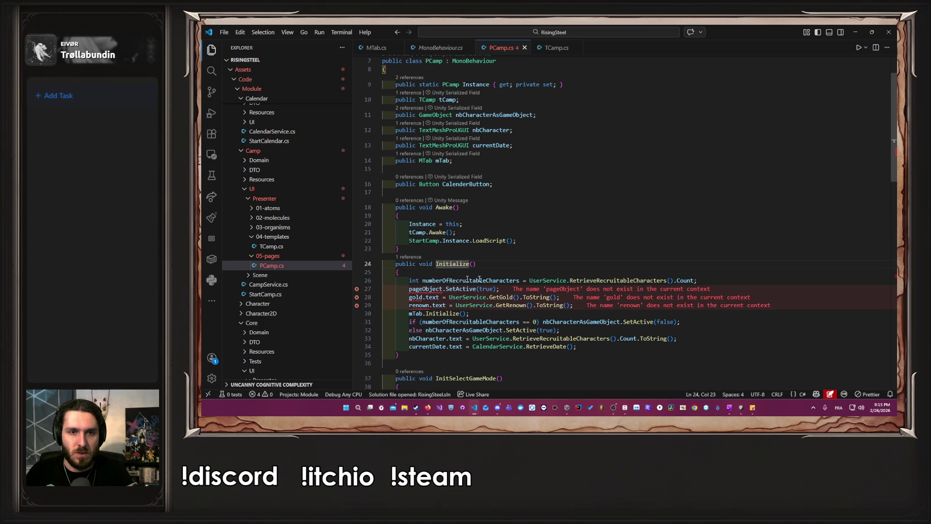
pyautogui.click(705, 281)
pyautogui.press('Return')
pyautogui.write('t')
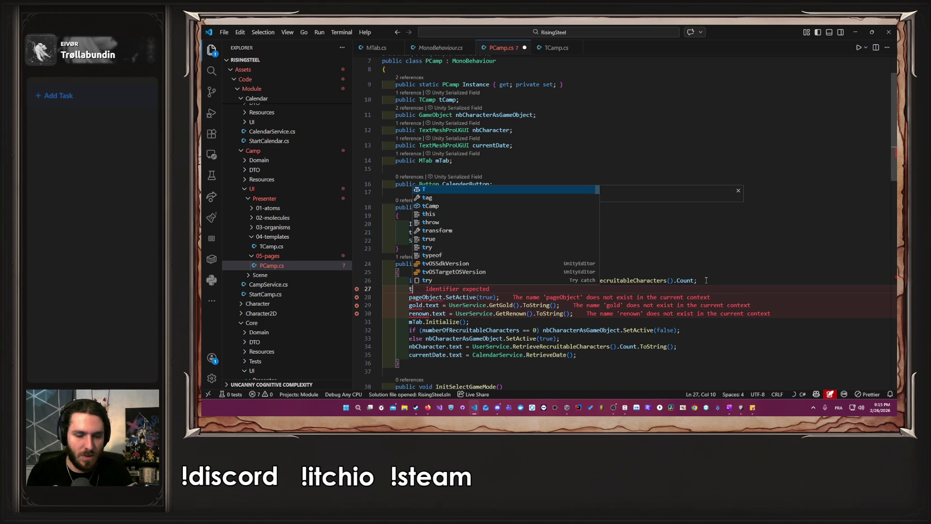
pyautogui.write('cam')
pyautogui.press('Tab')
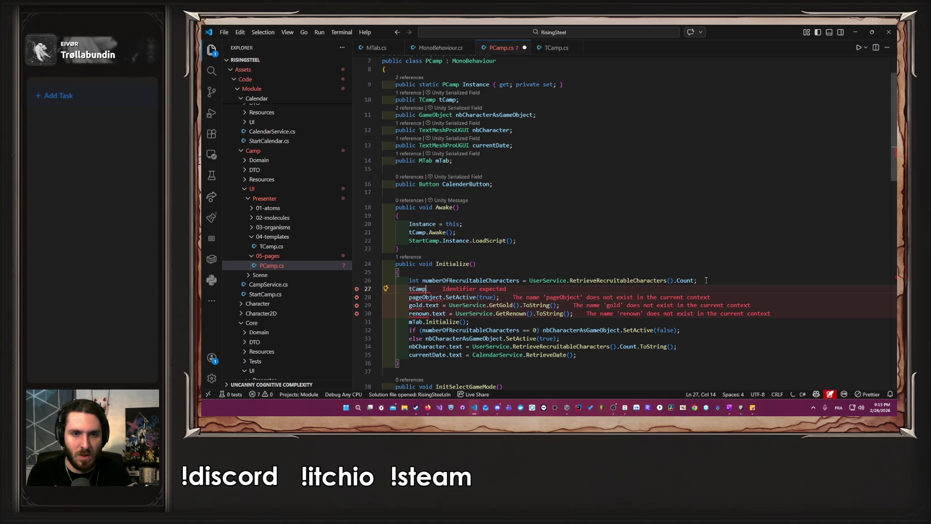
pyautogui.write('.Ini')
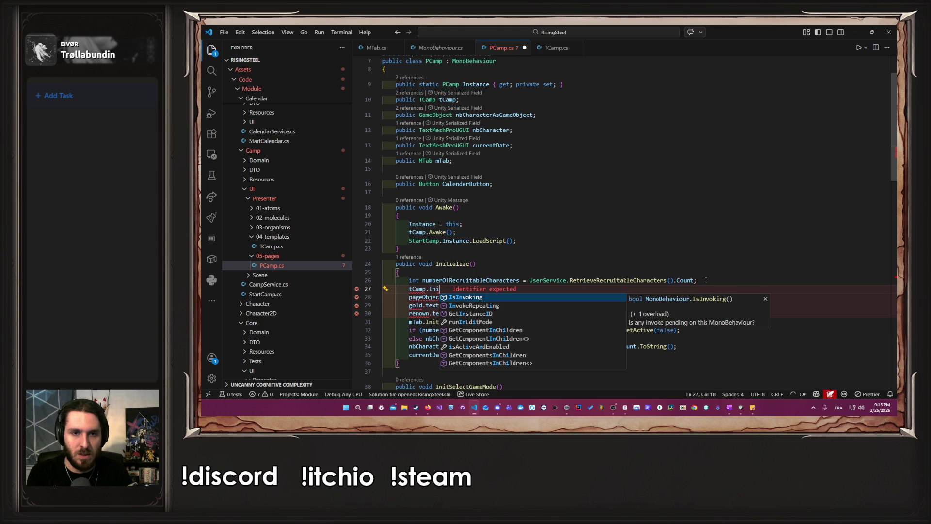
pyautogui.write('tialize();')
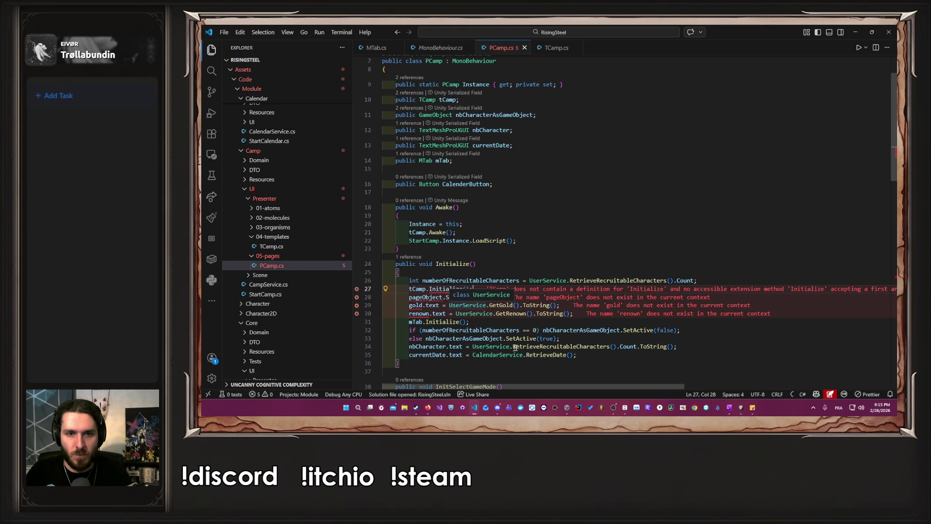
# Pass UserService.GetGold() and UserService.GetRenown() as the call's arguments and save PCamp.cs
pyautogui.click(585, 315)
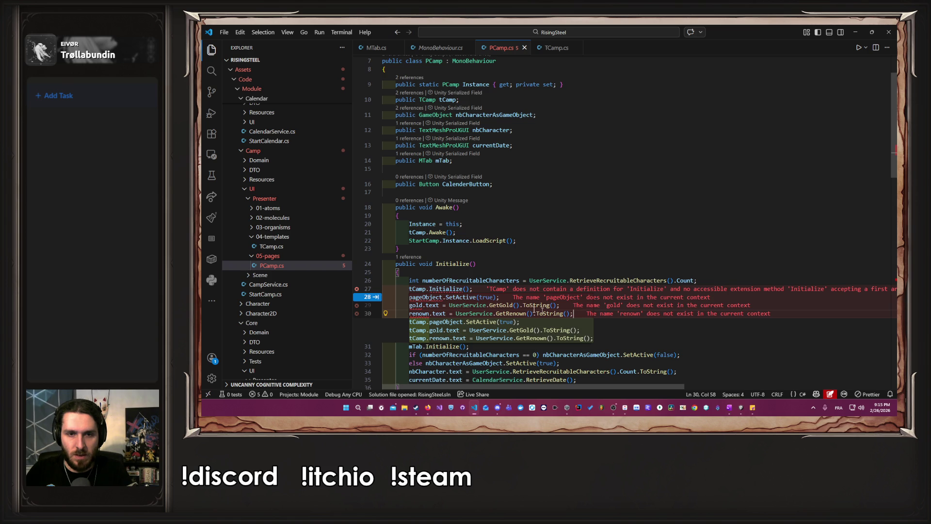
pyautogui.click(466, 289)
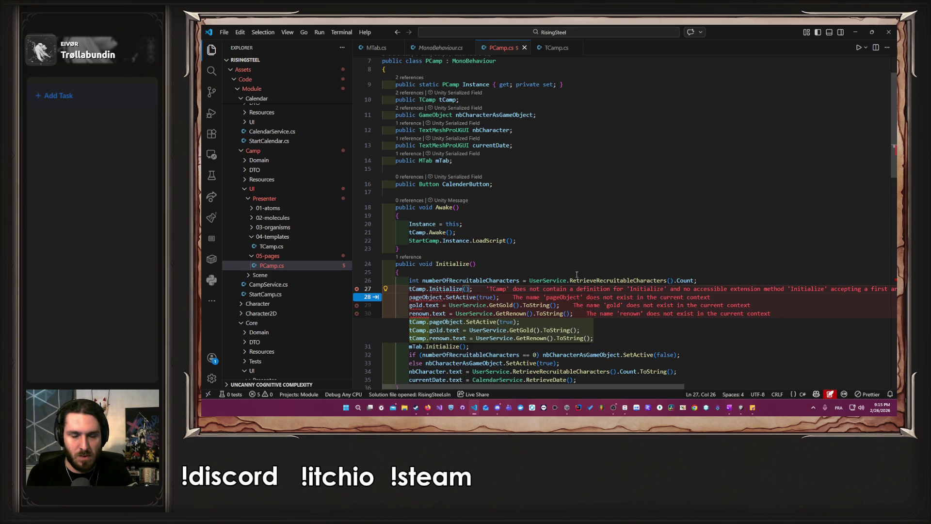
pyautogui.write('int')
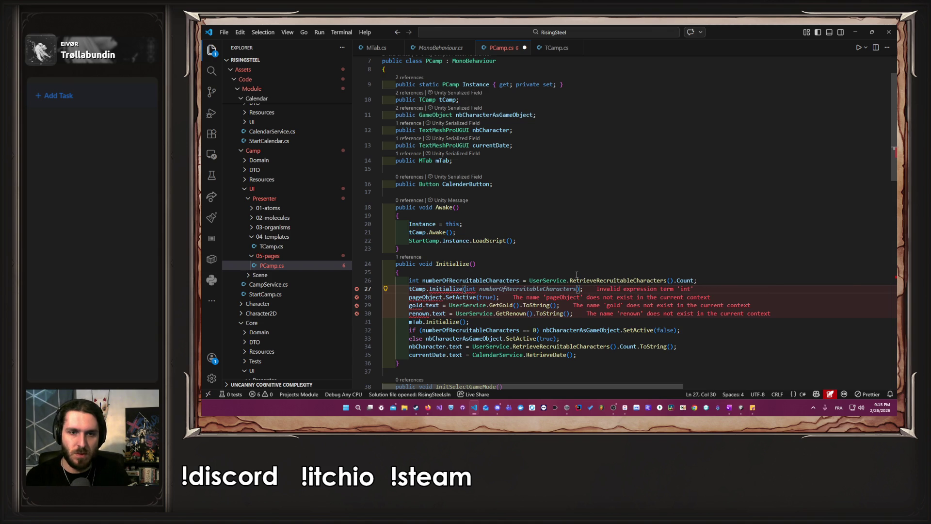
pyautogui.press('BackSpace')
pyautogui.press('BackSpace')
pyautogui.press('BackSpace')
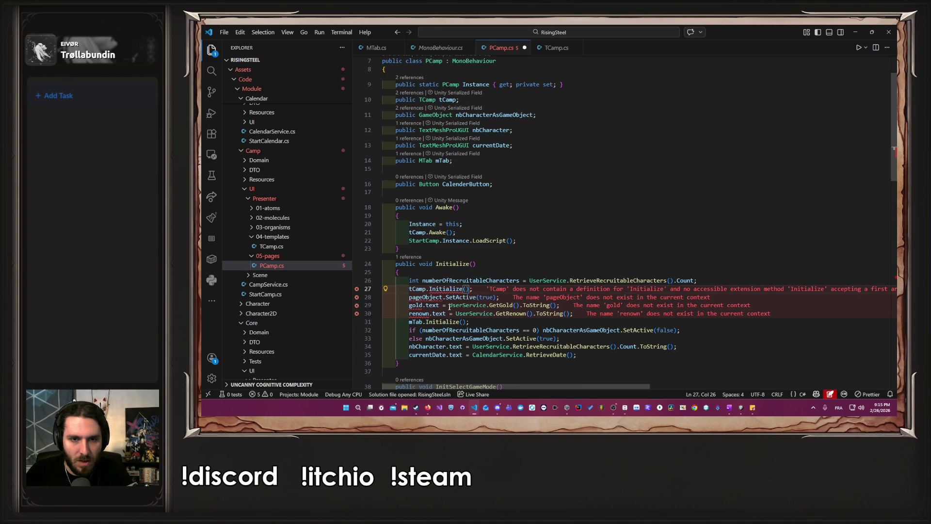
pyautogui.moveTo(449, 307); pyautogui.dragTo(518, 306)
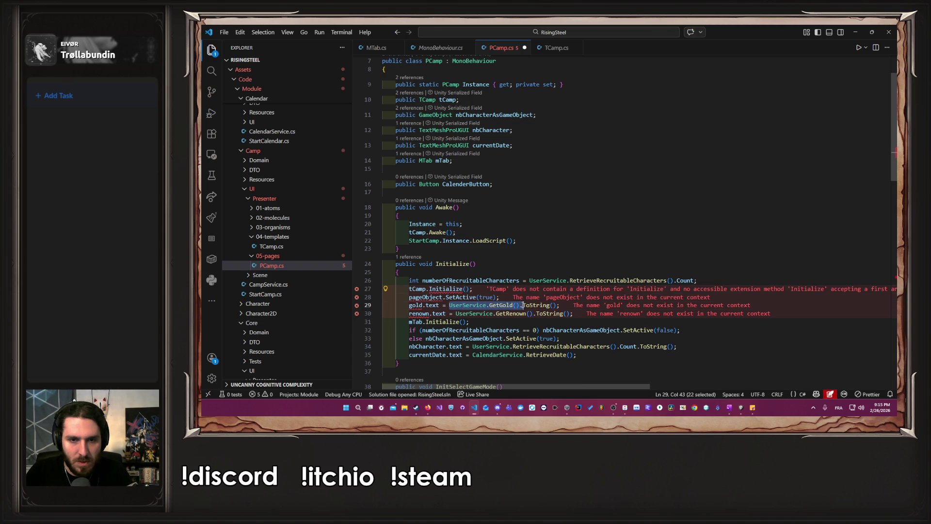
pyautogui.hotkey('ctrl', 'c')
pyautogui.click(469, 289)
pyautogui.hotkey('ctrl', 'v')
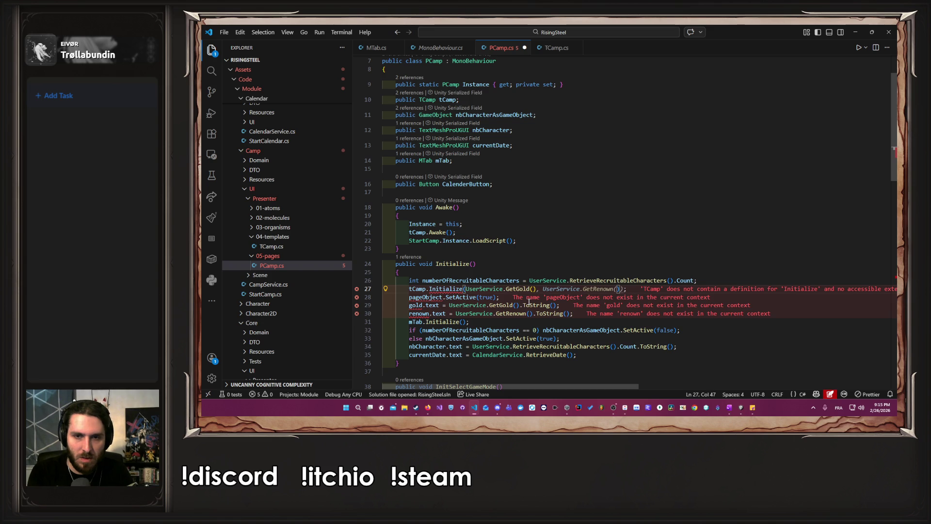
pyautogui.press('Tab')
pyautogui.hotkey('ctrl', 's')
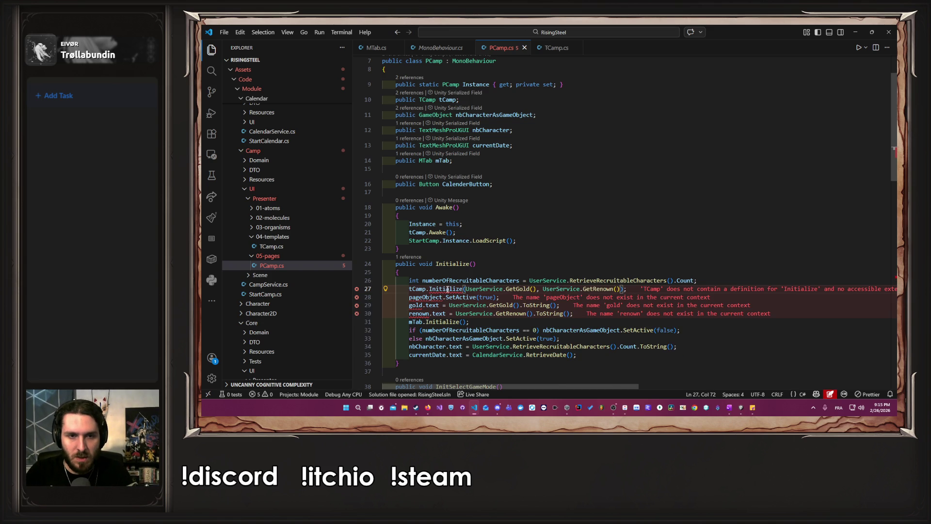
# Generate the matching Initialize(int v1, int v2) stub in TCamp and save it
pyautogui.moveTo(448, 289)
pyautogui.click(523, 280)
pyautogui.press('Return')
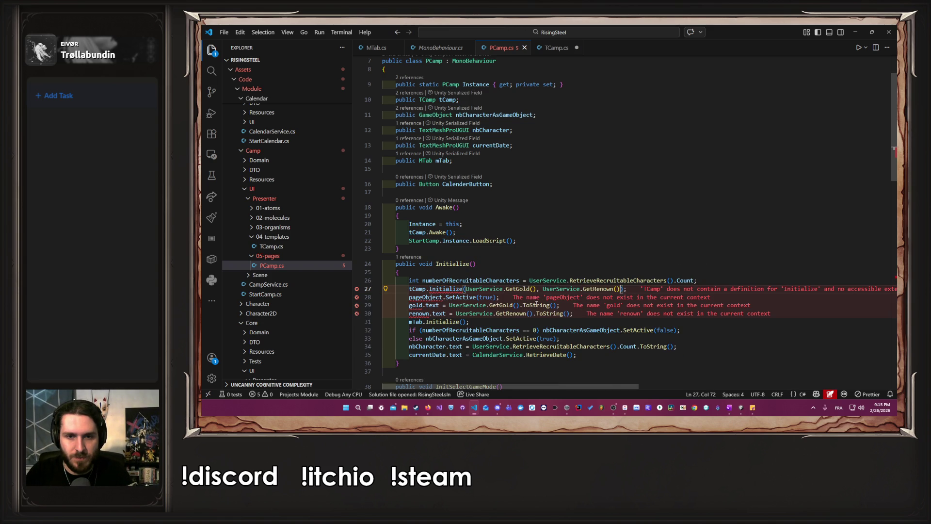
pyautogui.hotkey('ctrl', 's')
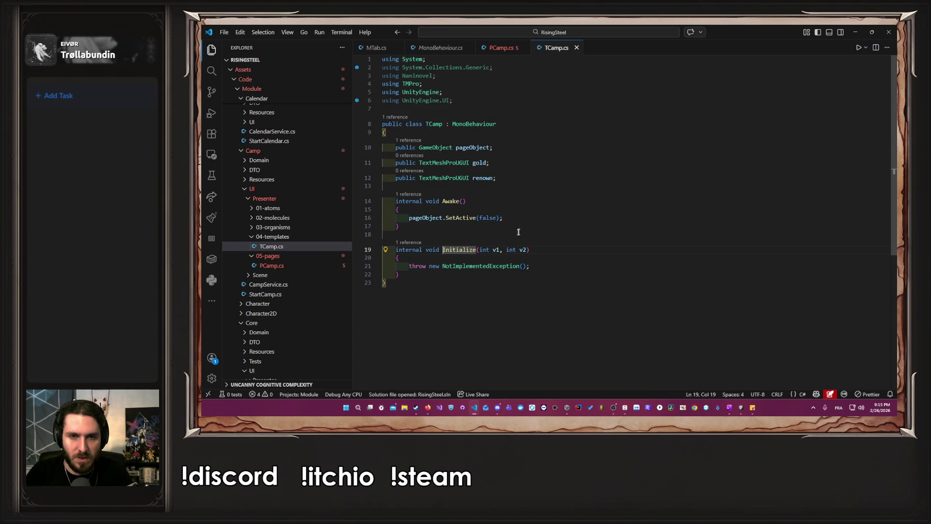
# Fill TCamp's Initialize with the gold and renown text assignments, parameters renamed goldAmount and renownAmount
pyautogui.hotkey('ctrl', 'Right')
pyautogui.hotkey('ctrl', 'Right')
pyautogui.press('Right')
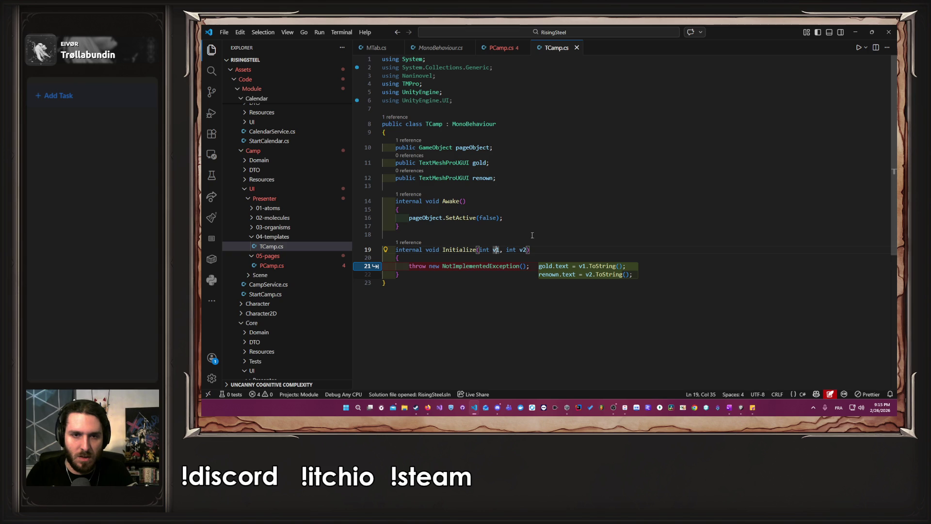
pyautogui.press('Tab')
pyautogui.press('Tab')
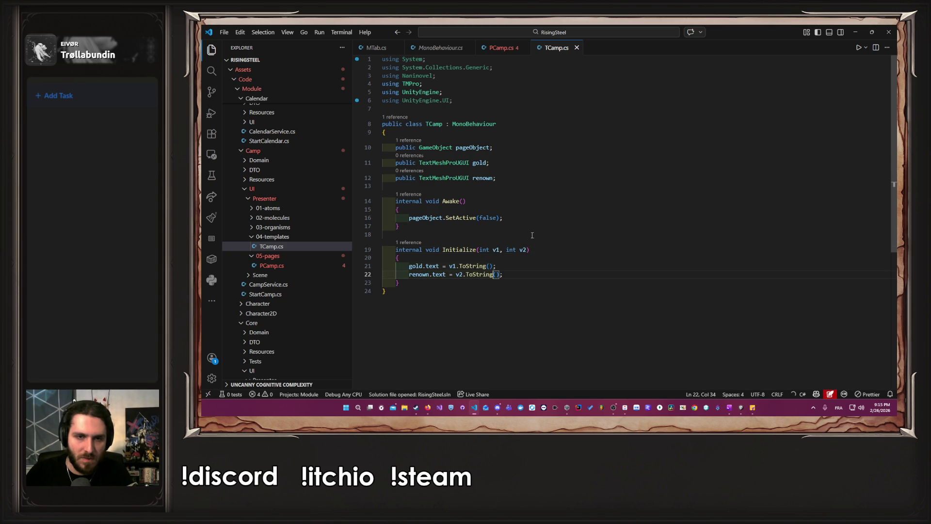
pyautogui.doubleClick(496, 250)
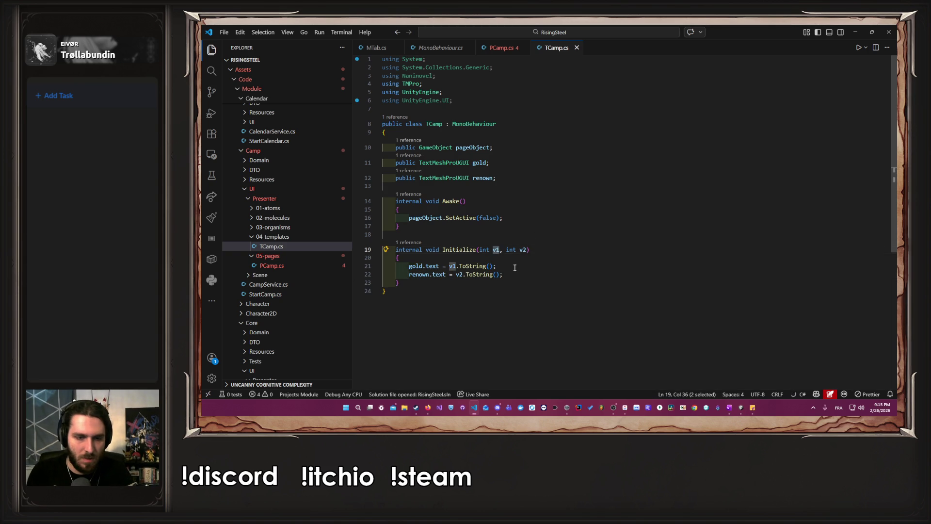
pyautogui.write('gol')
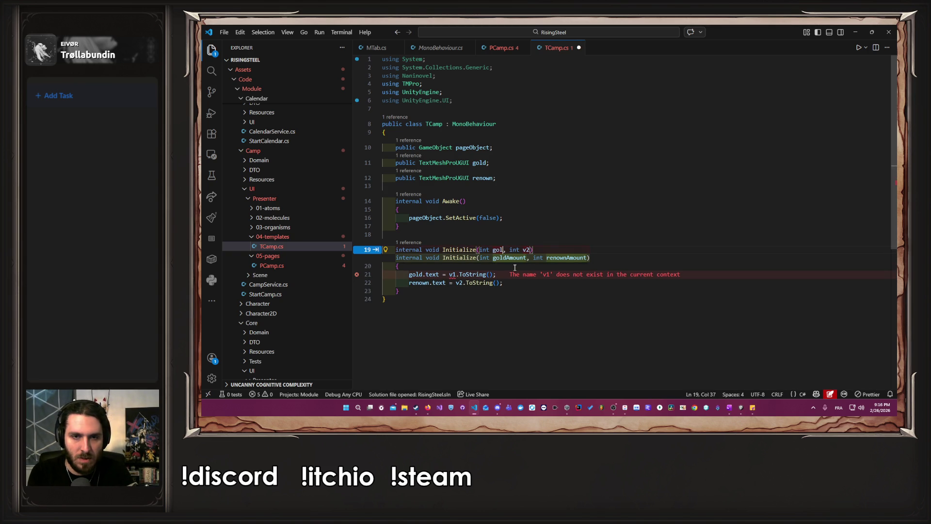
pyautogui.press('Tab')
pyautogui.press('Tab')
pyautogui.press('Tab')
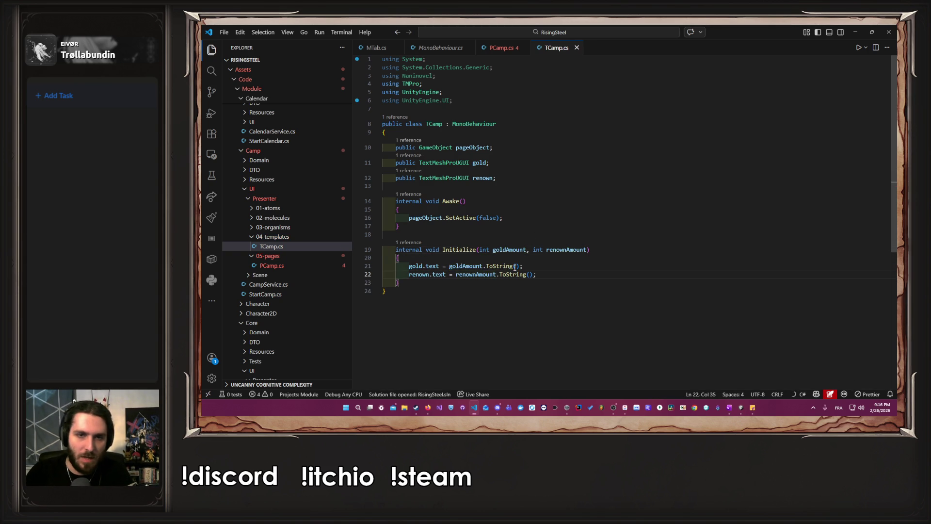
# Move the pageObject show line from PCamp's Initialize into TCamp's Initialize
pyautogui.click(484, 50)
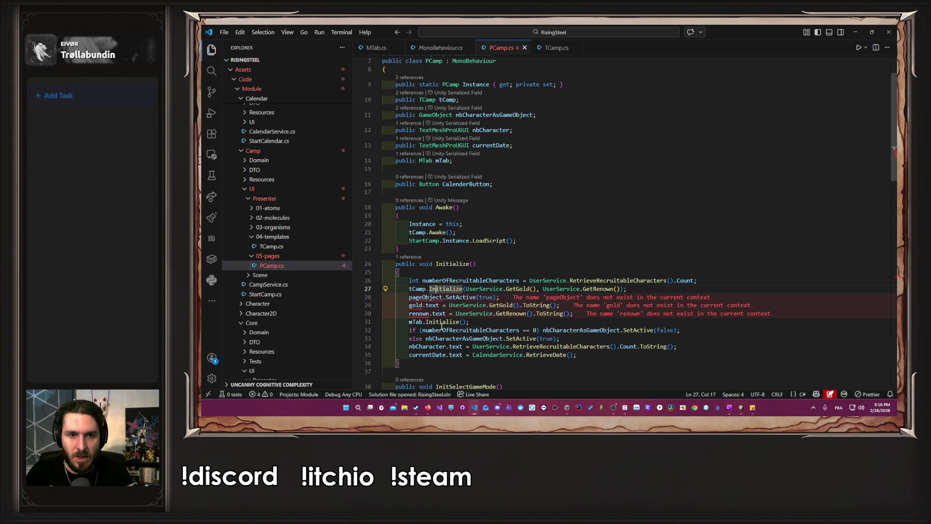
pyautogui.moveTo(498, 297); pyautogui.dragTo(409, 297)
pyautogui.press('BackSpace')
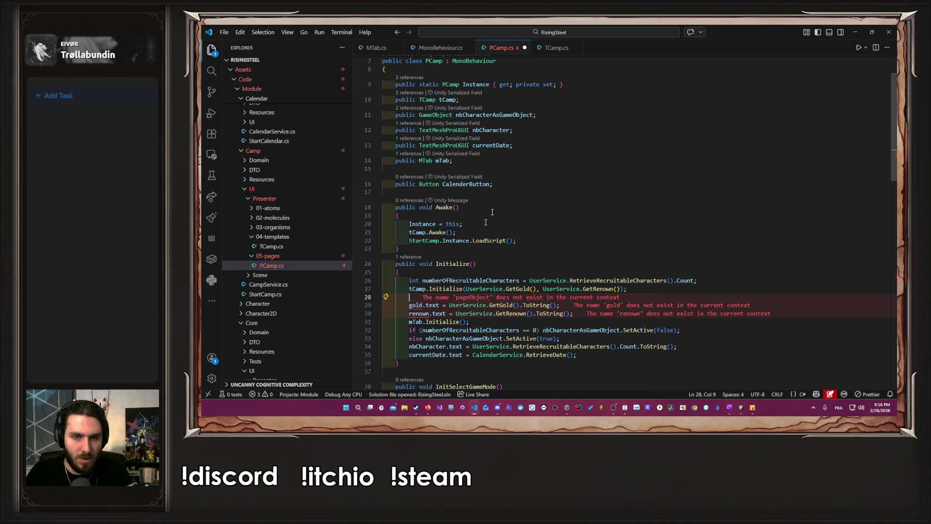
pyautogui.click(536, 46)
pyautogui.click(504, 255)
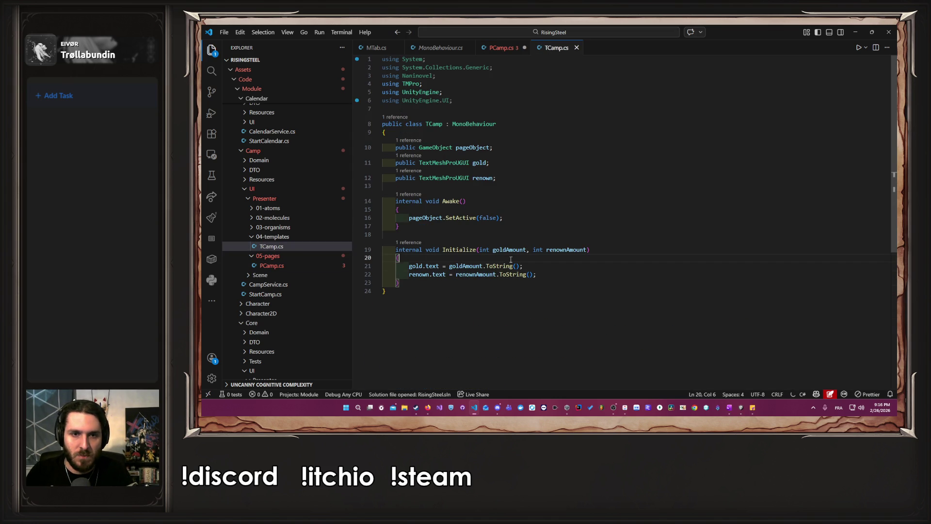
pyautogui.press('Return')
pyautogui.hotkey('ctrl', 'v')
# Delete PCamp's broken gold and renown lines, save, and pass tCamp into mTab.Initialize
pyautogui.hotkey('ctrl', 'Tab')
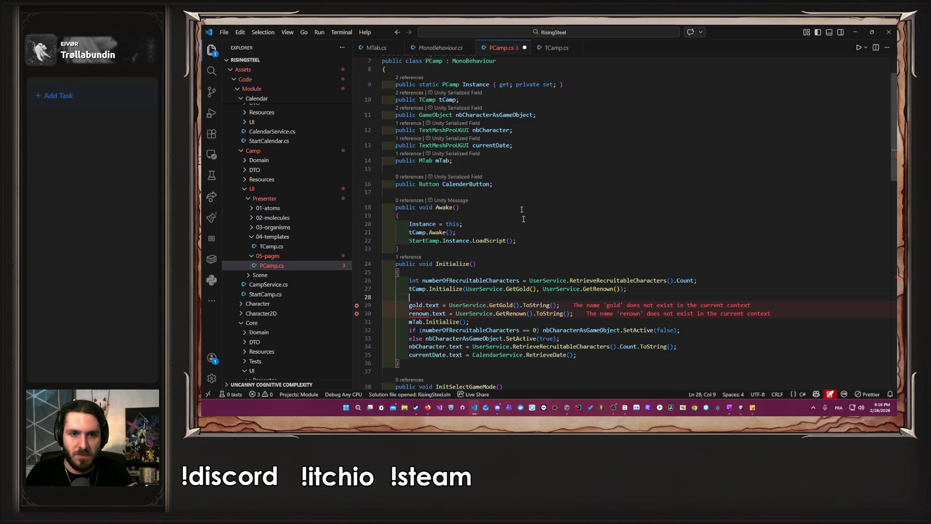
pyautogui.moveTo(573, 313)
pyautogui.mouseDown()
pyautogui.moveTo(384, 305)
pyautogui.moveTo(386, 296)
pyautogui.mouseUp()
pyautogui.press('BackSpace')
pyautogui.press('BackSpace')
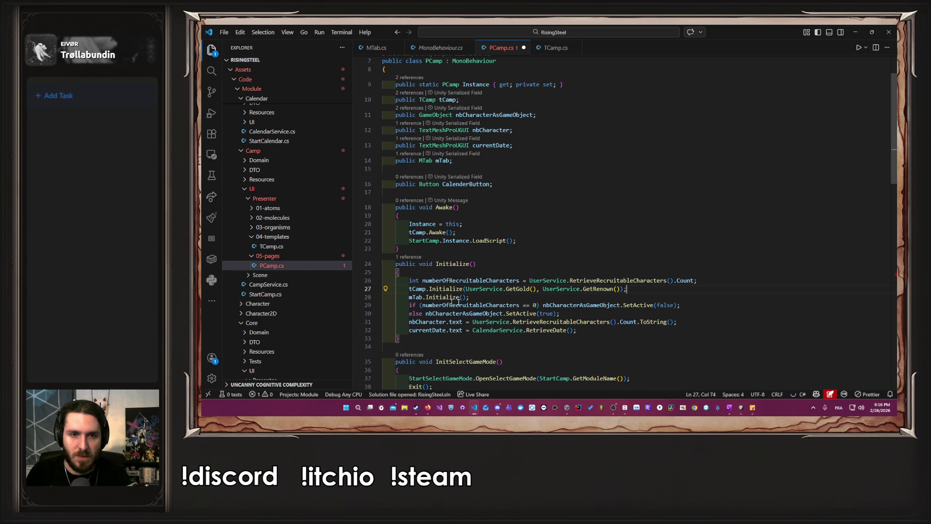
pyautogui.hotkey('alt', 'Up')
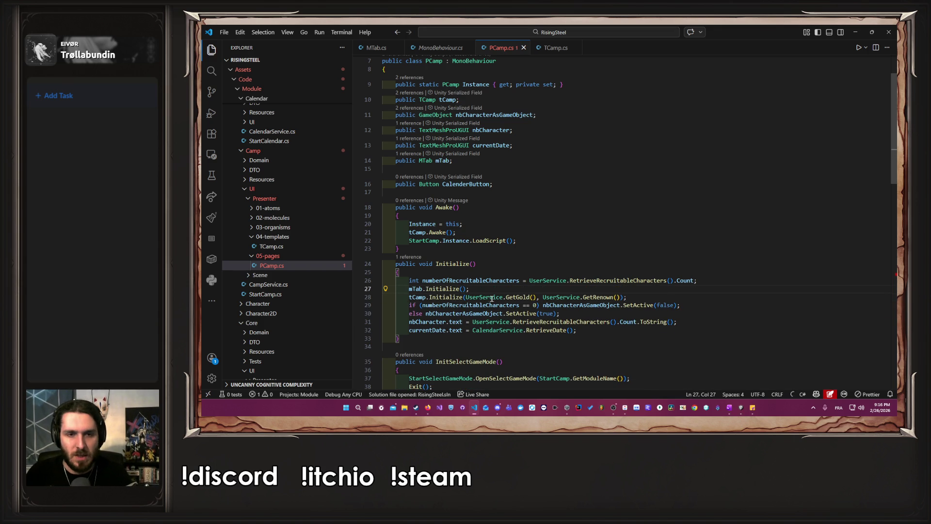
pyautogui.hotkey('alt', 'Down')
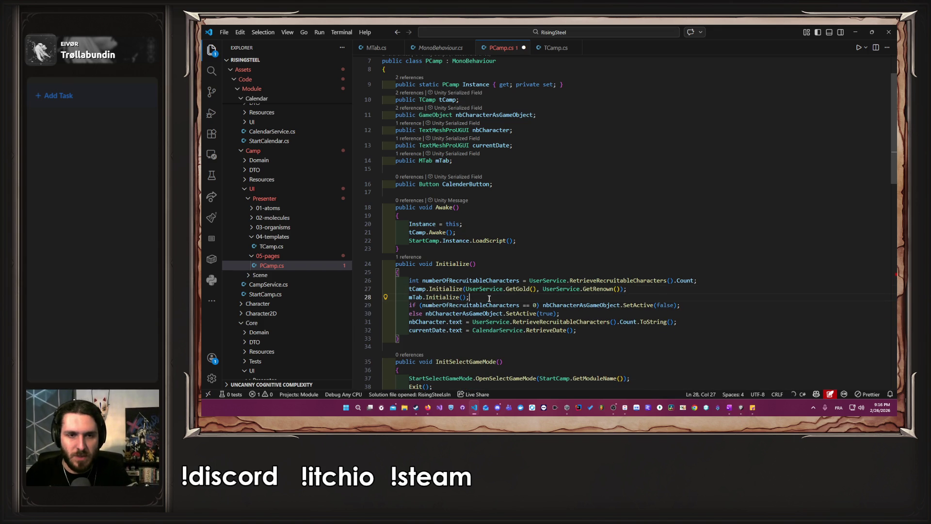
pyautogui.hotkey('ctrl', 's')
pyautogui.press('Left')
pyautogui.press('Left')
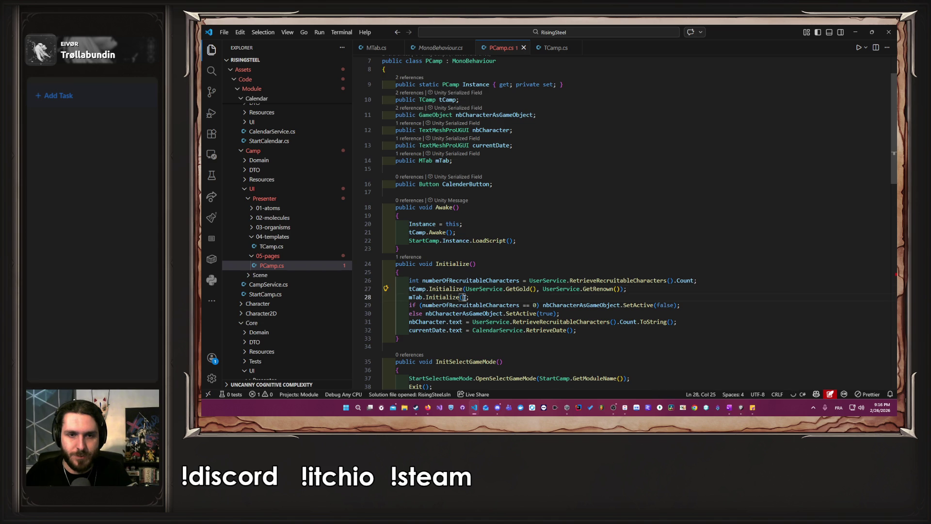
pyautogui.write('tCamp')
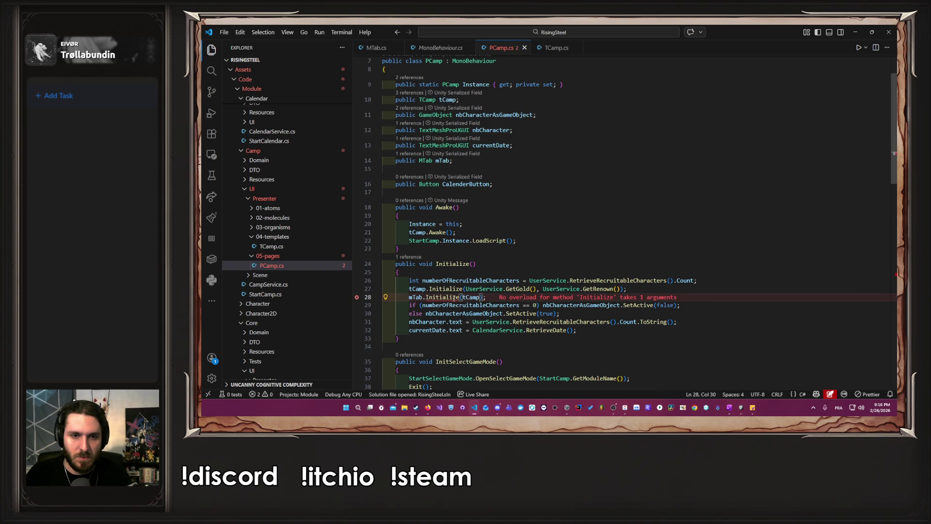
# Add a TCamp tCamp parameter to MTab's Initialize via quick fix and open its definition in MTab.cs
pyautogui.click(507, 291)
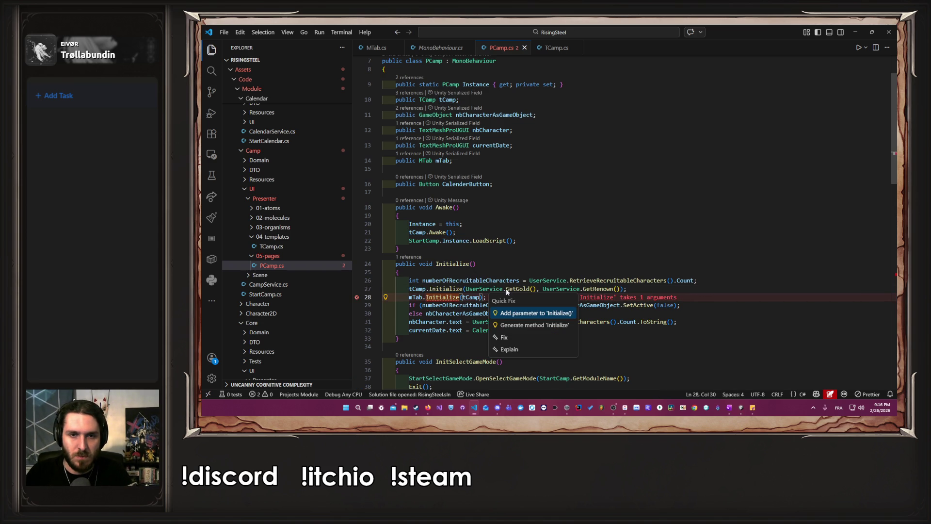
pyautogui.click(518, 314)
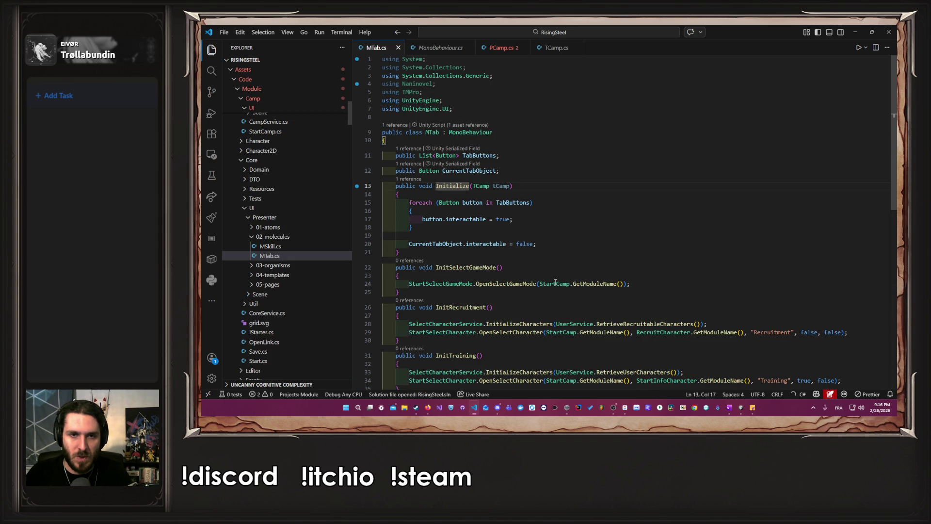
pyautogui.hotkey('alt', 'Left')
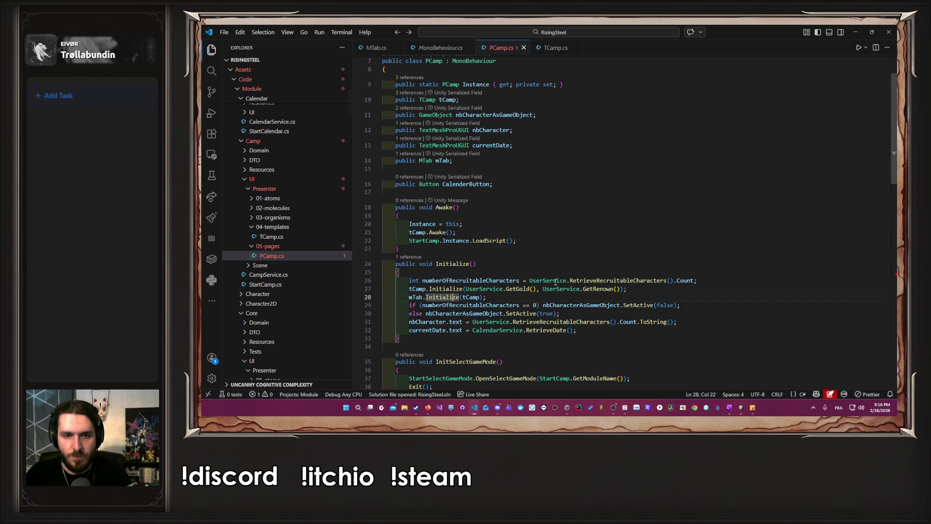
pyautogui.press('alt')
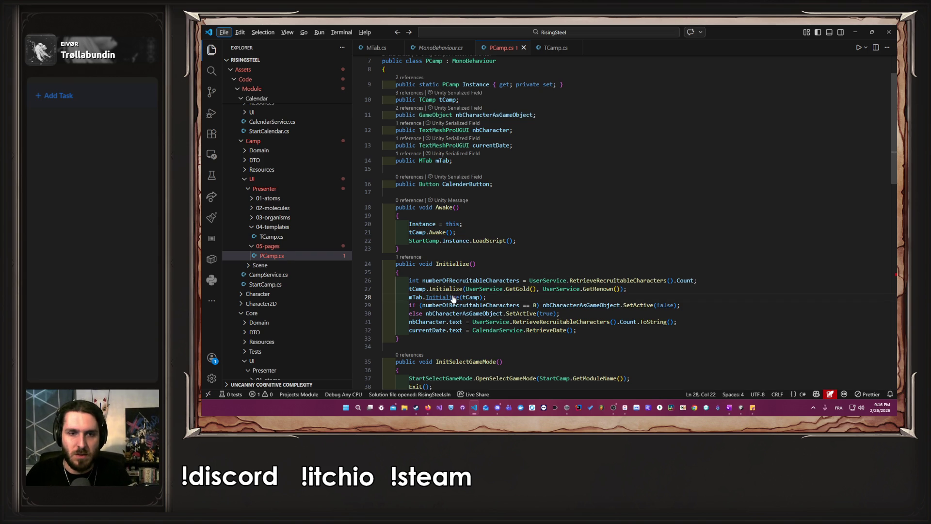
pyautogui.keyDown('ctrl'); pyautogui.click(453, 298); pyautogui.keyUp('ctrl')
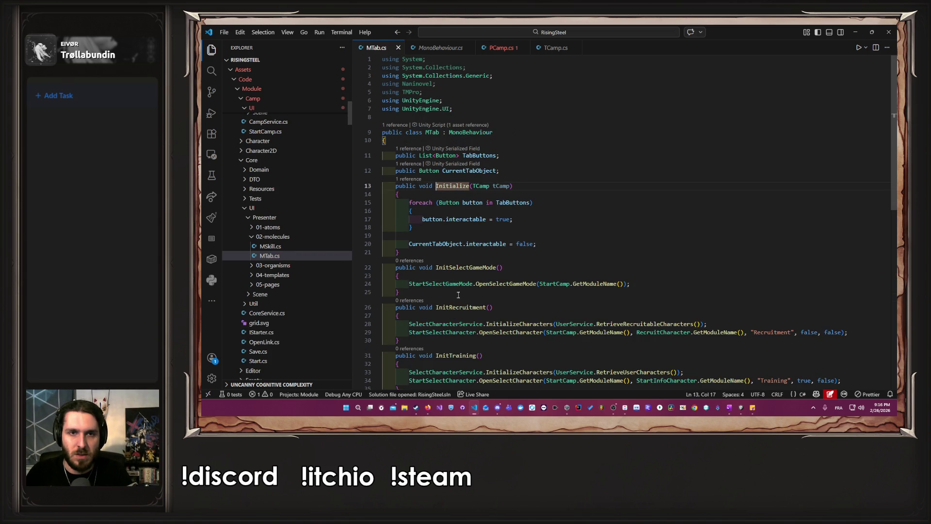
pyautogui.click(526, 167)
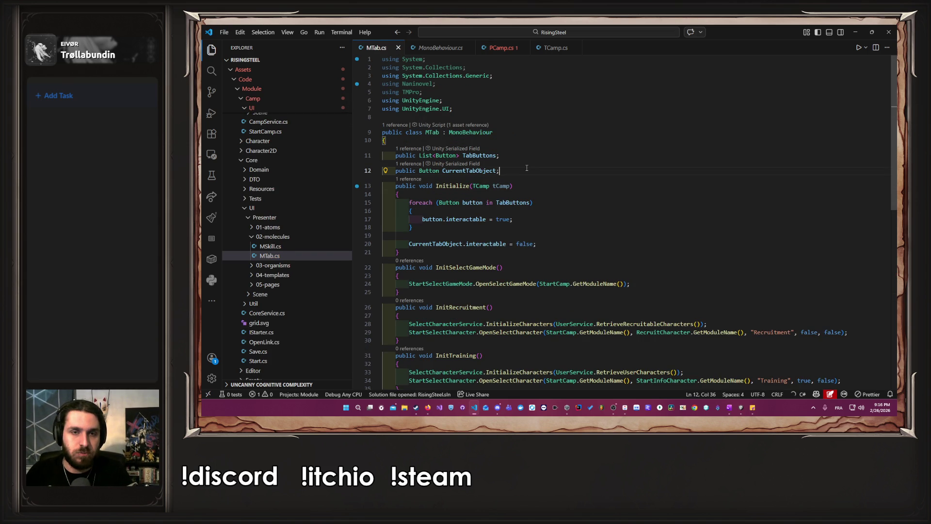
pyautogui.doubleClick(488, 188)
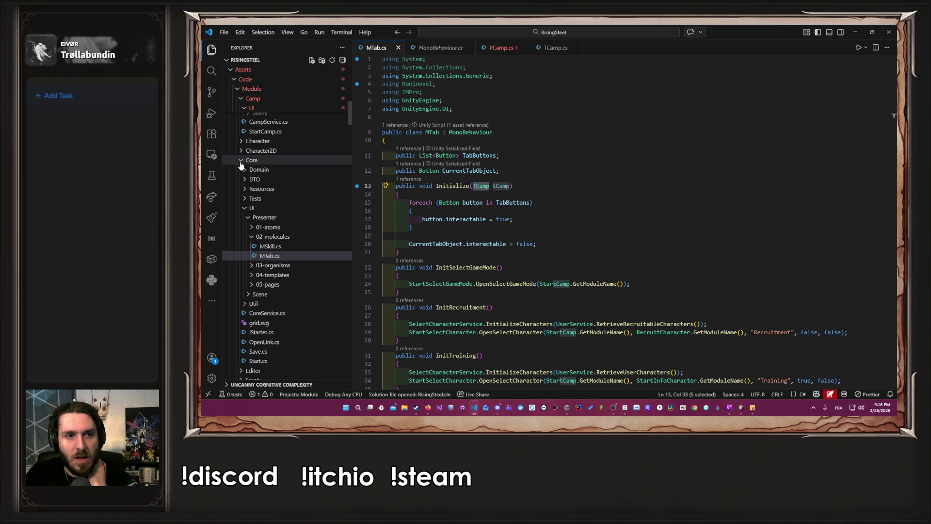
pyautogui.click(309, 275)
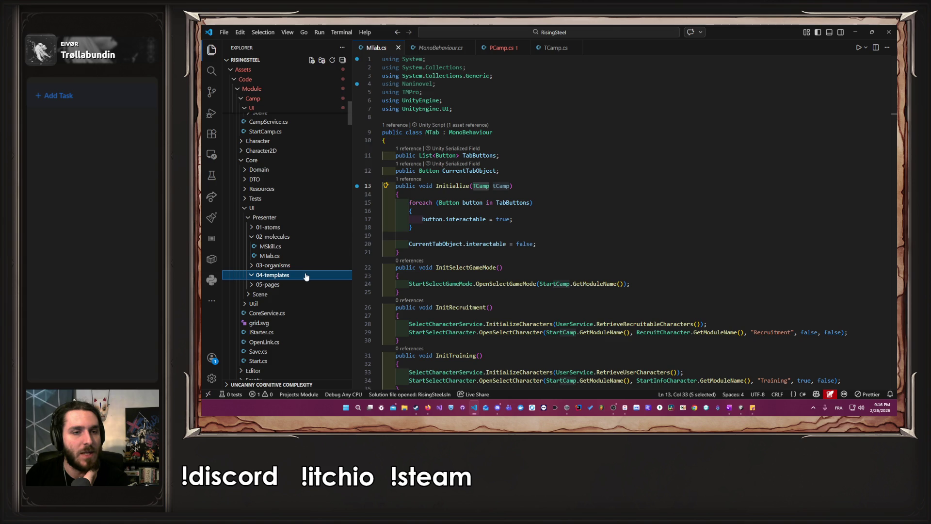
# Create a new IPage.cs file in the 04-templates folder
pyautogui.rightClick(306, 276)
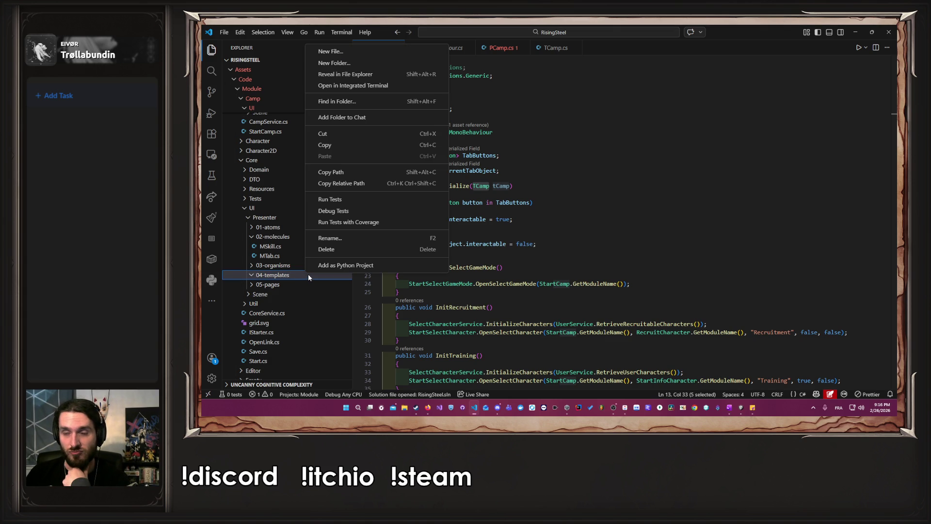
pyautogui.click(331, 52)
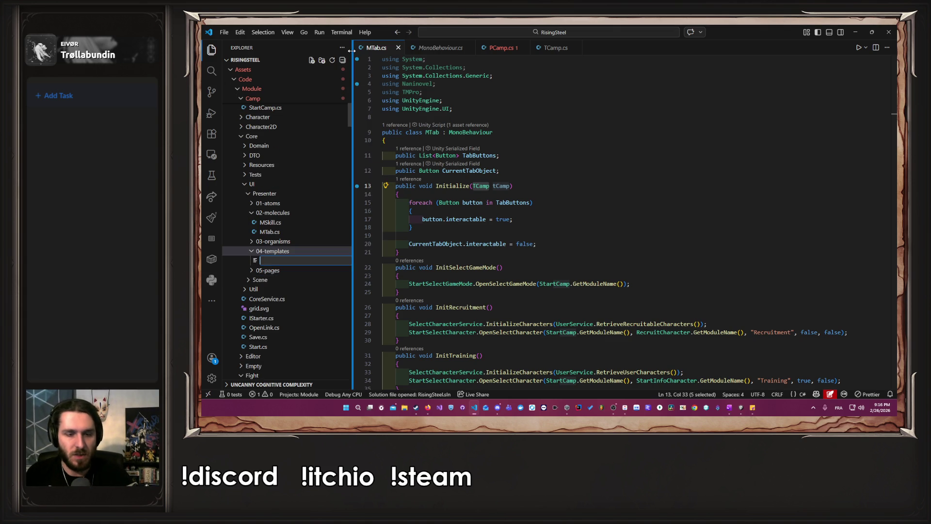
pyautogui.write('IPage')
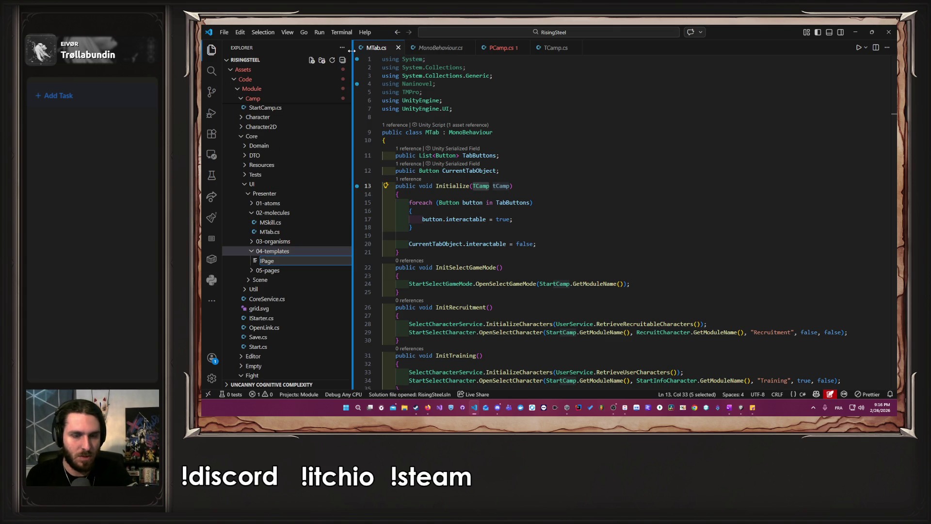
pyautogui.write('.cs')
pyautogui.press('Return')
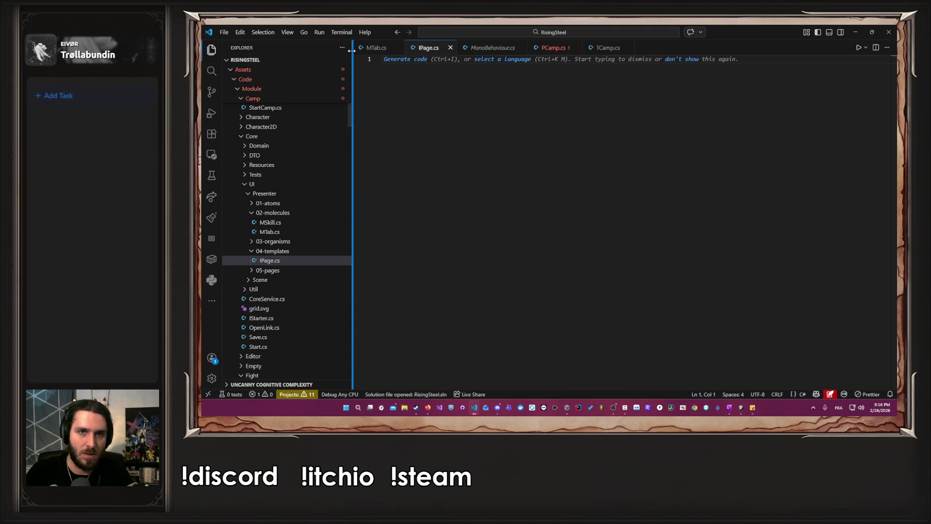
# Paste TCamp's class declaration into IPage.cs with a closing brace
pyautogui.click(600, 48)
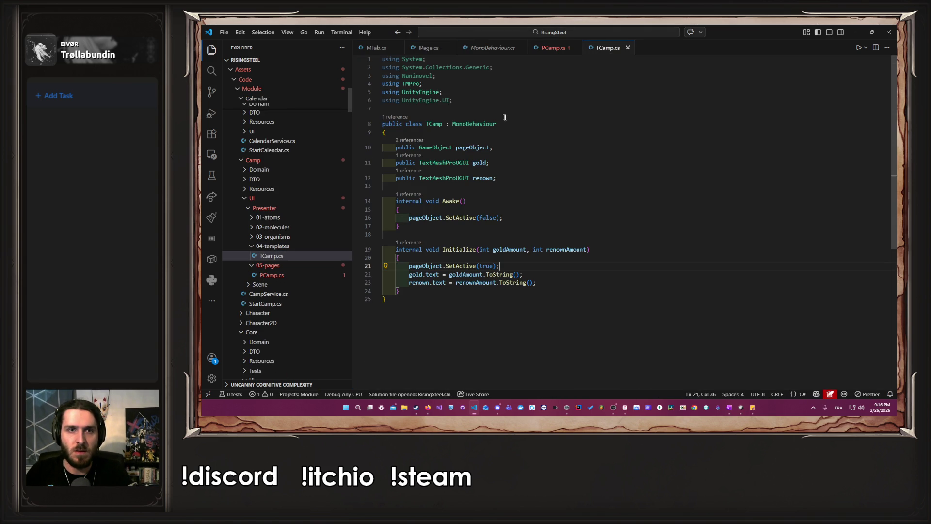
pyautogui.moveTo(485, 132); pyautogui.dragTo(352, 125)
pyautogui.hotkey('ctrl', 'c')
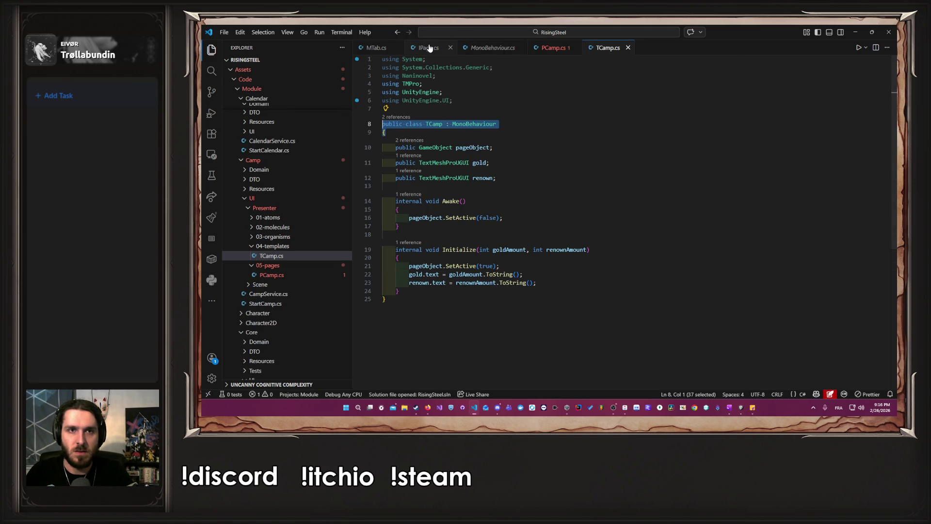
pyautogui.hotkey('ctrl', 'Tab')
pyautogui.hotkey('ctrl', 'v')
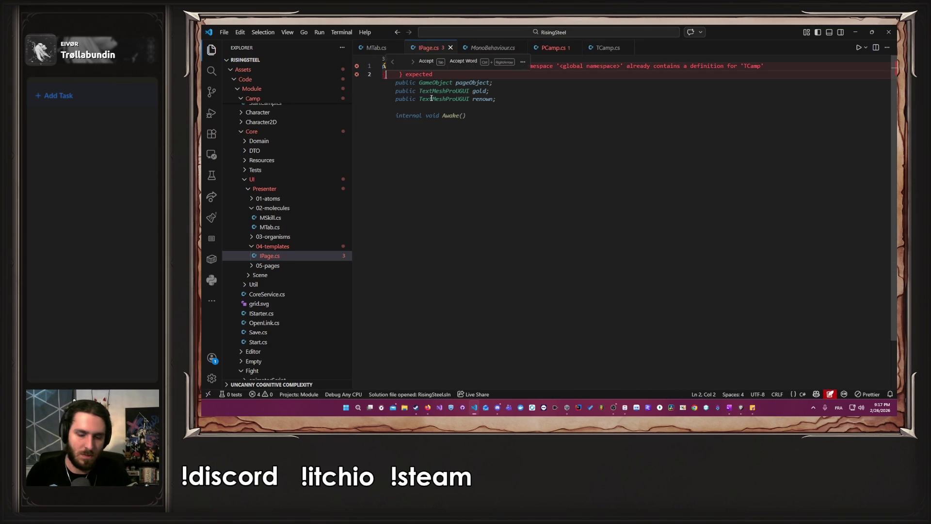
pyautogui.press('Return')
pyautogui.write('}')
# Turn the declaration into 'public interface IPage {}' without MonoBehaviour and save IPage.cs
pyautogui.click(412, 66)
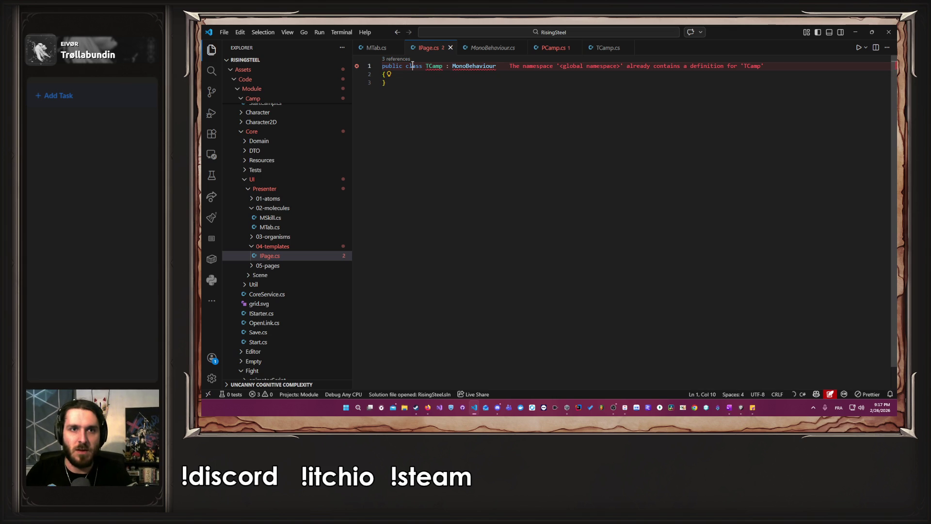
pyautogui.doubleClick(416, 66)
pyautogui.moveTo(447, 68); pyautogui.dragTo(496, 66)
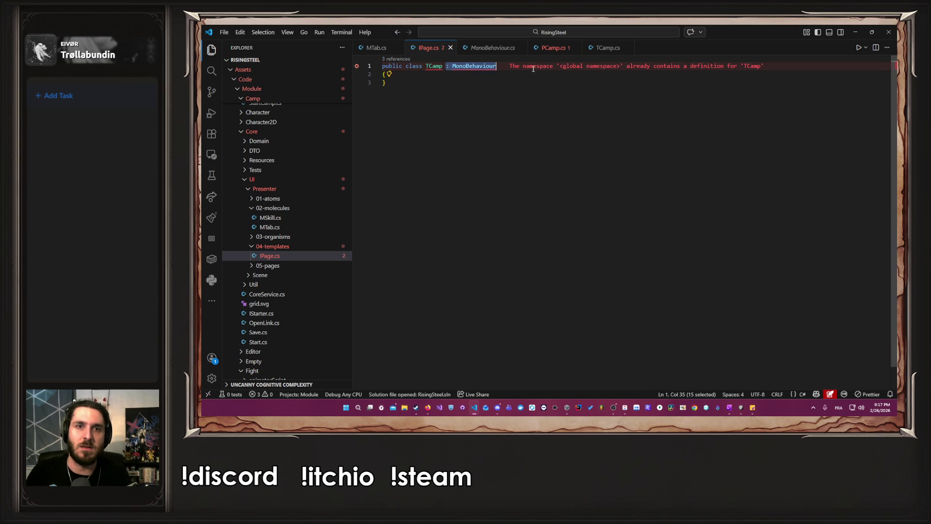
pyautogui.press('BackSpace')
pyautogui.doubleClick(412, 66)
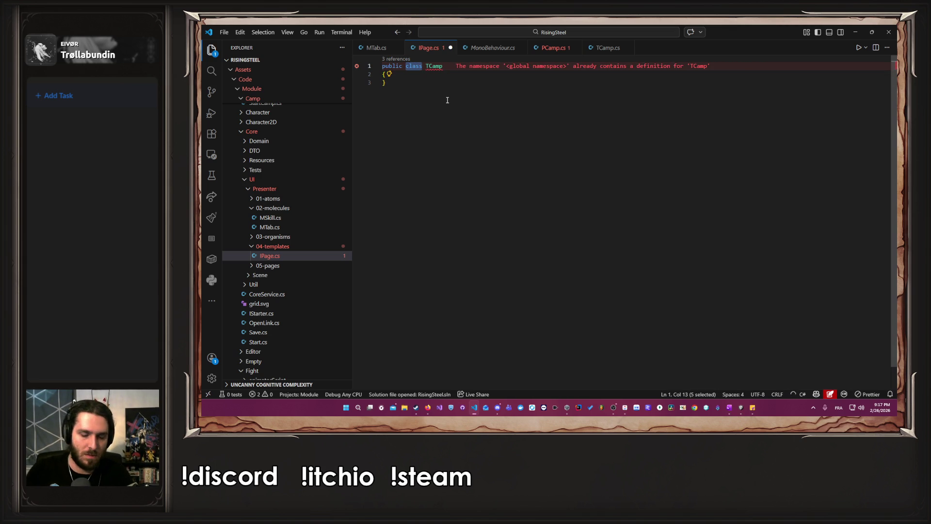
pyautogui.write('interface')
pyautogui.press('Right')
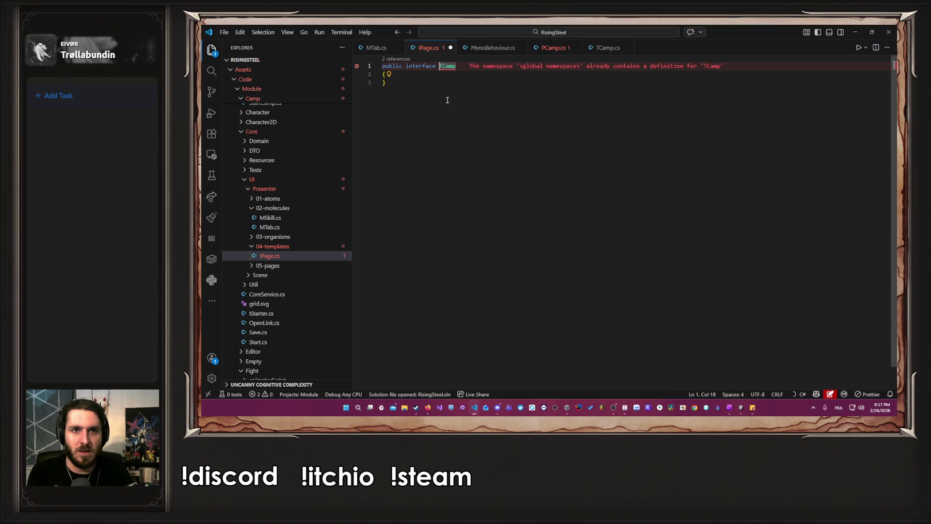
pyautogui.hotkey('ctrl', 'Delete')
pyautogui.write('IPage')
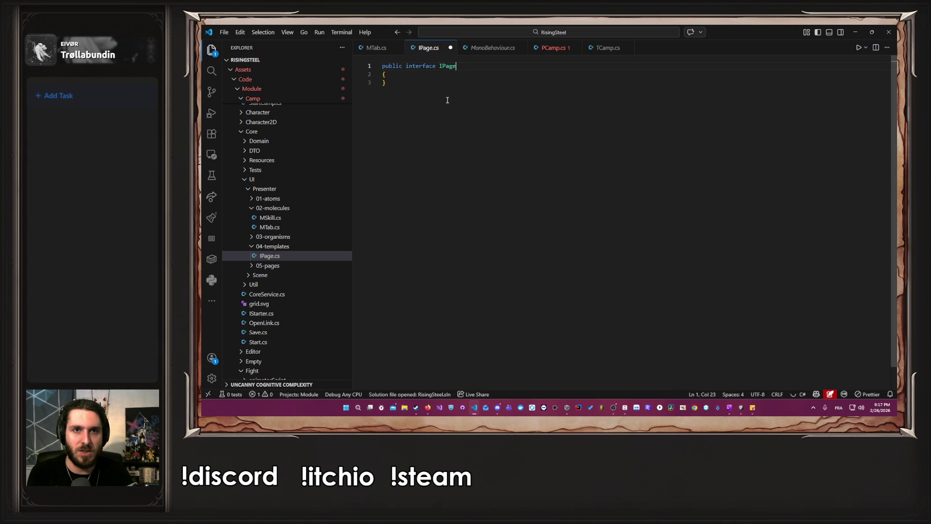
pyautogui.hotkey('ctrl', 's')
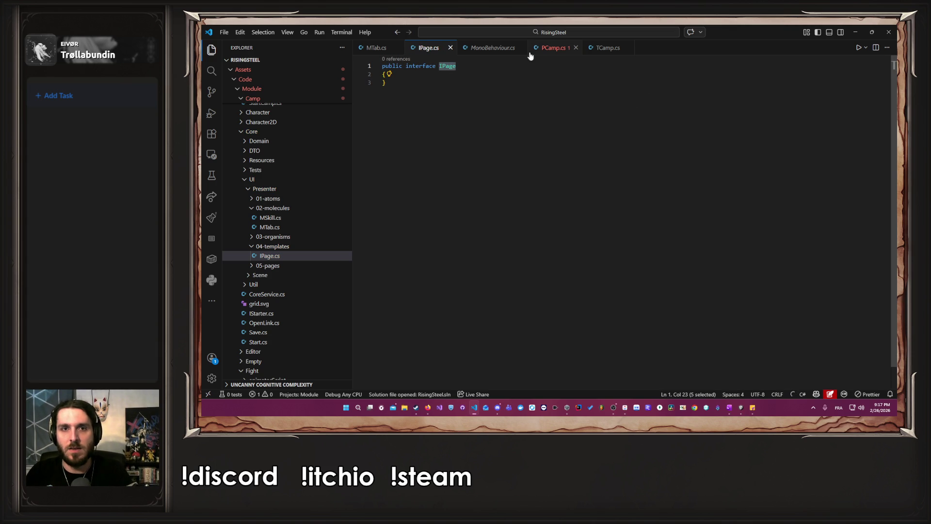
# Change MTab's Initialize parameter from TCamp tCamp to IPage page and save MTab.cs
pyautogui.click(532, 50)
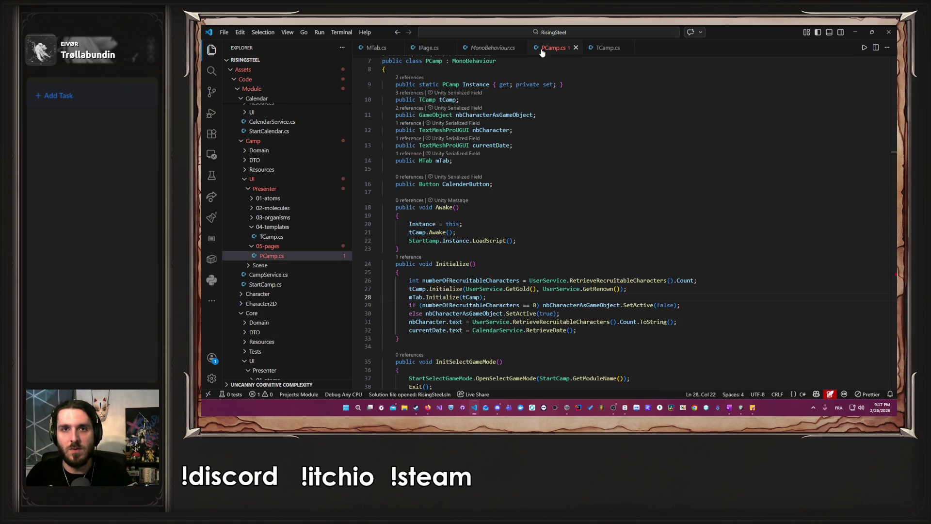
pyautogui.keyDown('ctrl'); pyautogui.click(447, 297); pyautogui.keyUp('ctrl')
pyautogui.doubleClick(481, 186)
pyautogui.write('IPage')
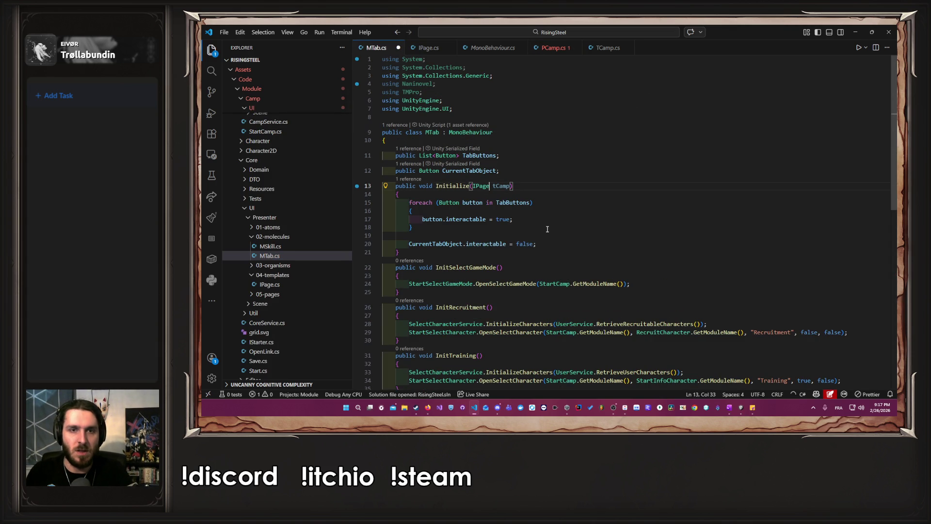
pyautogui.doubleClick(501, 186)
pyautogui.write('page')
pyautogui.hotkey('ctrl', 's')
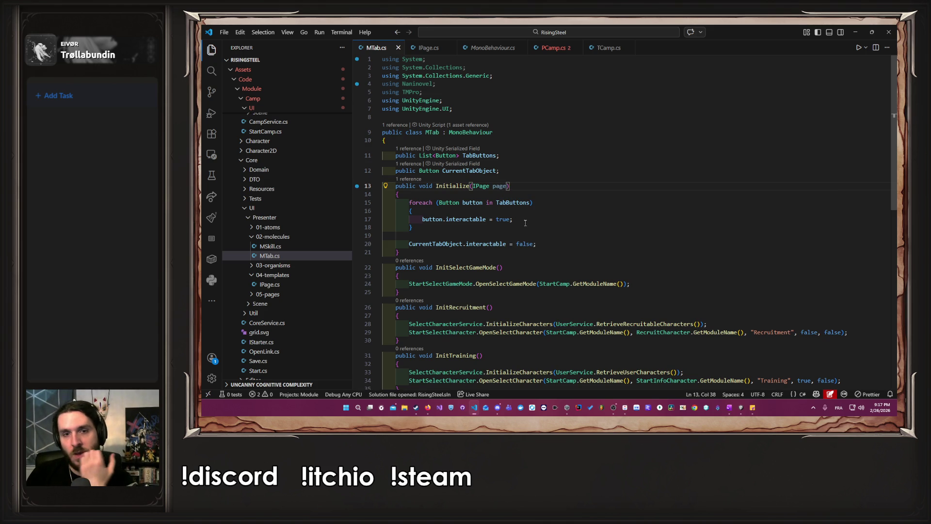
# Add an empty private void Exit() method after InitShop at the end of MTab
pyautogui.scroll(-5, 529, 199)
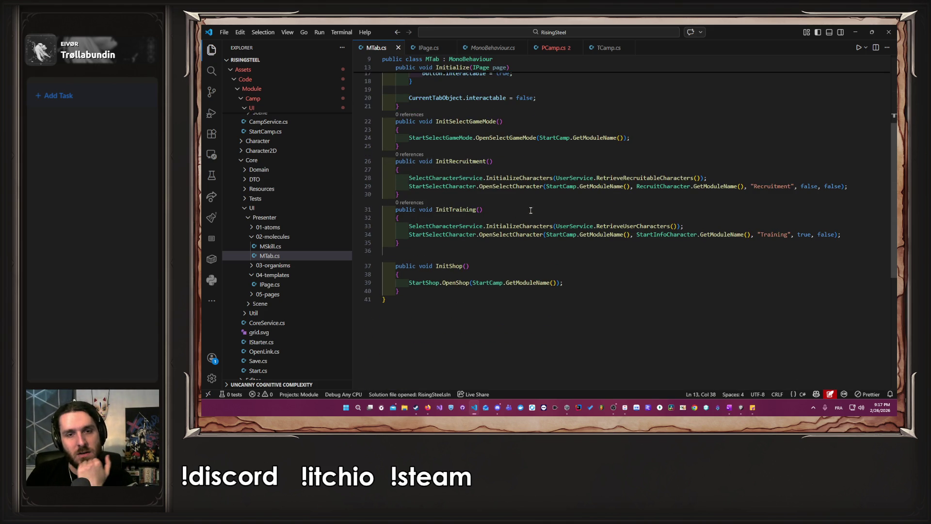
pyautogui.click(434, 296)
pyautogui.click(434, 292)
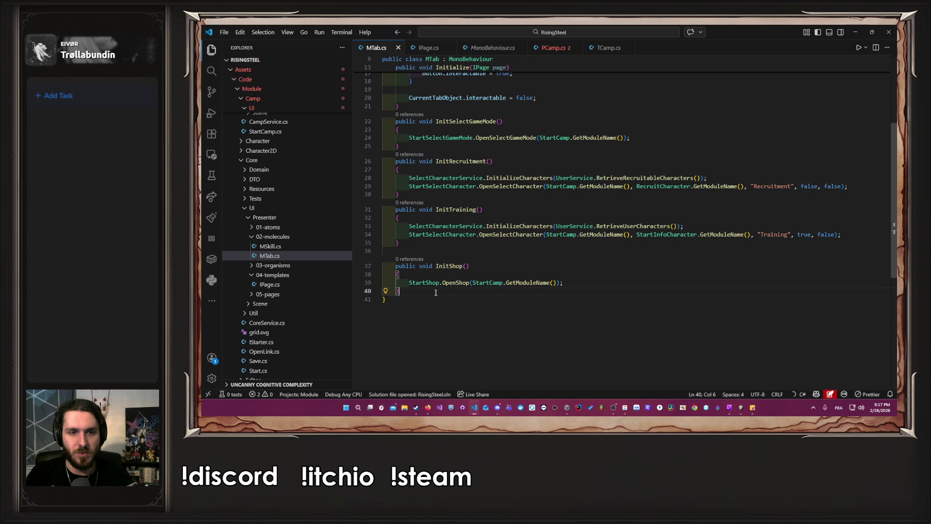
pyautogui.press('Return')
pyautogui.press('Return')
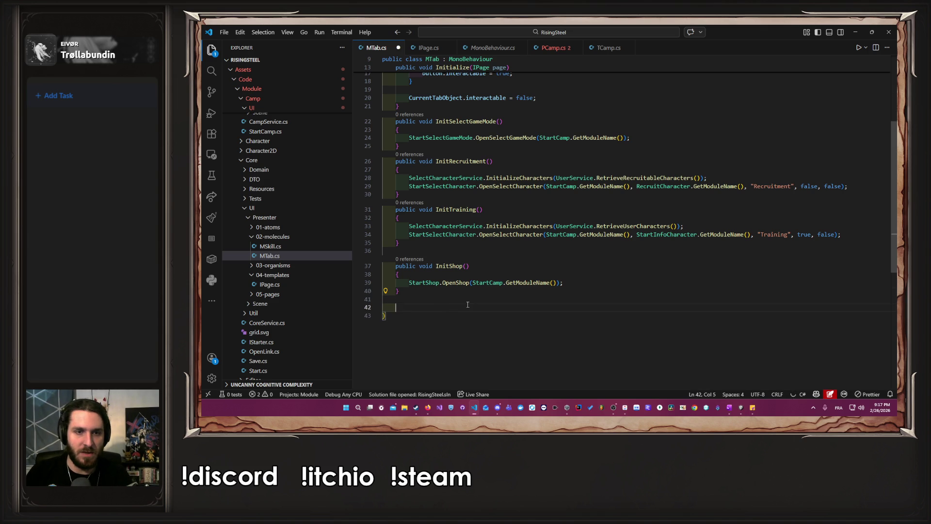
pyautogui.write('private')
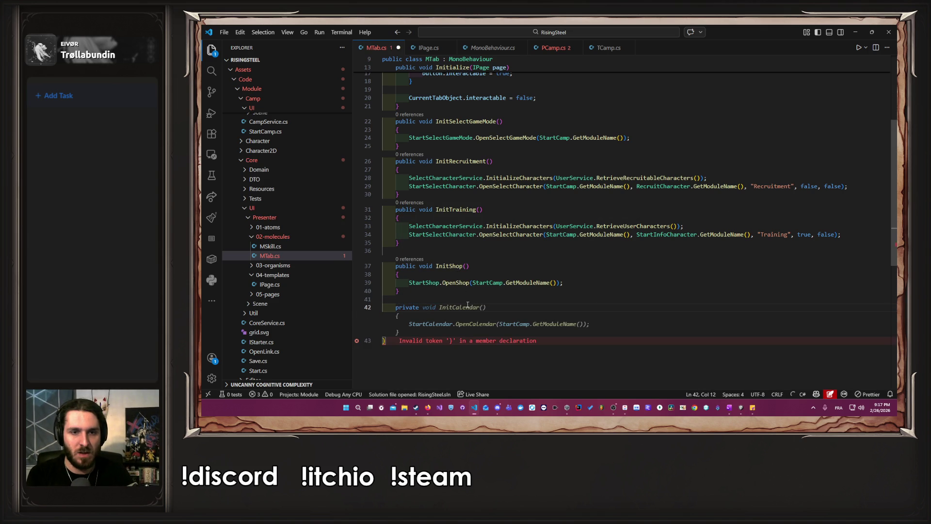
pyautogui.write(' void E')
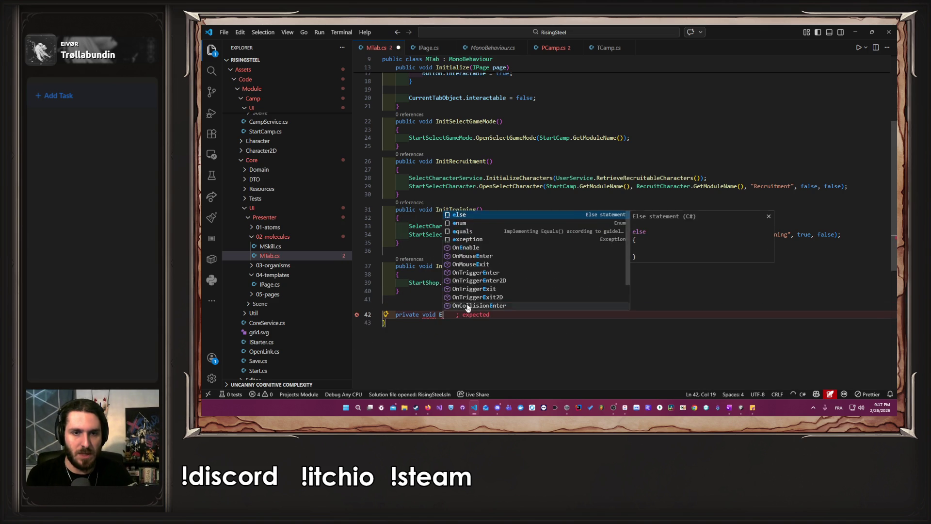
pyautogui.write('xit()')
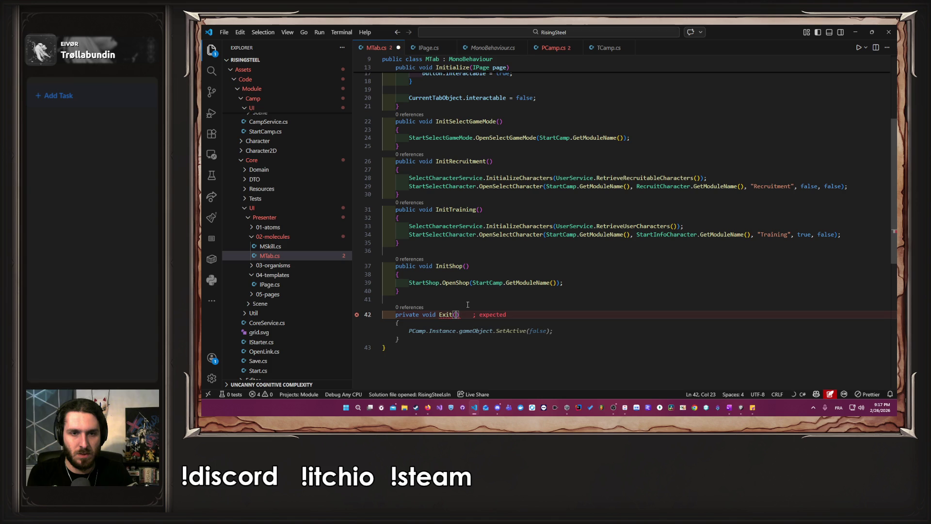
pyautogui.press('Return')
pyautogui.write('{')
pyautogui.press('Return')
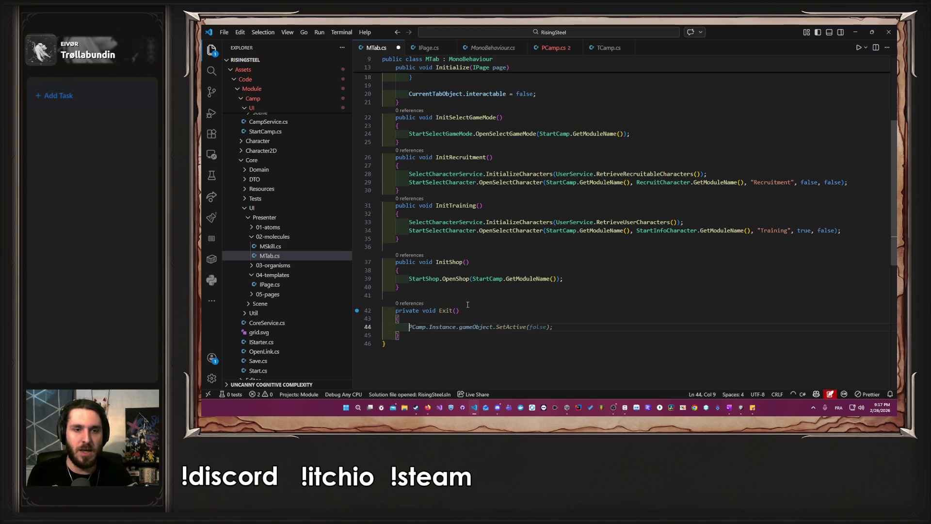
# Fill the Exit body with page.Exit(), reusing the page parameter name from Initialize
pyautogui.scroll(5, 467, 304)
pyautogui.doubleClick(501, 187)
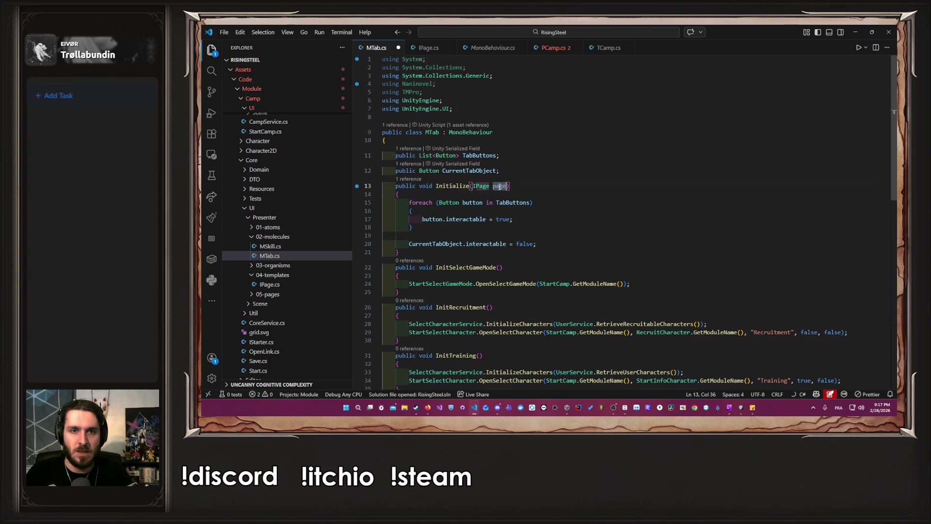
pyautogui.scroll(-8, 533, 310)
pyautogui.hotkey('ctrl', 'v')
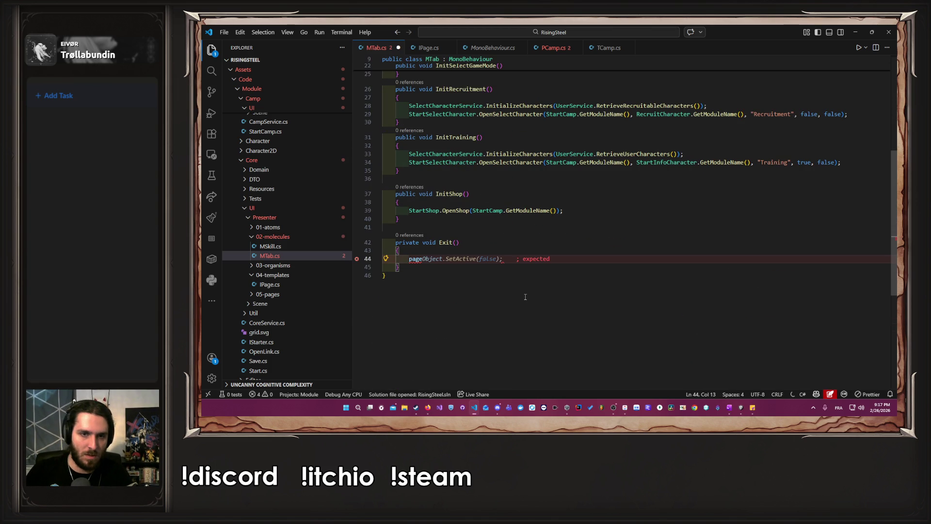
pyautogui.write('.E')
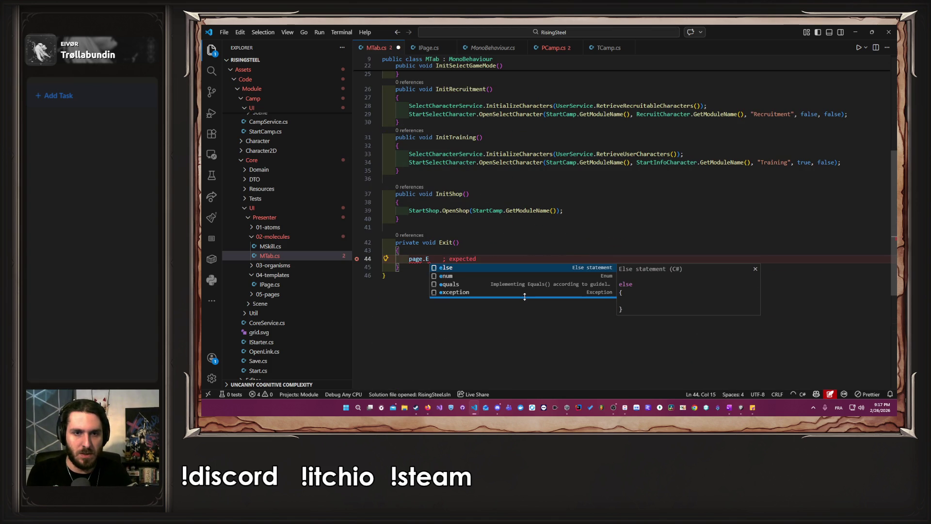
pyautogui.write('xit')
pyautogui.press('Tab')
pyautogui.write('();')
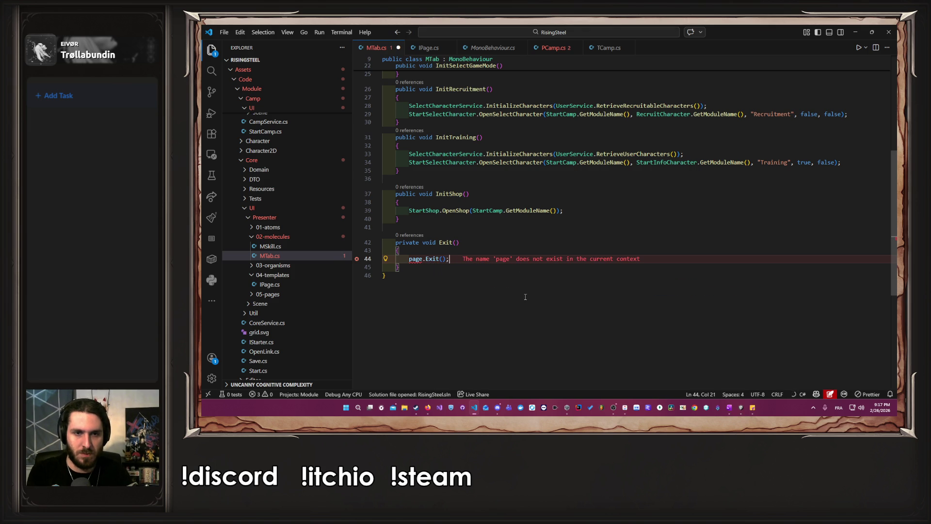
pyautogui.scroll(8, 443, 276)
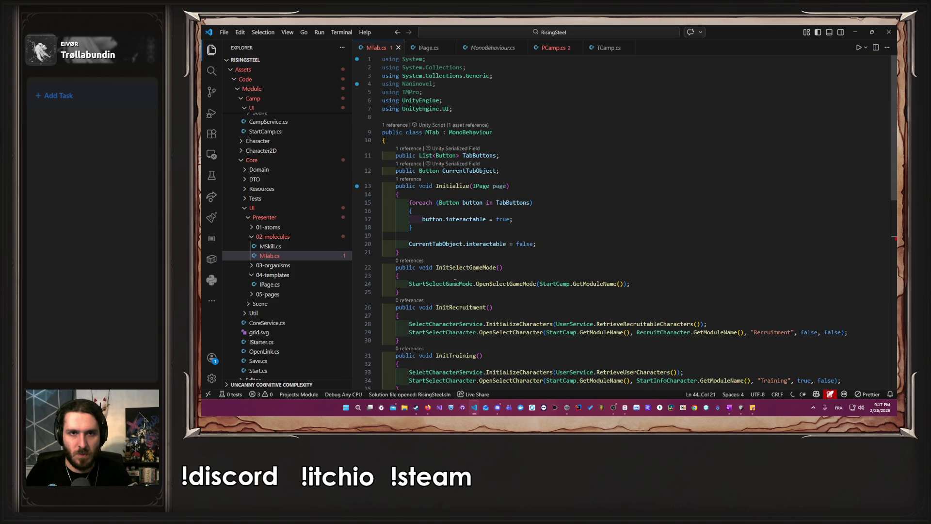
# Add a private IPage page field, assign this.page = page in Initialize, and save
pyautogui.doubleClick(499, 186)
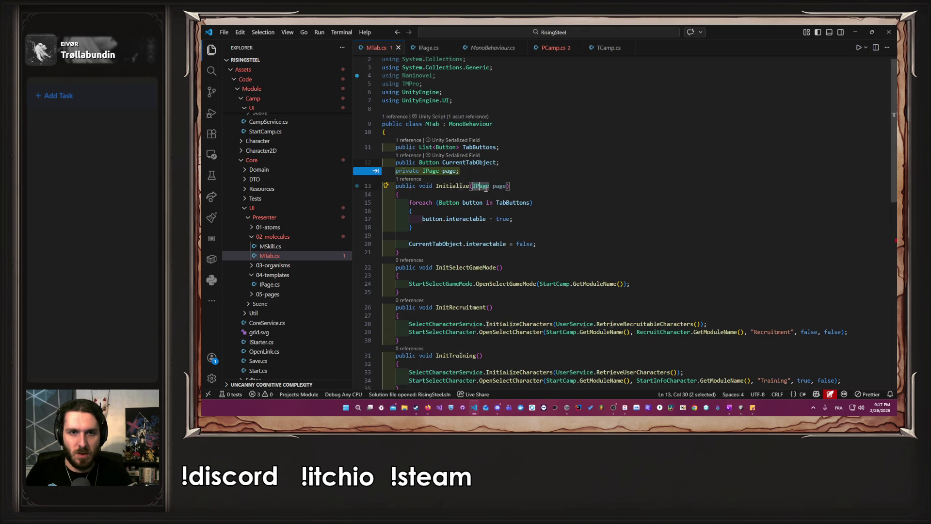
pyautogui.press('Tab')
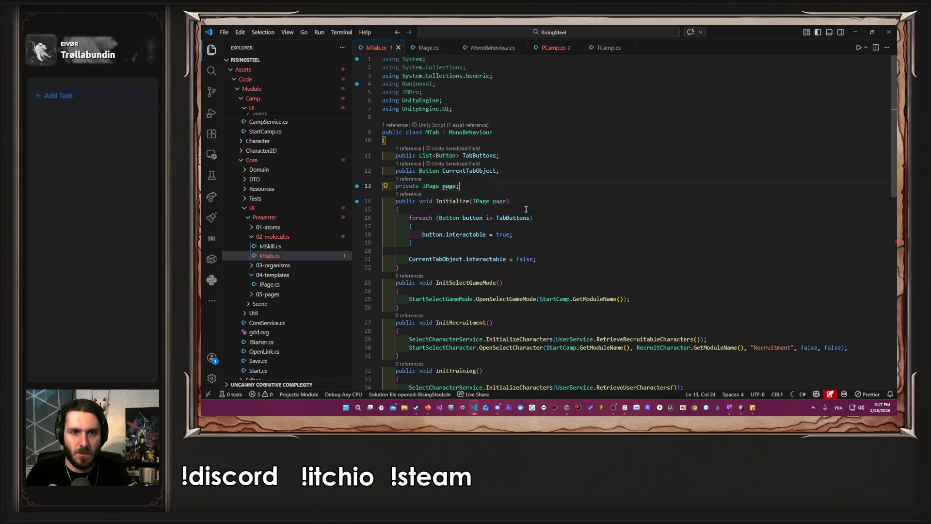
pyautogui.click(512, 212)
pyautogui.press('Return')
pyautogui.write('this.page = page;')
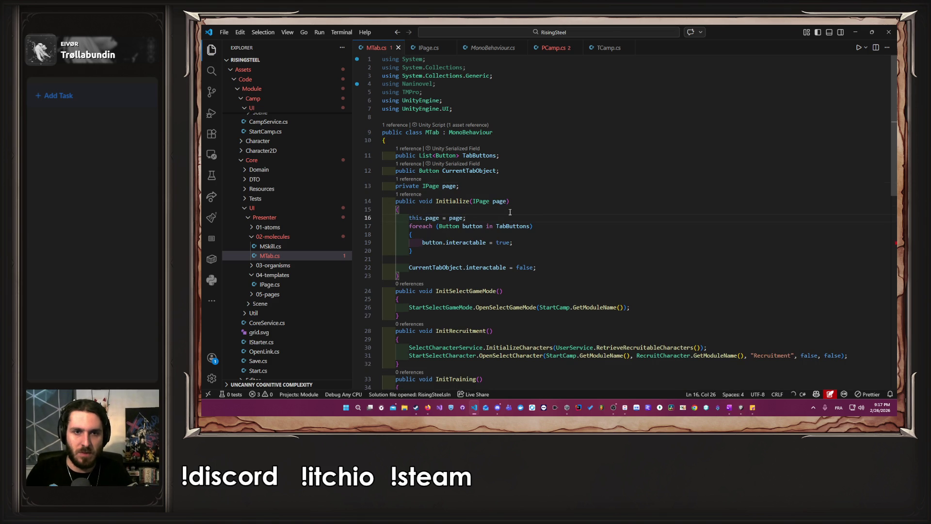
pyautogui.press('Return')
pyautogui.hotkey('ctrl', 's')
# Generate a void Exit() declaration in the IPage interface with Quick Fix and view it
pyautogui.scroll(-12, 510, 212)
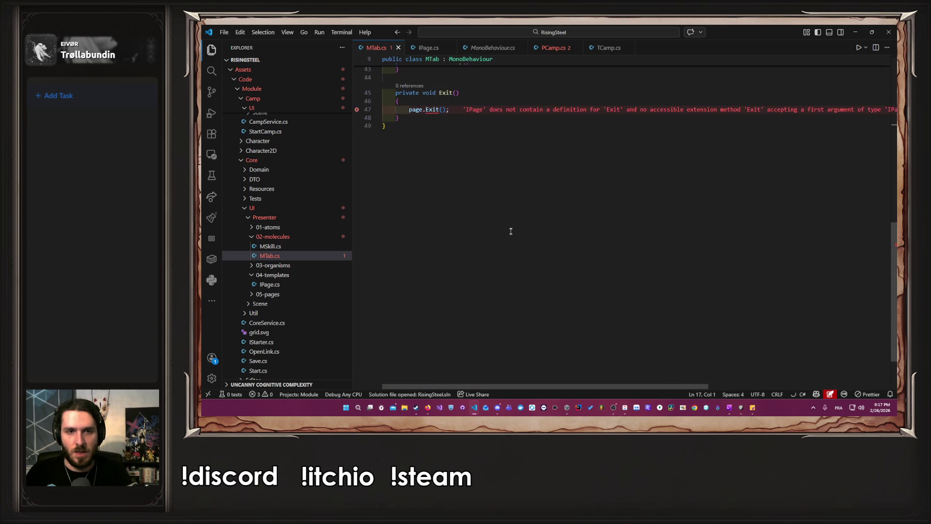
pyautogui.scroll(3, 510, 228)
pyautogui.click(450, 182)
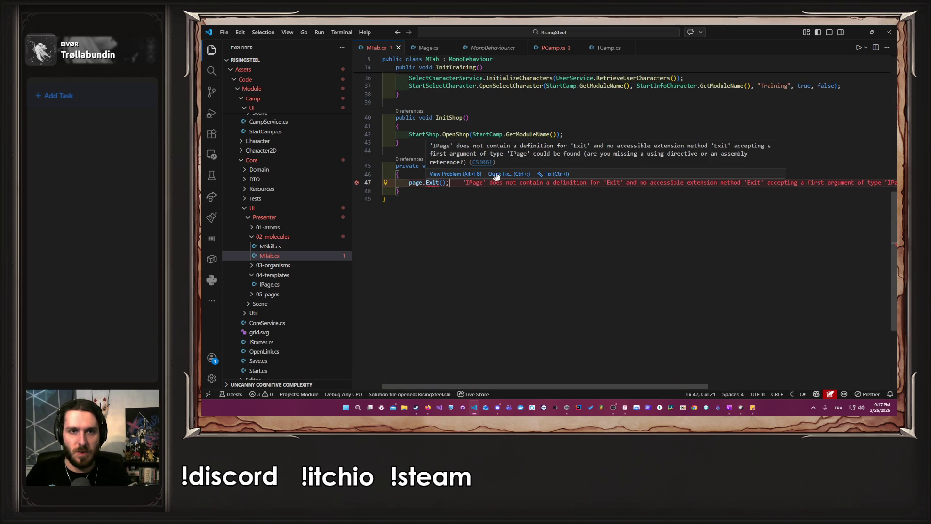
pyautogui.click(532, 199)
pyautogui.click(523, 198)
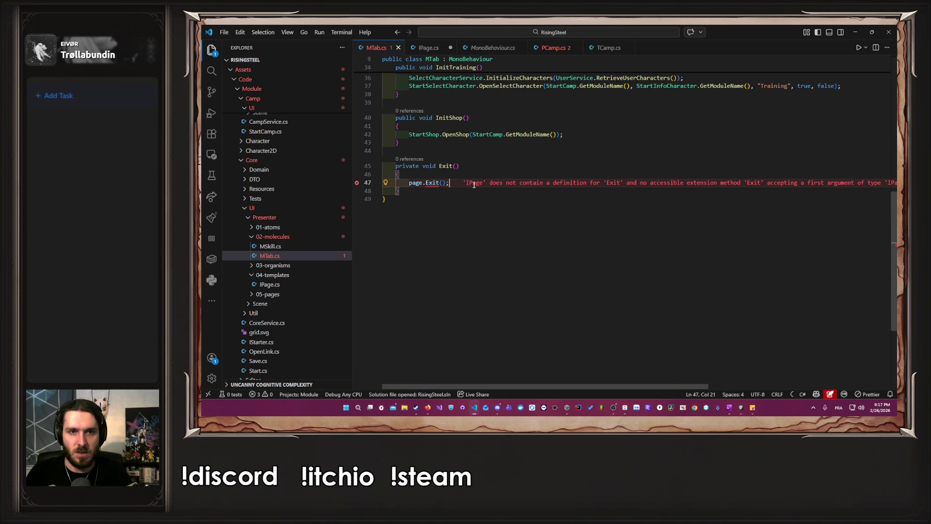
pyautogui.keyDown('ctrl'); pyautogui.click(432, 183); pyautogui.keyUp('ctrl')
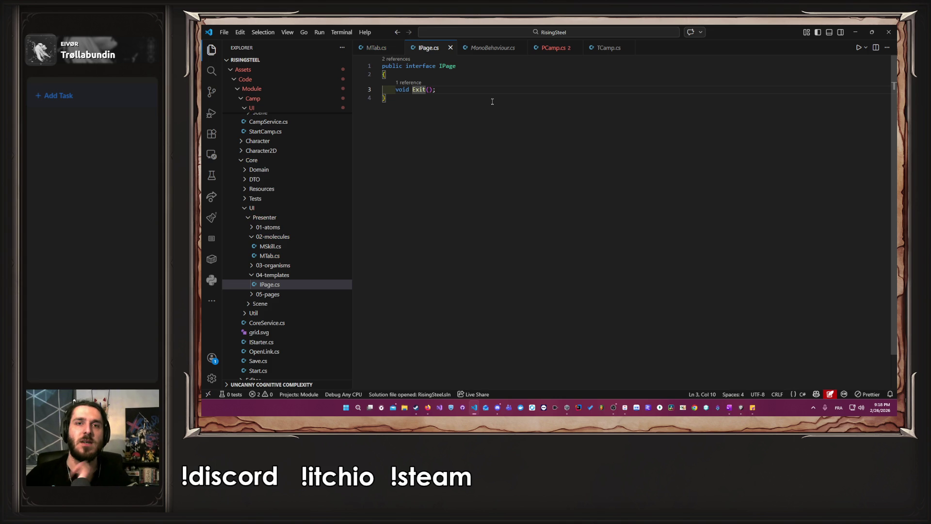
# Add IPage to PCamp's implemented interfaces and make PCamp's Exit method public
pyautogui.click(453, 74)
pyautogui.doubleClick(447, 66)
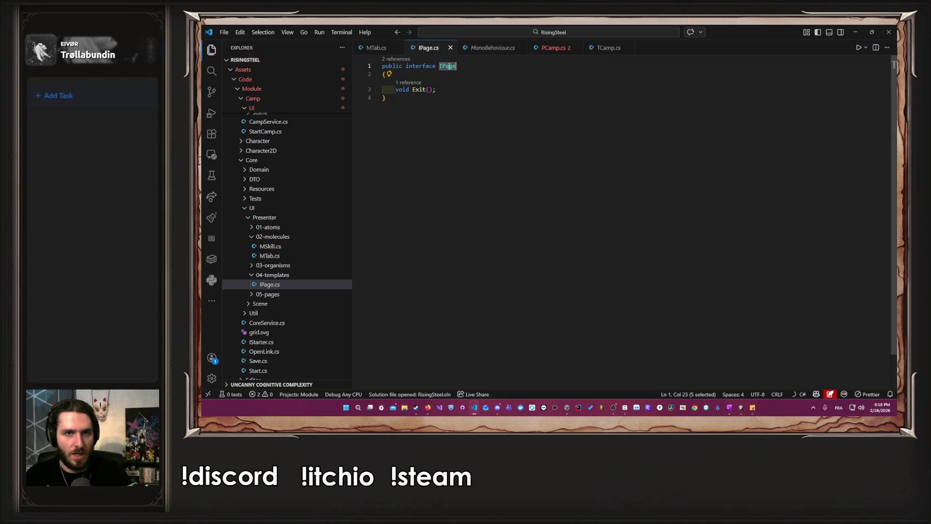
pyautogui.click(558, 46)
pyautogui.click(519, 115)
pyautogui.write(',')
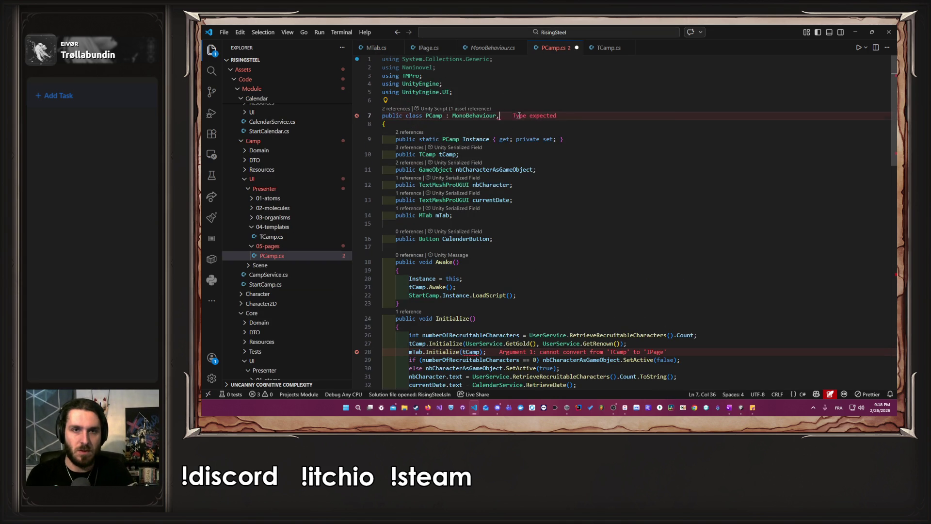
pyautogui.write(' IPage')
pyautogui.hotkey('ctrl', 's')
pyautogui.moveTo(517, 115)
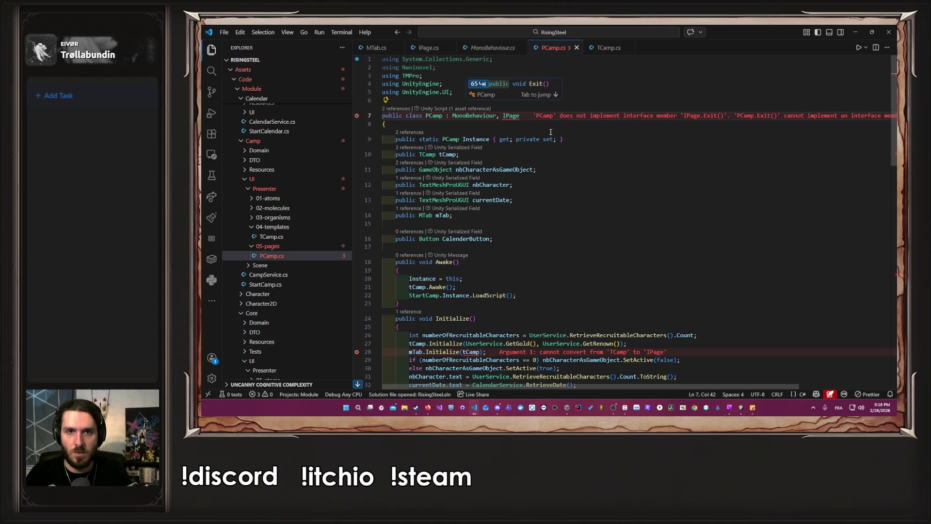
pyautogui.scroll(-15, 550, 132)
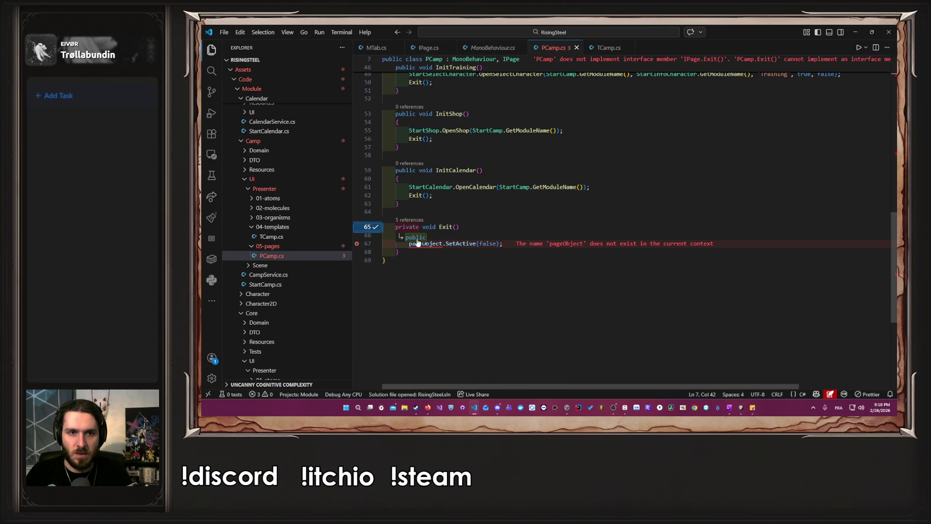
pyautogui.press('Tab')
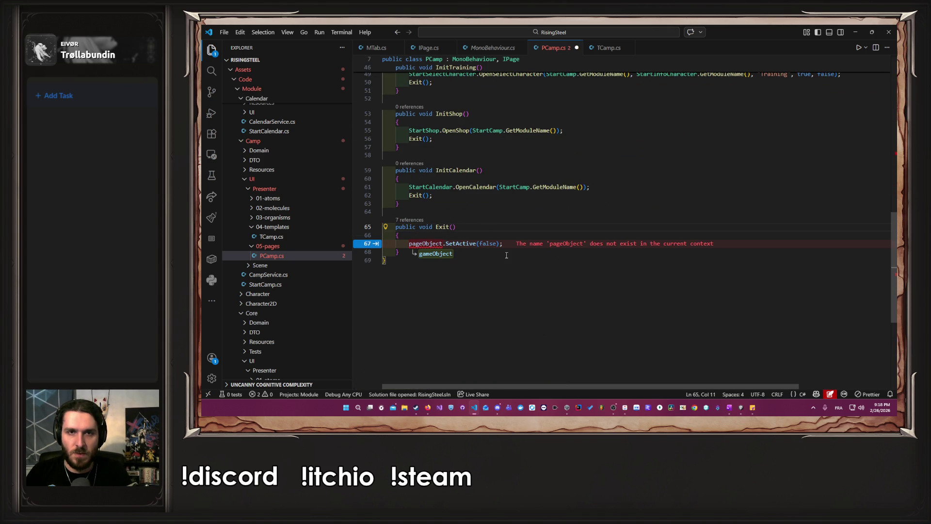
# Revert PCamp to derive only from MonoBehaviour, then bring up TCamp.cs
pyautogui.hotkey('ctrl', 'z')
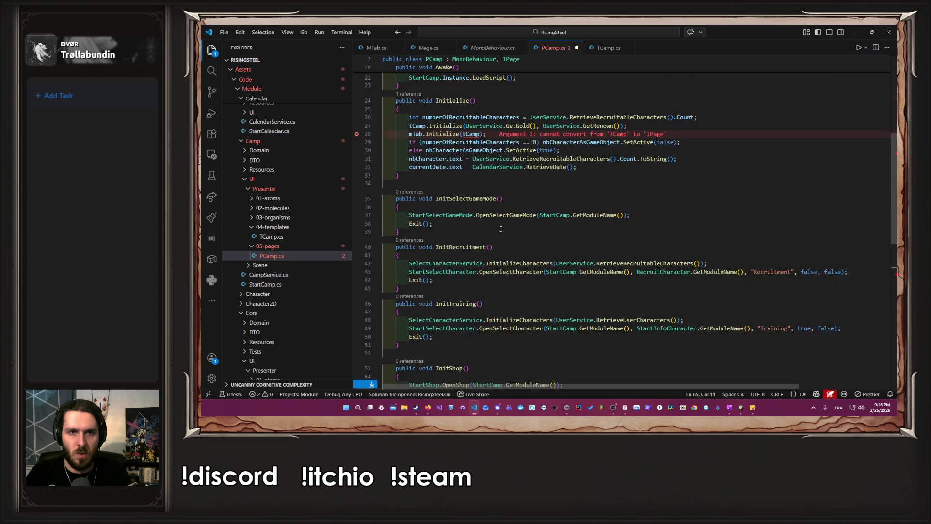
pyautogui.press('BackSpace')
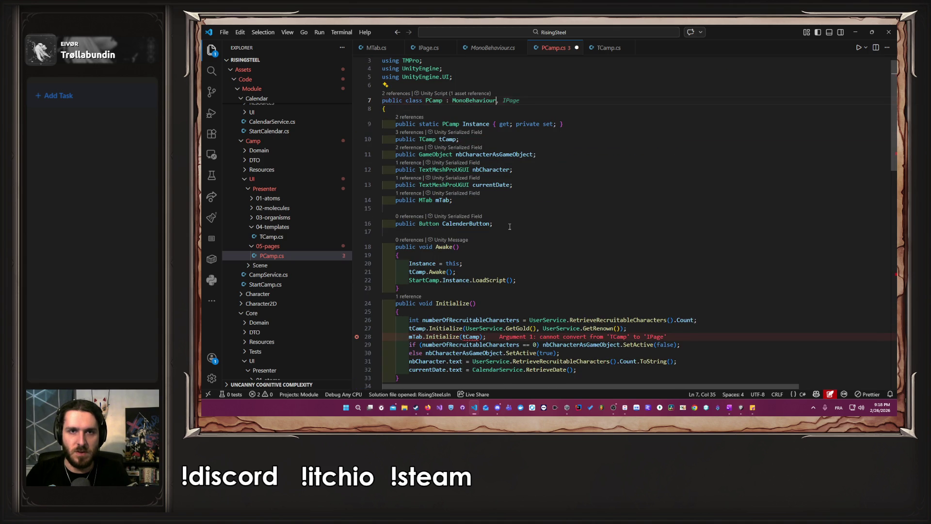
pyautogui.press('Escape')
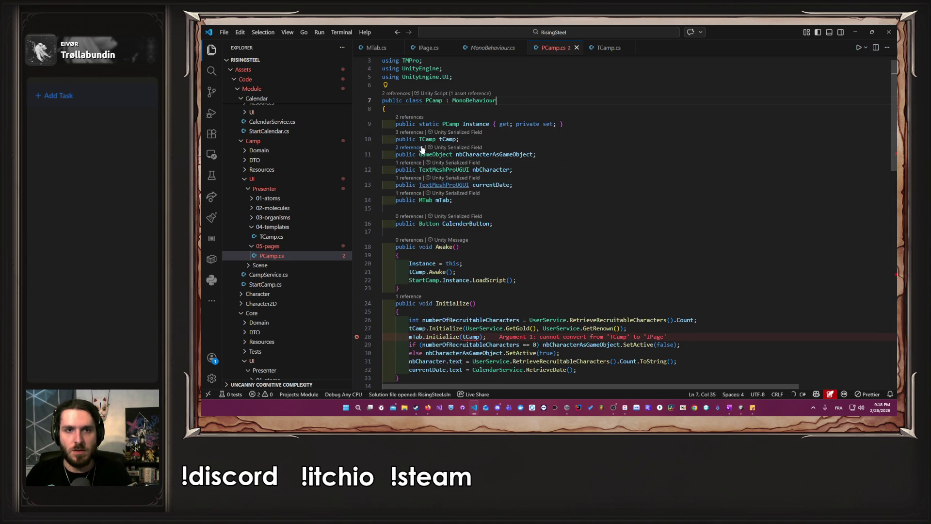
pyautogui.keyDown('ctrl'); pyautogui.click(426, 139); pyautogui.keyUp('ctrl')
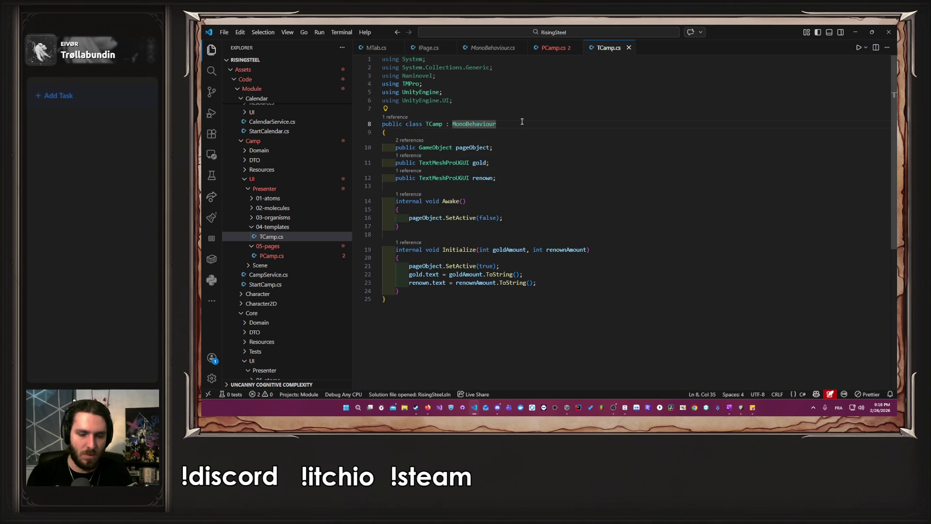
# Make TCamp implement IPage with a generated Exit() stub placed after Initialize, and save
pyautogui.write(', IPage')
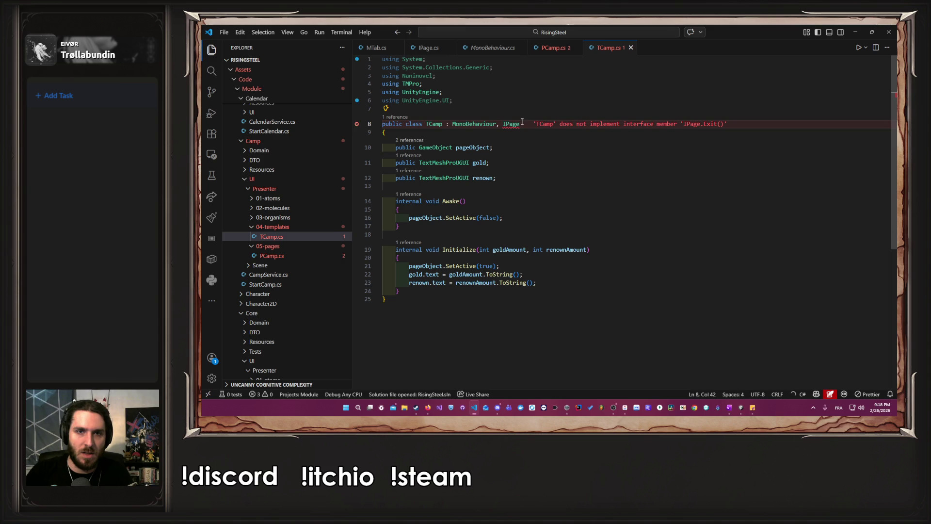
pyautogui.click(577, 116)
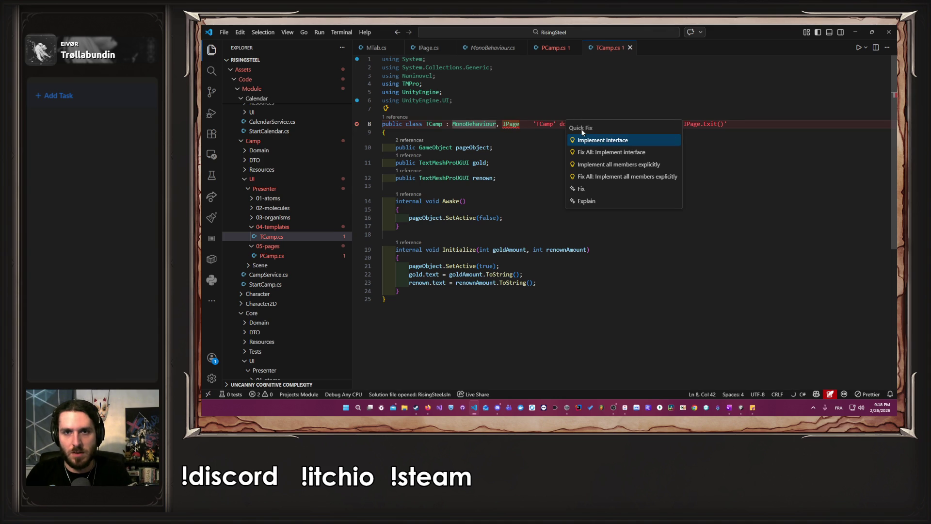
pyautogui.click(589, 141)
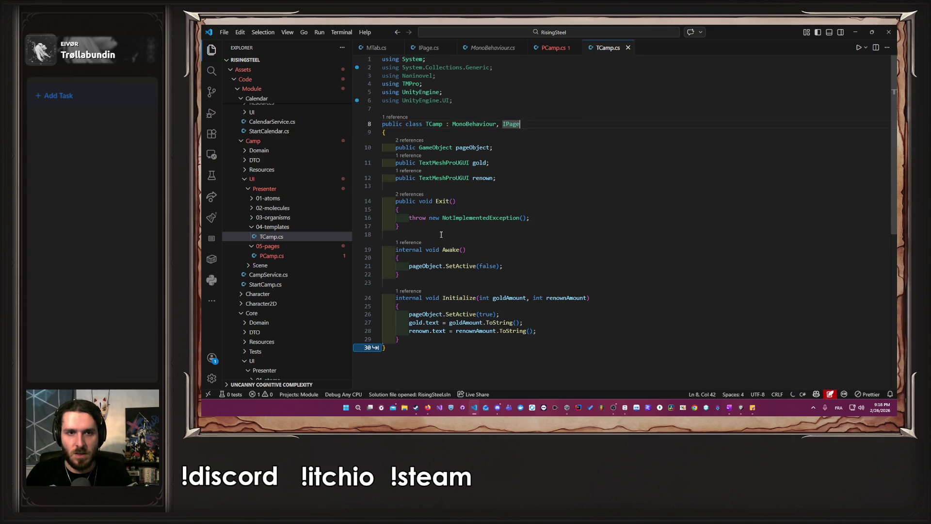
pyautogui.moveTo(429, 218); pyautogui.dragTo(374, 203)
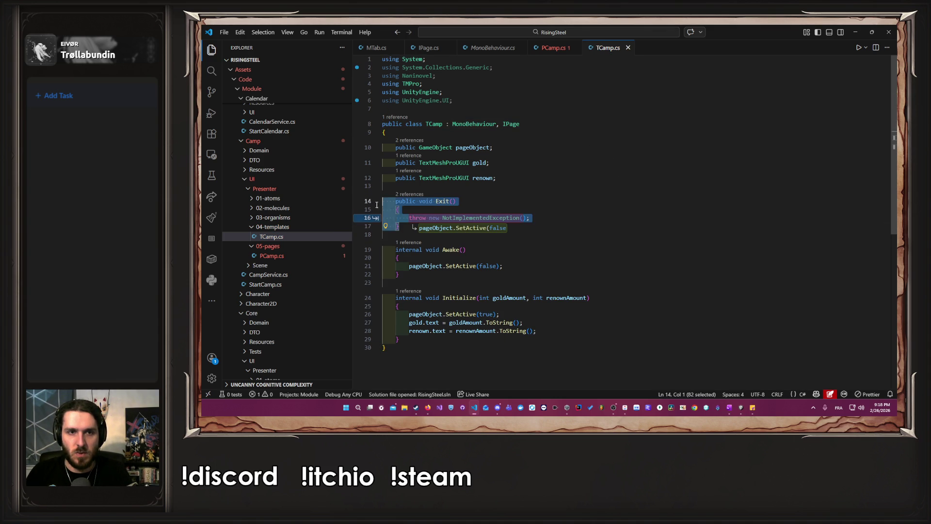
pyautogui.press('BackSpace')
pyautogui.press('BackSpace')
pyautogui.press('BackSpace')
pyautogui.press('Down')
pyautogui.press('Down')
pyautogui.press('Down')
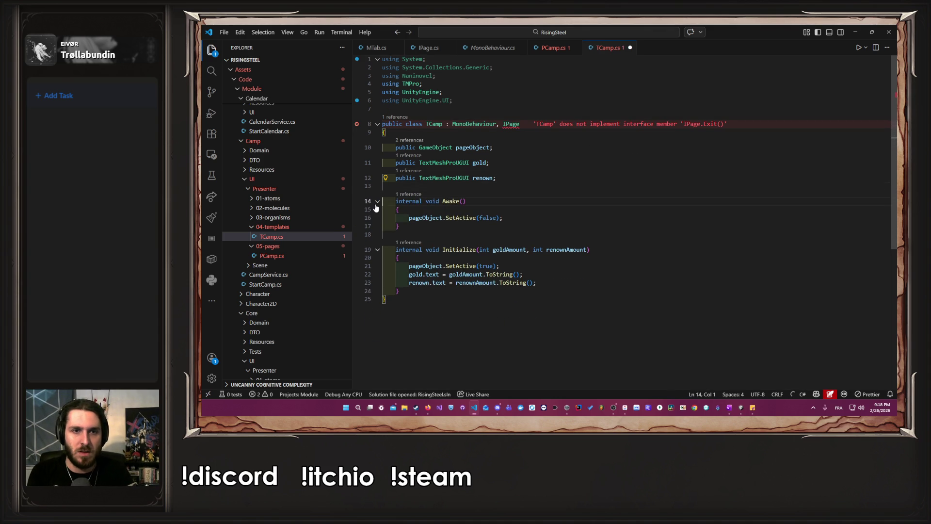
pyautogui.press('Down')
pyautogui.press('Down')
pyautogui.press('Down')
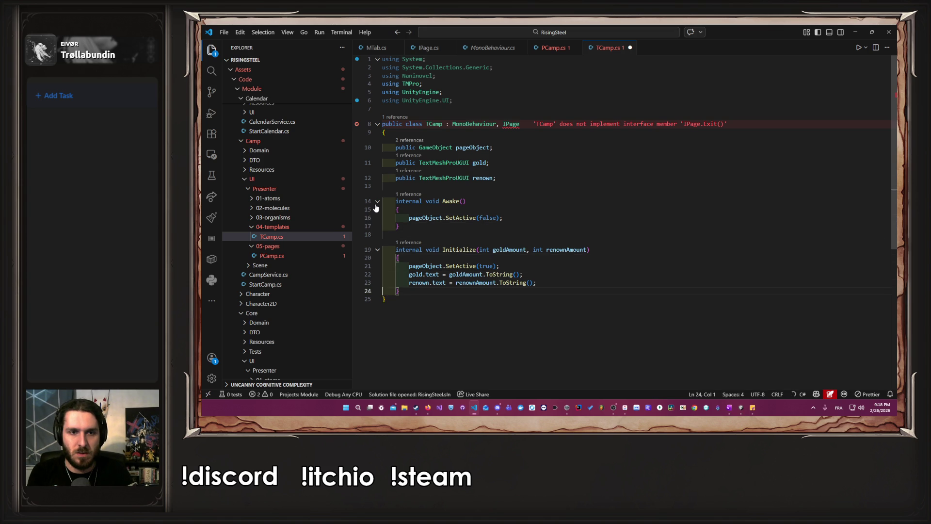
pyautogui.hotkey('ctrl', '.')
pyautogui.press('Return')
pyautogui.hotkey('ctrl', 's')
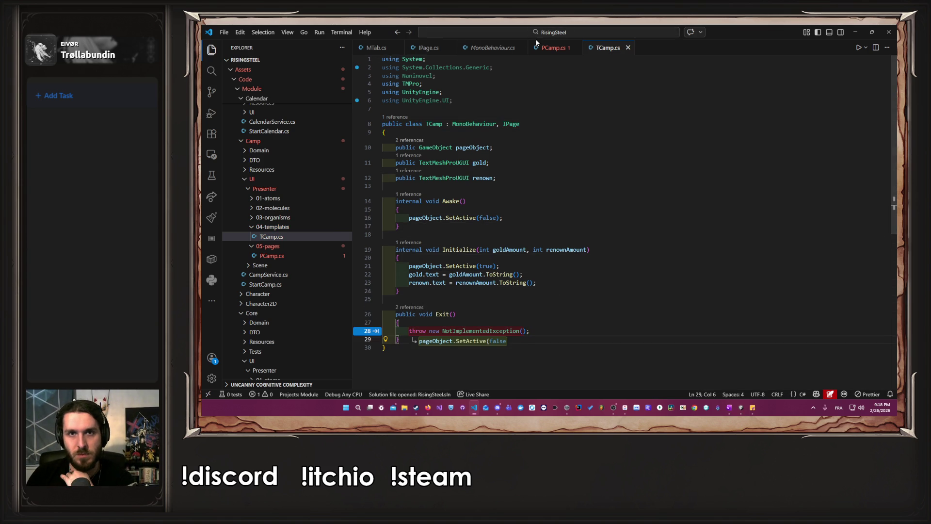
# Cut the pageObject line out of PCamp's Exit method
pyautogui.press('Tab')
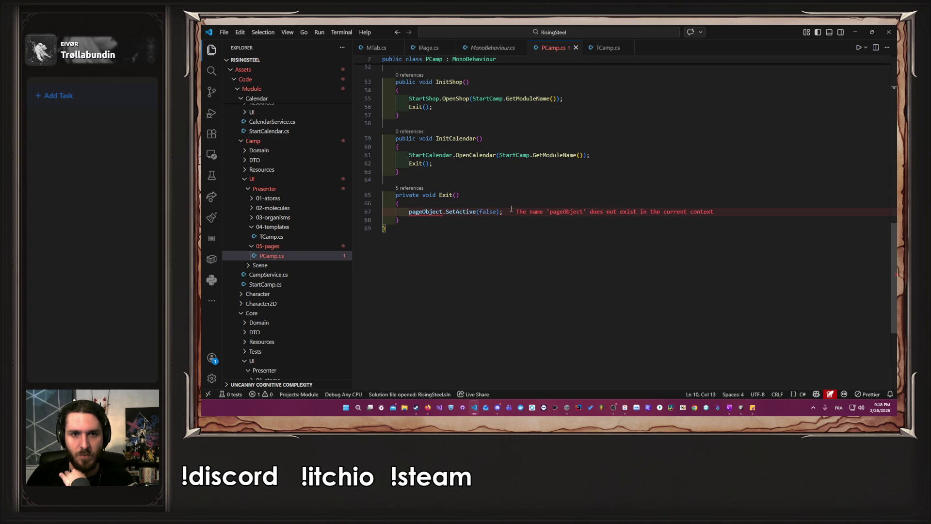
pyautogui.moveTo(503, 212); pyautogui.dragTo(408, 211)
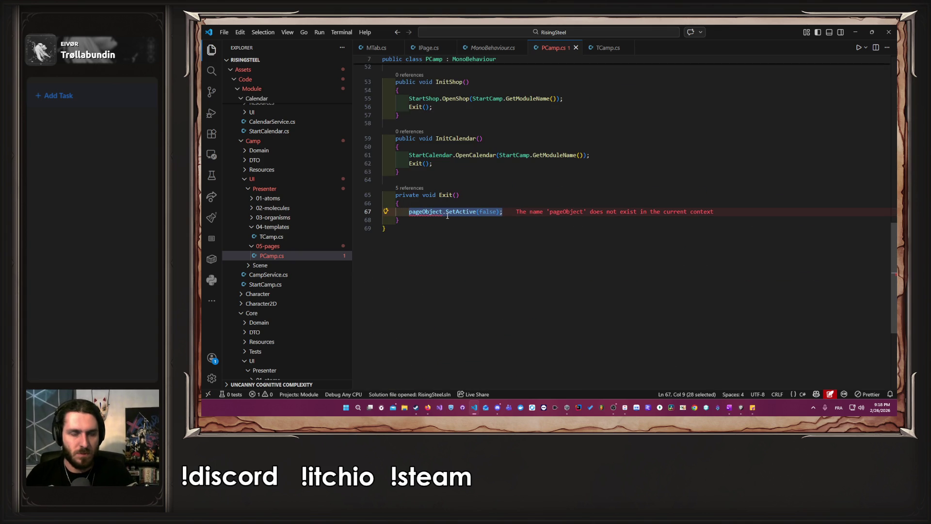
pyautogui.hotkey('ctrl', 'x')
# Replace the throw in TCamp's Exit with pageObject.SetActive(false)
pyautogui.click(594, 47)
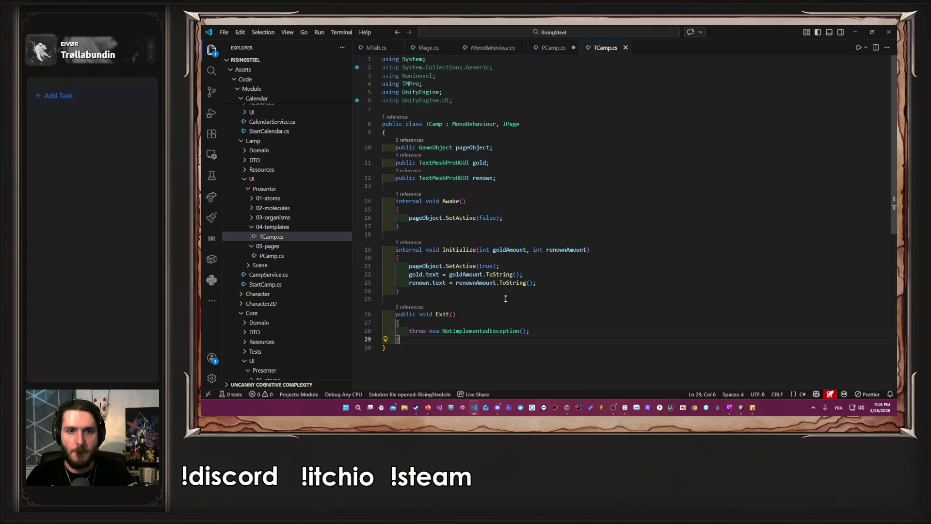
pyautogui.moveTo(539, 329); pyautogui.dragTo(402, 321)
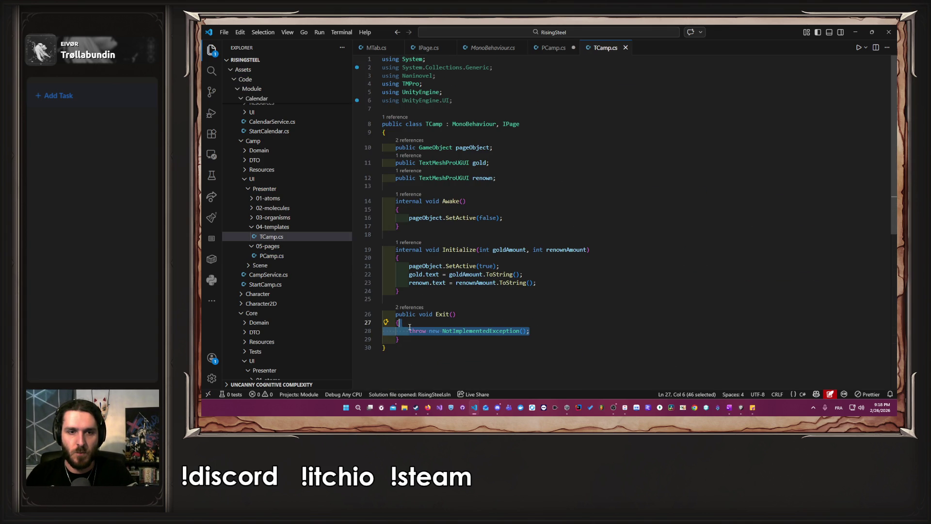
pyautogui.hotkey('ctrl', 'v')
# Review the references to PCamp's emptied Exit method and save PCamp.cs
pyautogui.click(551, 47)
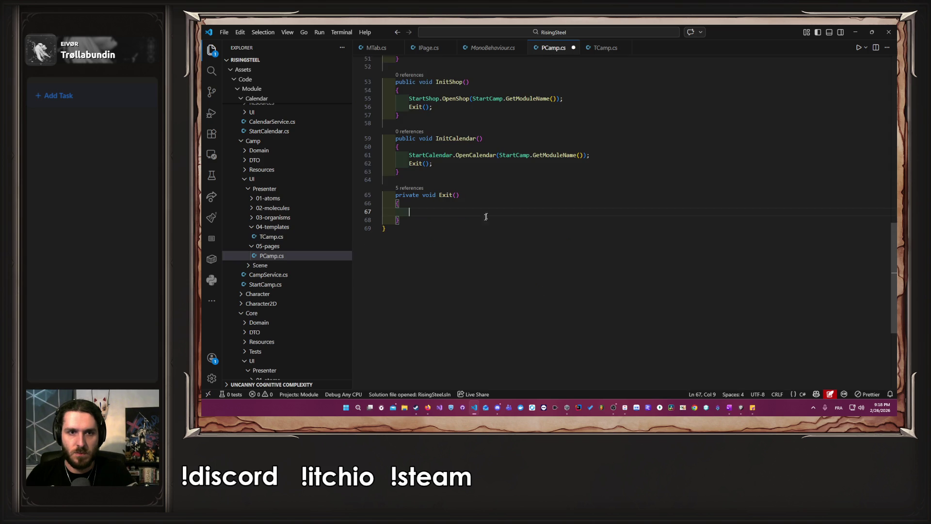
pyautogui.click(428, 213)
pyautogui.click(426, 227)
pyautogui.moveTo(427, 227); pyautogui.dragTo(460, 195)
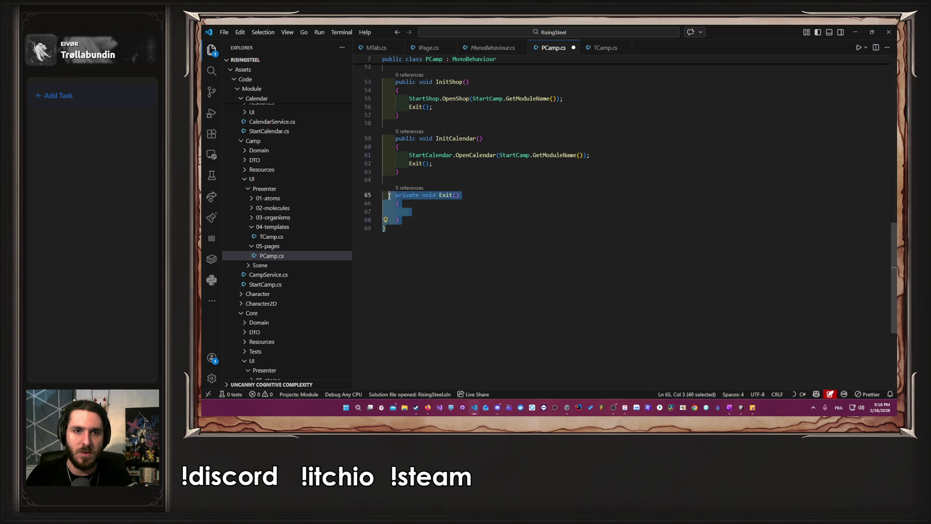
pyautogui.click(447, 213)
pyautogui.click(409, 188)
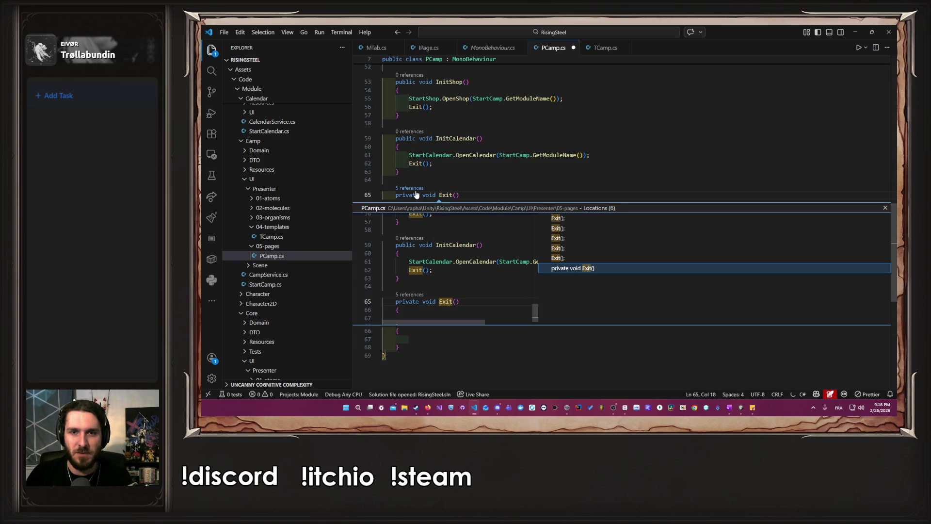
pyautogui.click(541, 181)
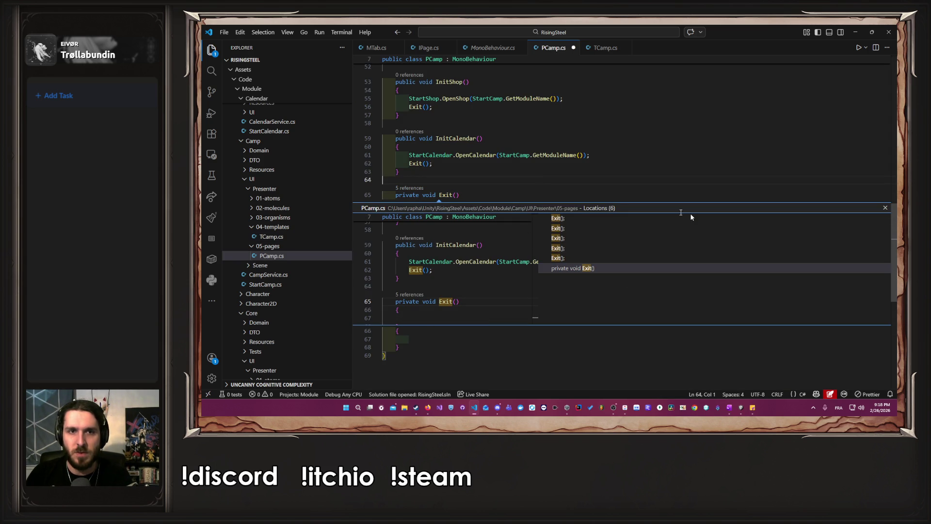
pyautogui.click(885, 207)
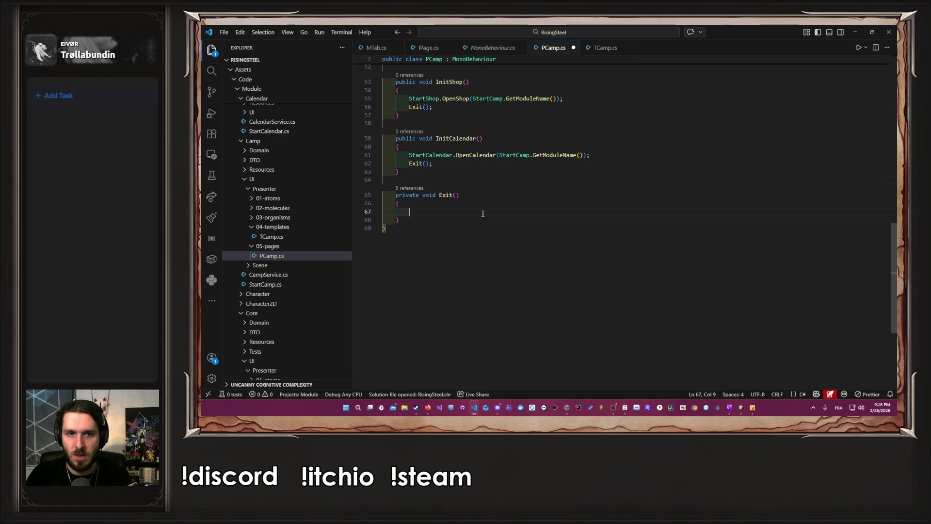
pyautogui.hotkey('ctrl', 's')
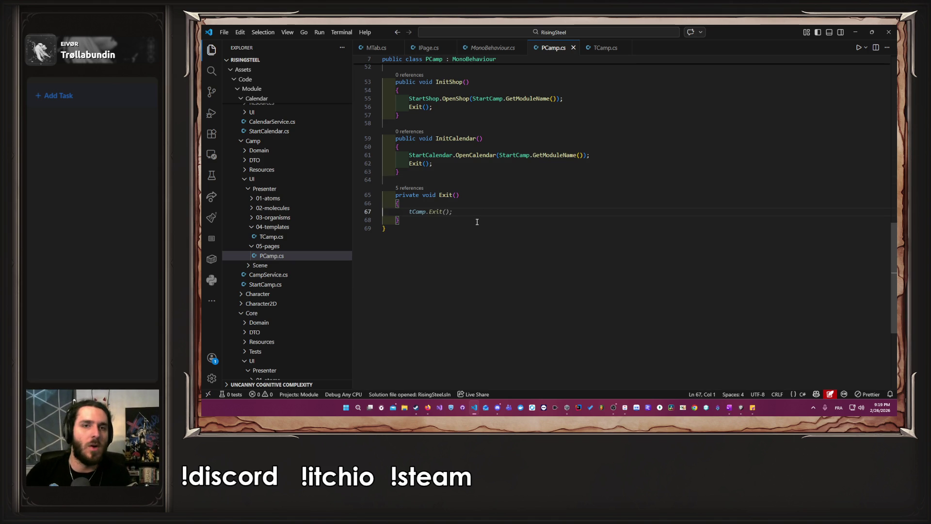
pyautogui.scroll(8, 476, 222)
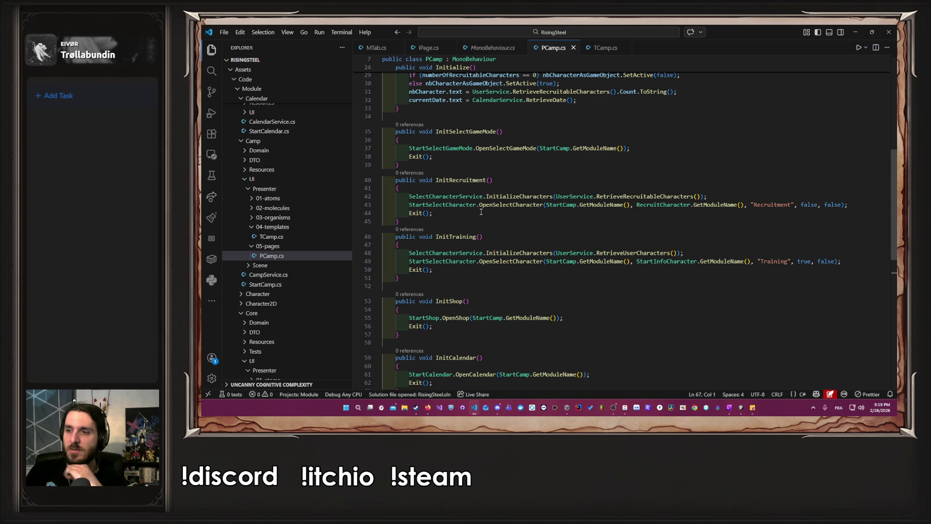
# Return to Unity so the scripts recompile and the pageObject console error clears
pyautogui.click(605, 48)
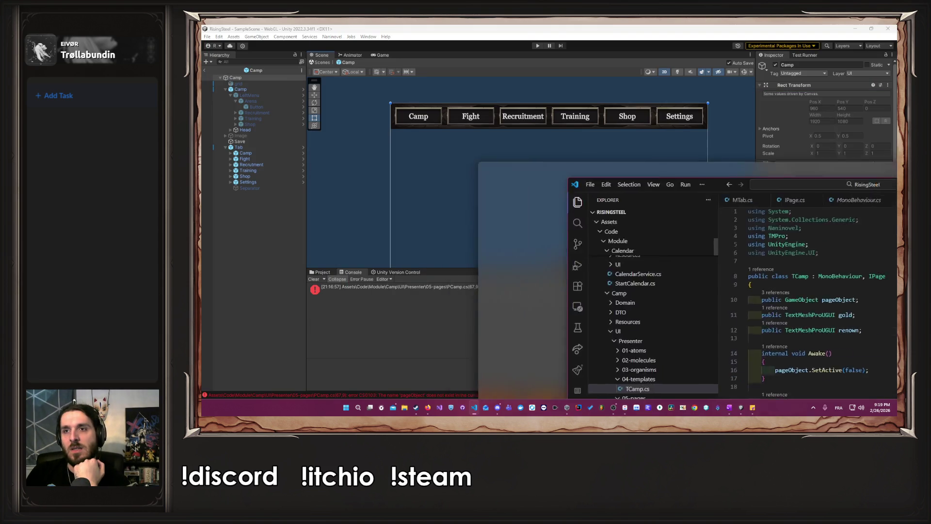
pyautogui.hotkey('alt', 'Tab')
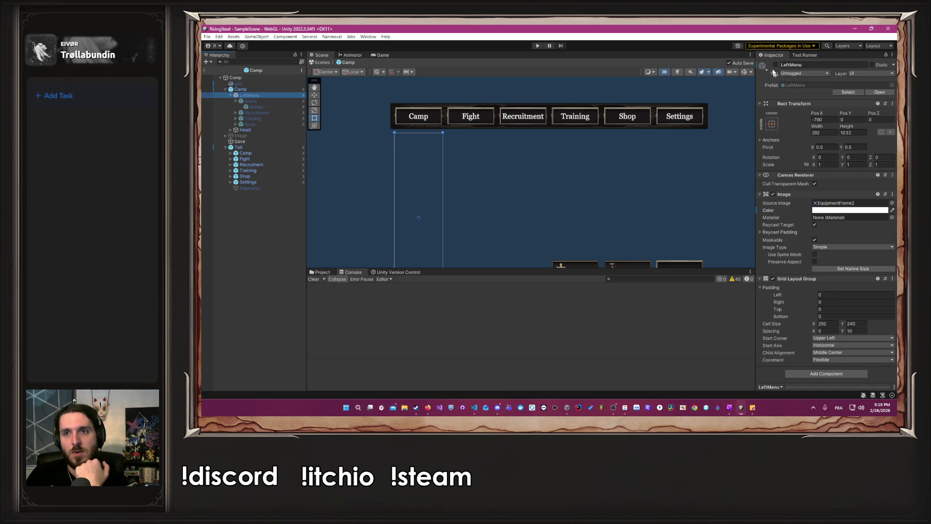
pyautogui.click(248, 107)
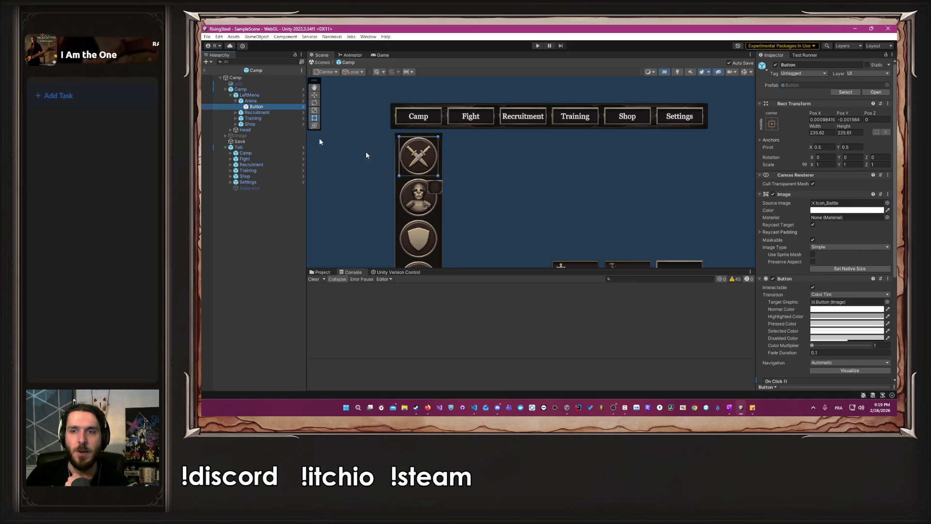
pyautogui.scroll(-5, 822, 266)
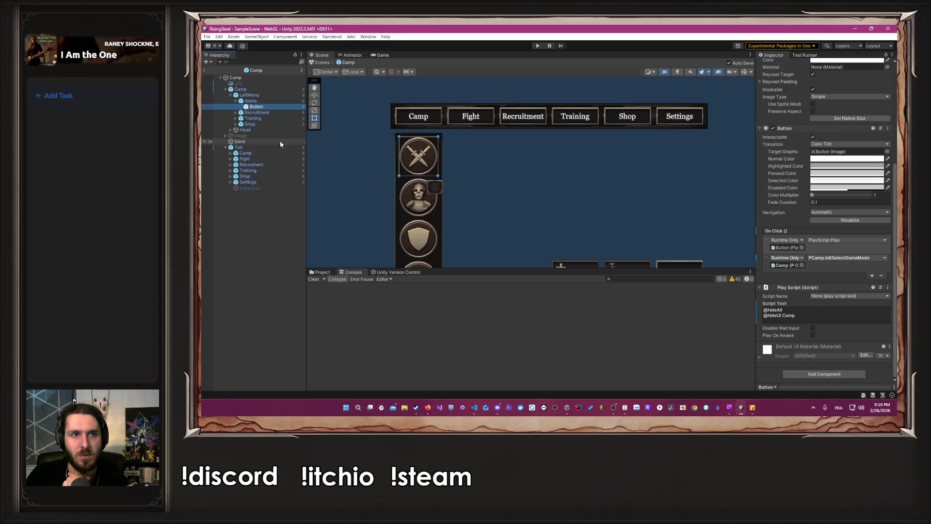
pyautogui.click(236, 113)
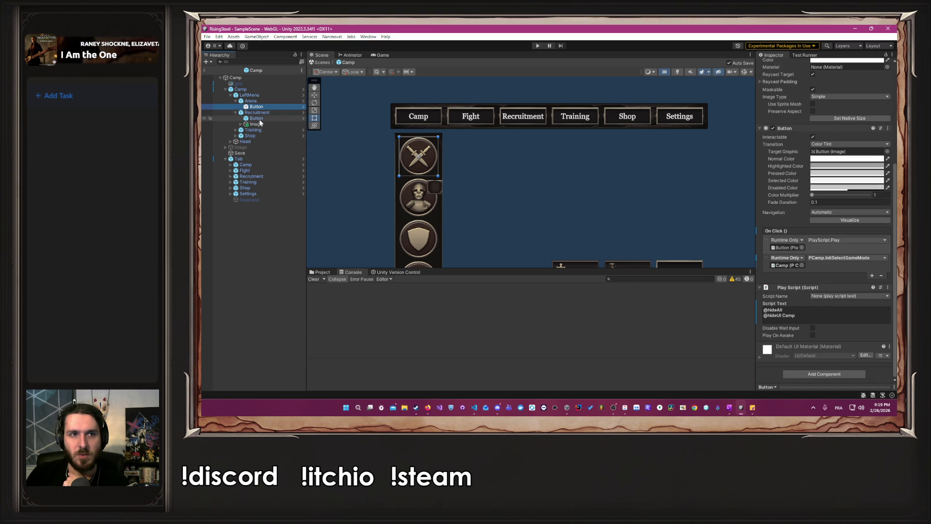
pyautogui.click(256, 118)
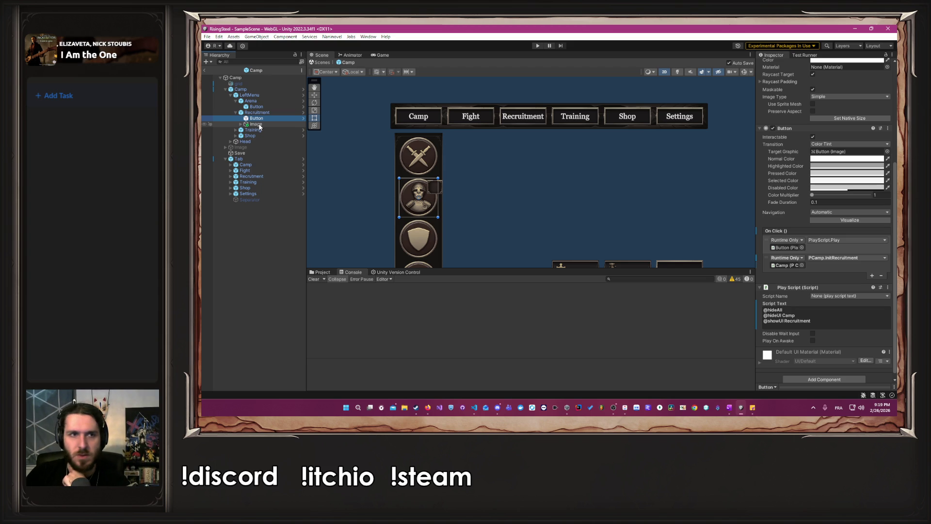
pyautogui.click(236, 130)
pyautogui.click(252, 136)
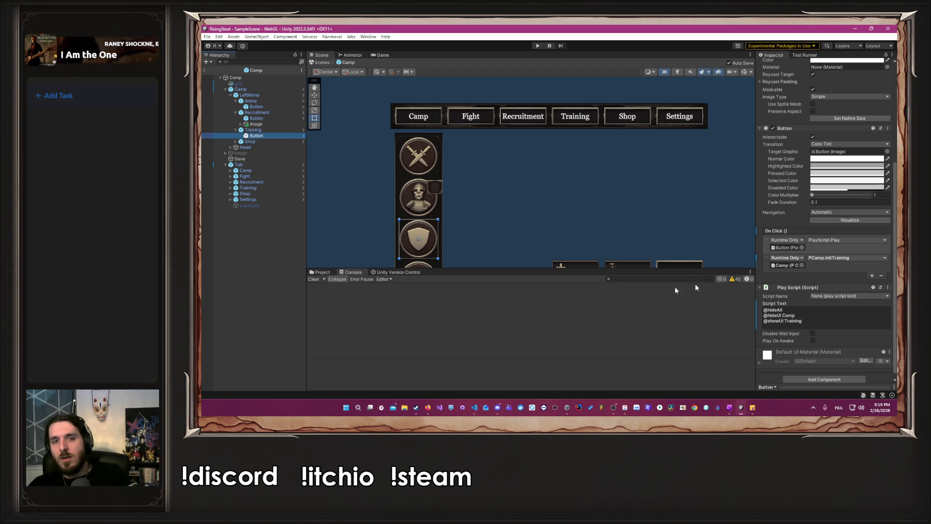
pyautogui.moveTo(827, 316); pyautogui.dragTo(760, 314)
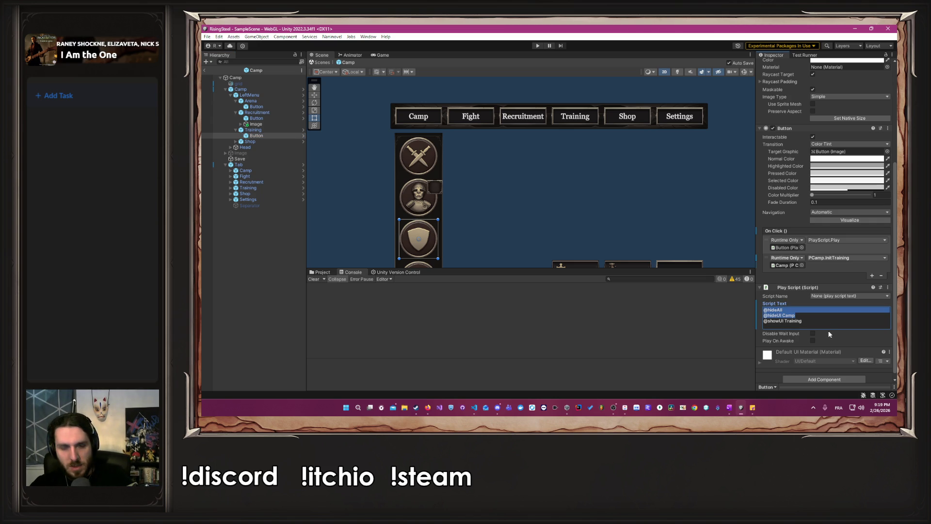
pyautogui.hotkey('alt', 'Tab')
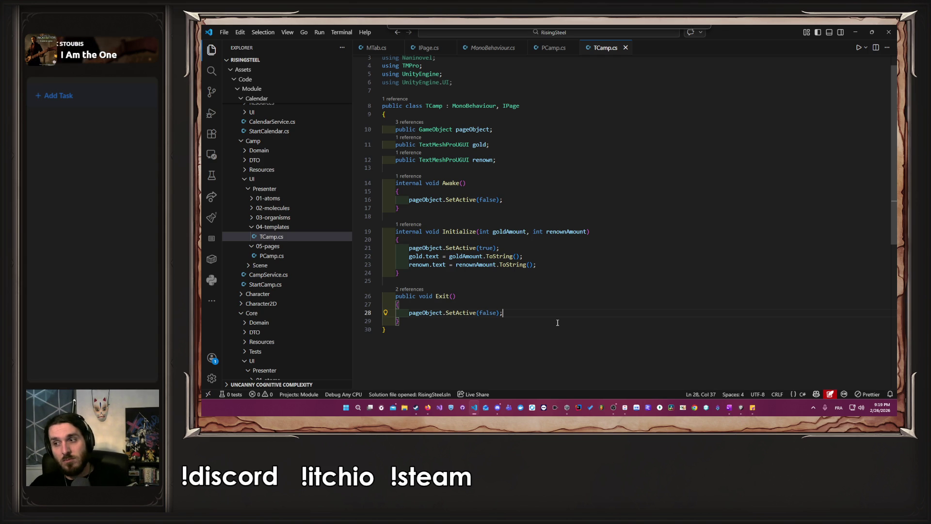
pyautogui.press('Return')
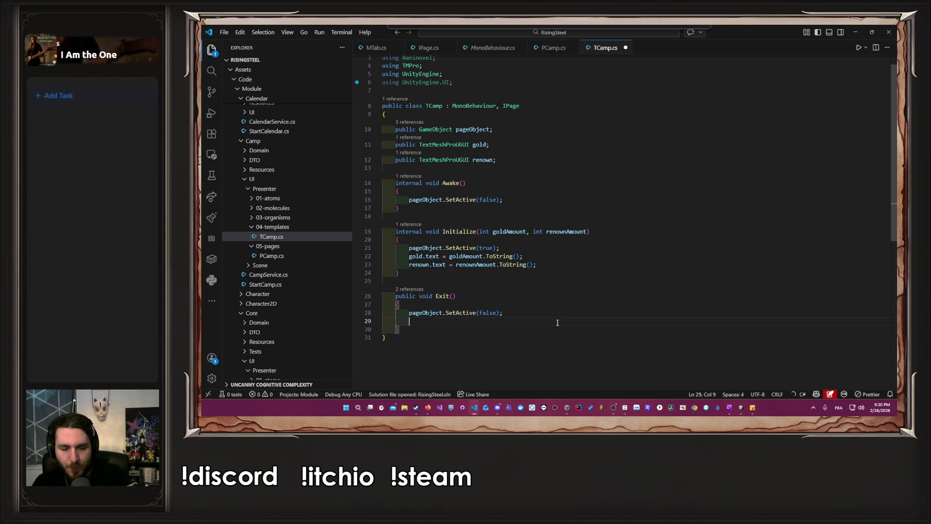
pyautogui.hotkey('ctrl', 'v')
pyautogui.press('Home')
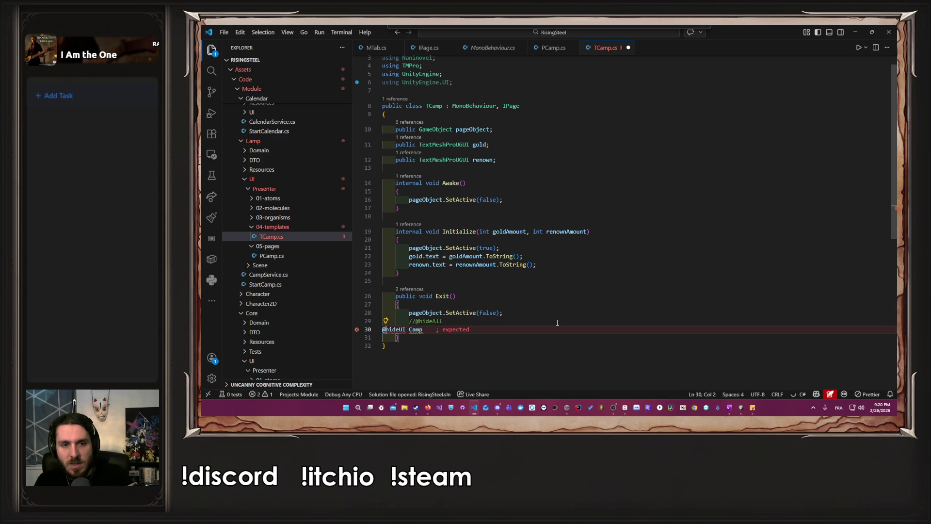
pyautogui.press('Tab')
pyautogui.press('Tab')
pyautogui.write('//')
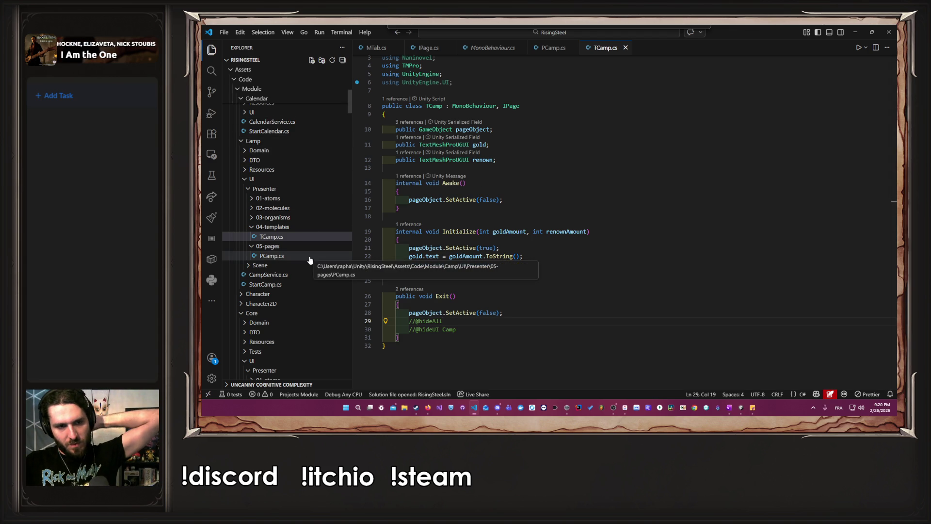
pyautogui.scroll(-3, 309, 260)
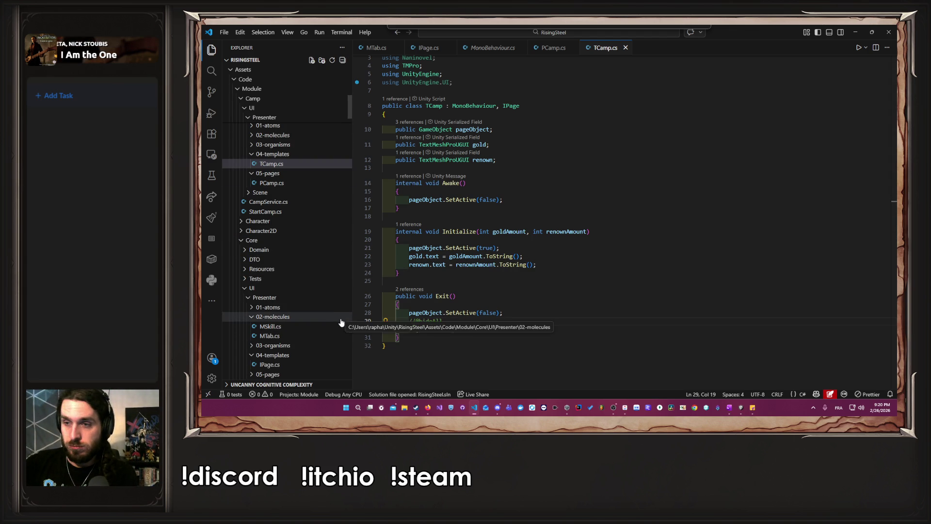
pyautogui.click(551, 330)
# Add a 'Script script = new Script()' line below the comments in TCamp's Exit
pyautogui.press('Return')
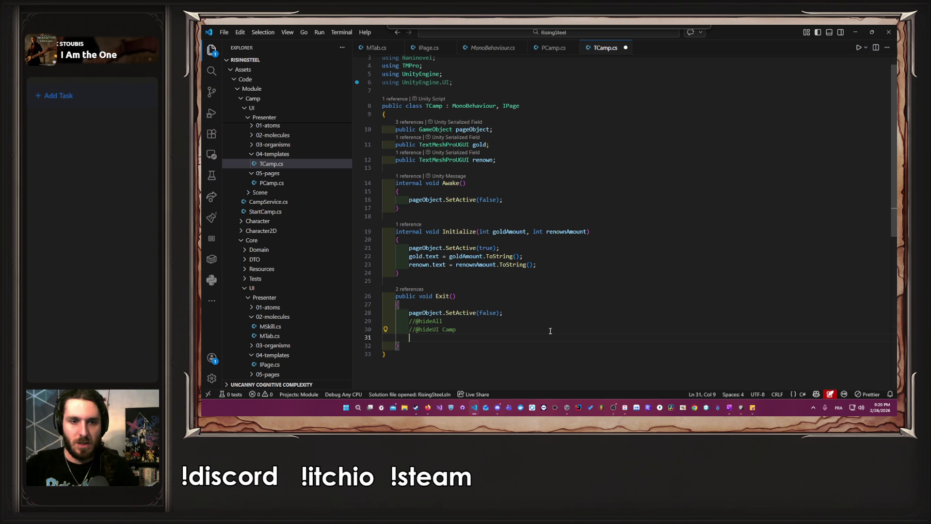
pyautogui.write('Scrip')
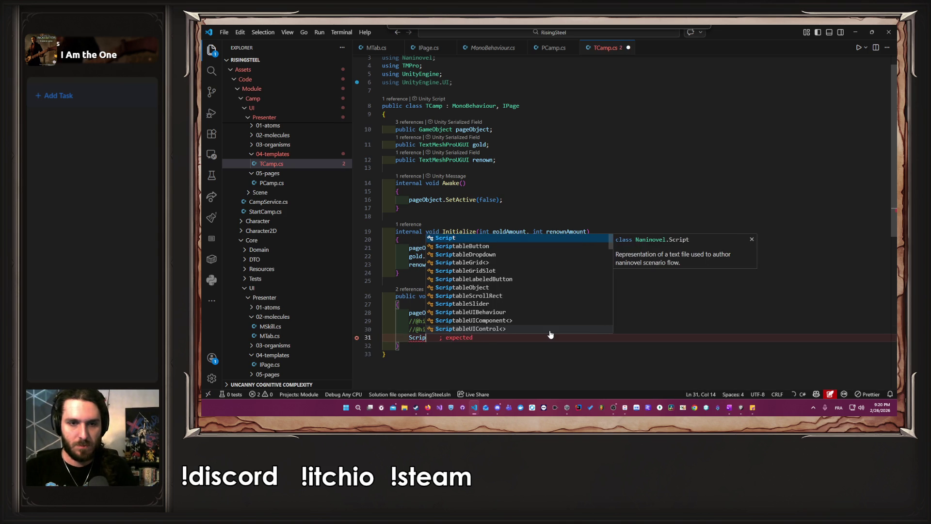
pyautogui.write('t script ')
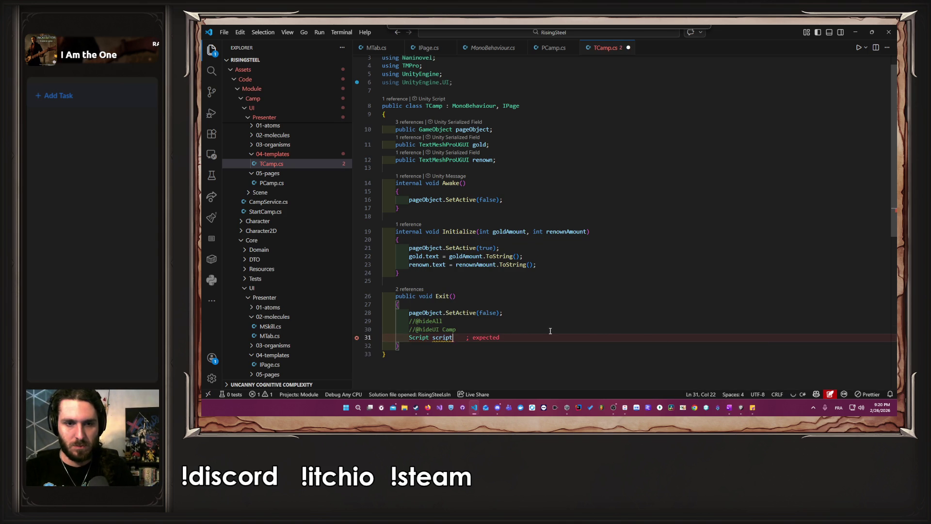
pyautogui.write('= ')
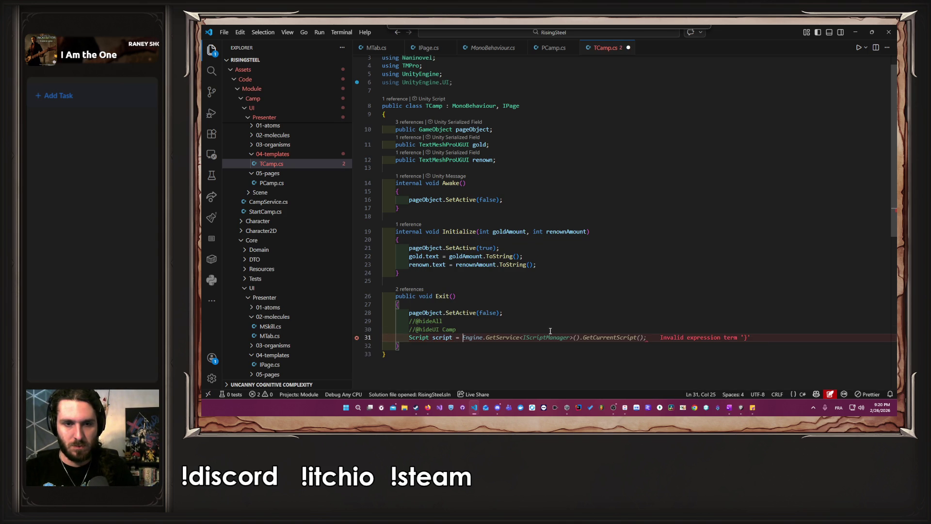
pyautogui.write('"')
pyautogui.press('BackSpace')
pyautogui.write('new')
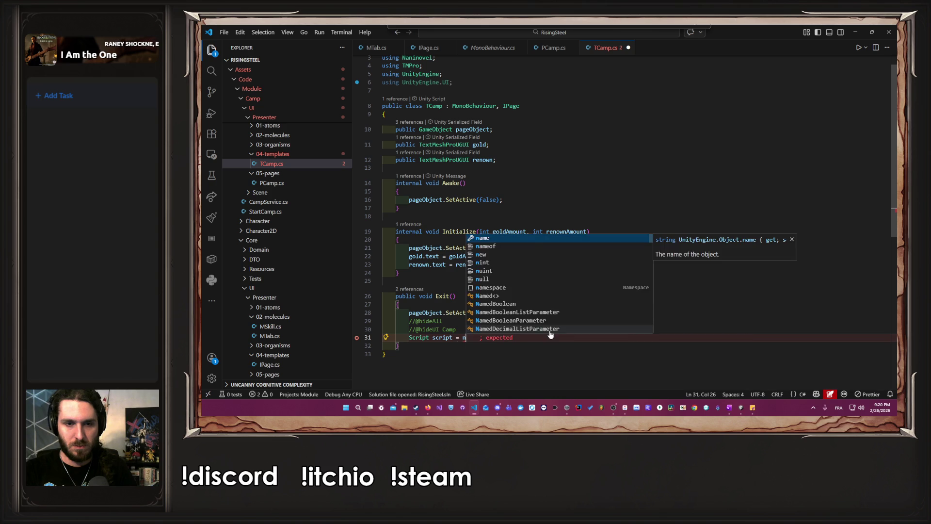
pyautogui.press('Escape')
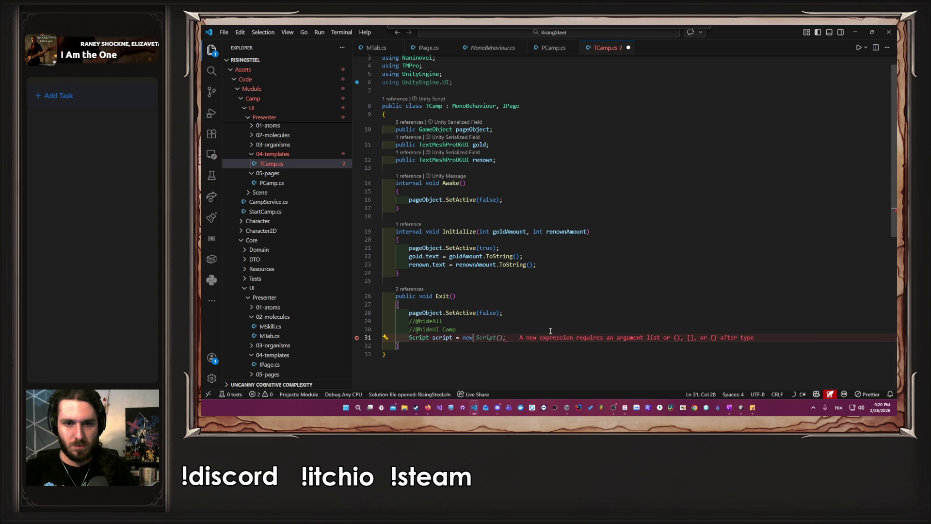
pyautogui.press('Tab')
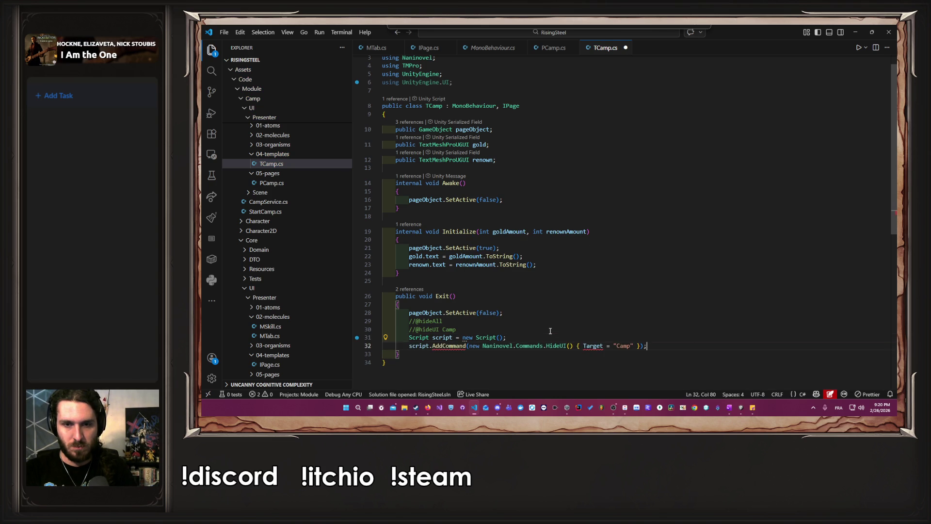
pyautogui.press('Left')
pyautogui.press('Left')
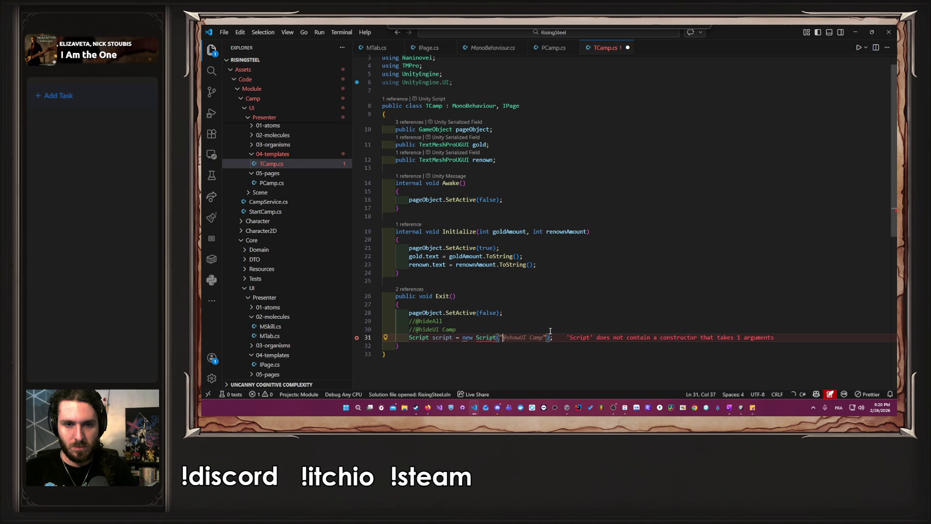
pyautogui.keyDown('ctrl'); pyautogui.click(488, 338); pyautogui.keyUp('ctrl')
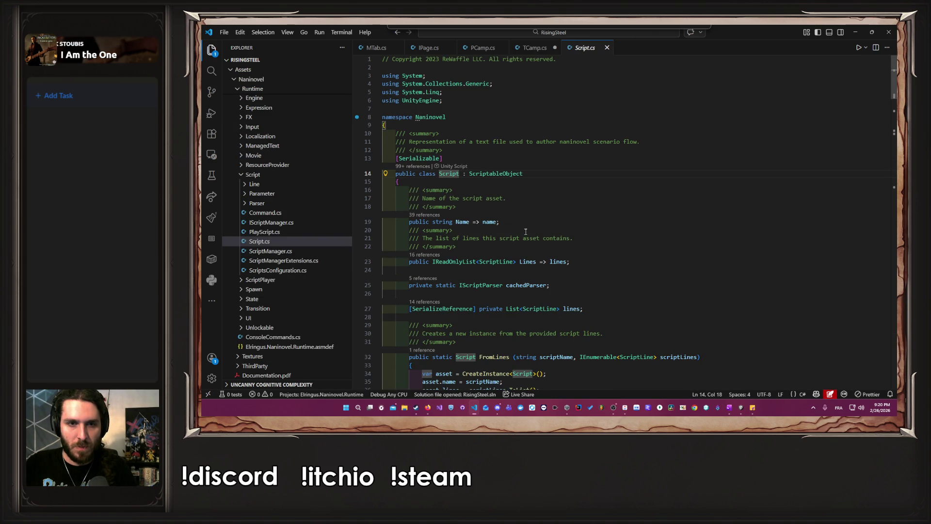
pyautogui.scroll(-3, 526, 229)
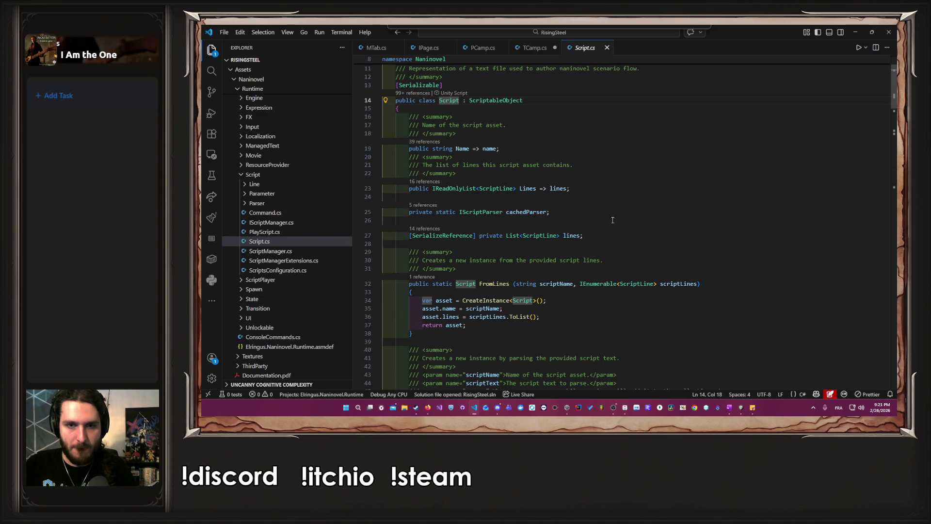
pyautogui.doubleClick(556, 283)
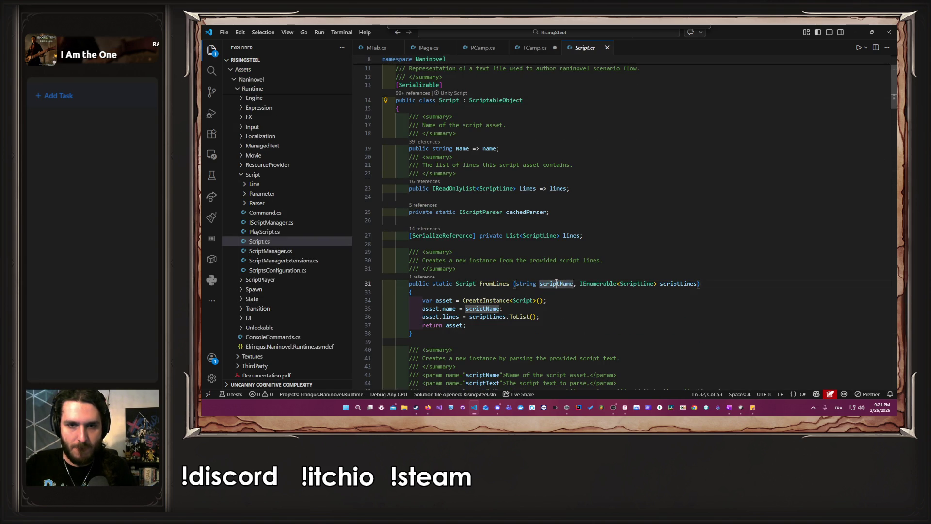
pyautogui.scroll(-4, 622, 294)
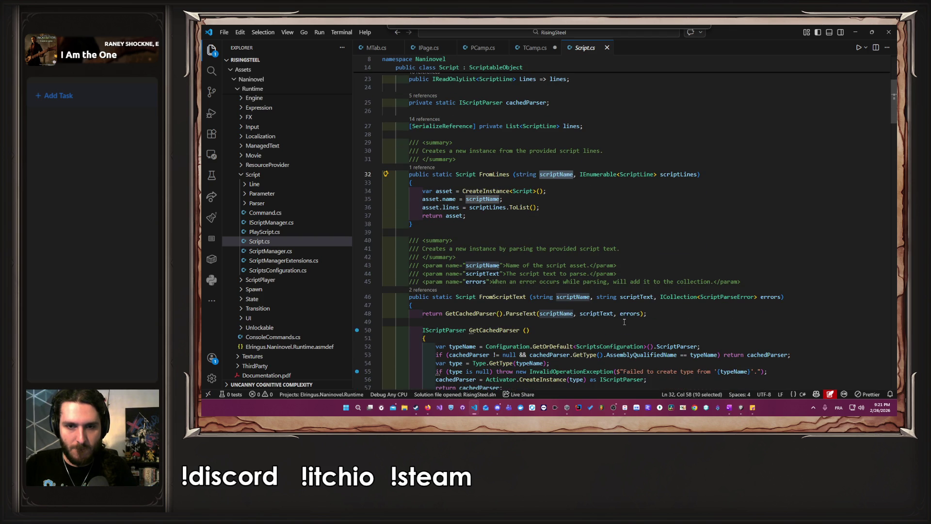
pyautogui.scroll(-5, 624, 321)
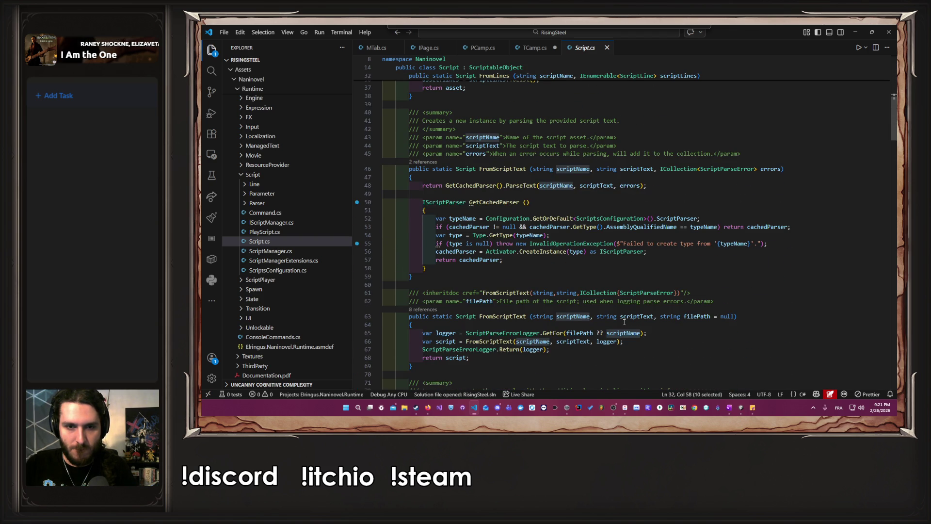
pyautogui.scroll(-6, 624, 321)
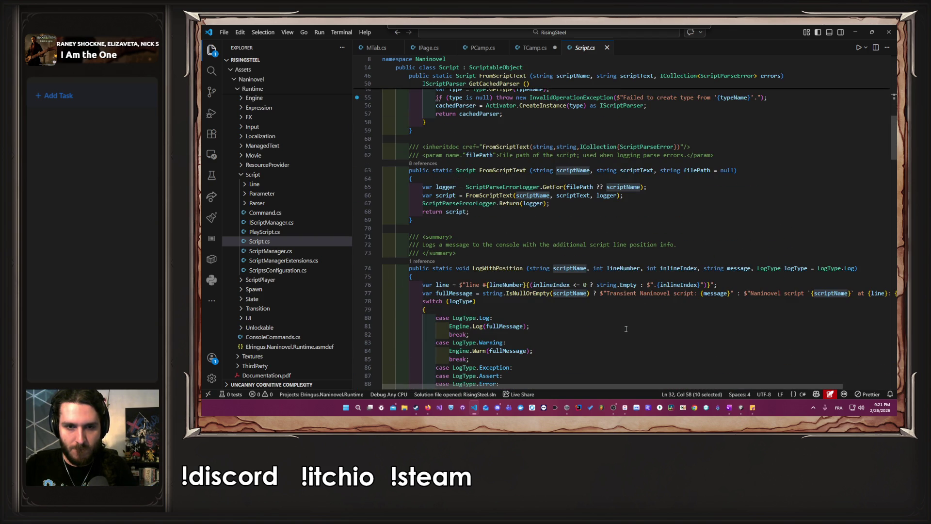
pyautogui.scroll(4, 626, 328)
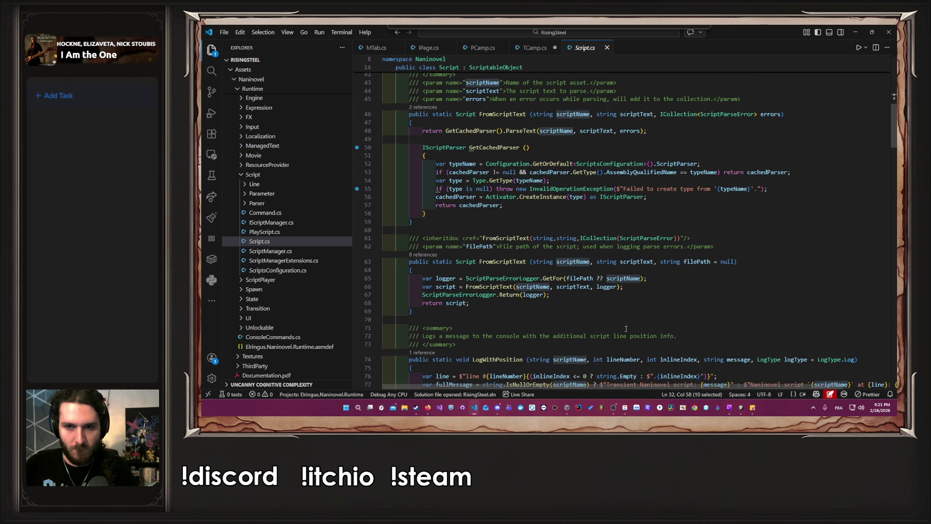
pyautogui.scroll(3, 625, 329)
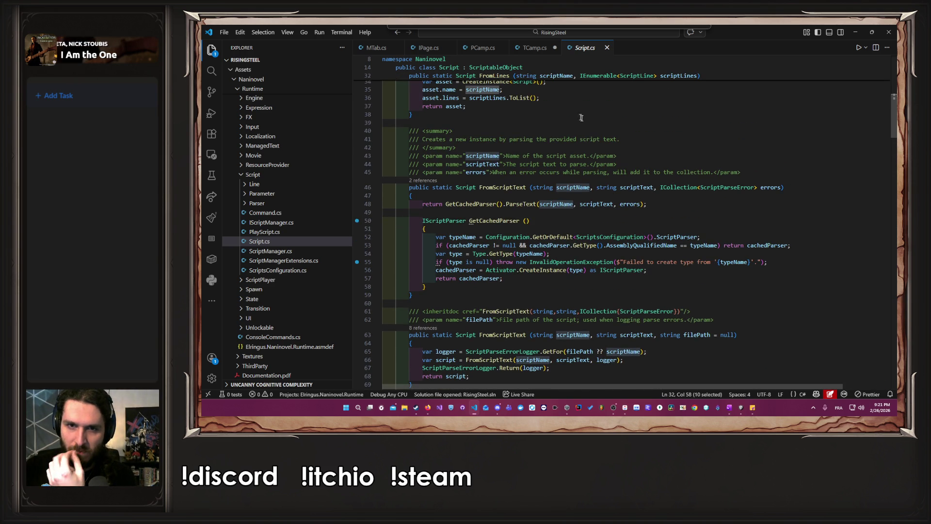
pyautogui.moveTo(617, 165); pyautogui.dragTo(453, 156)
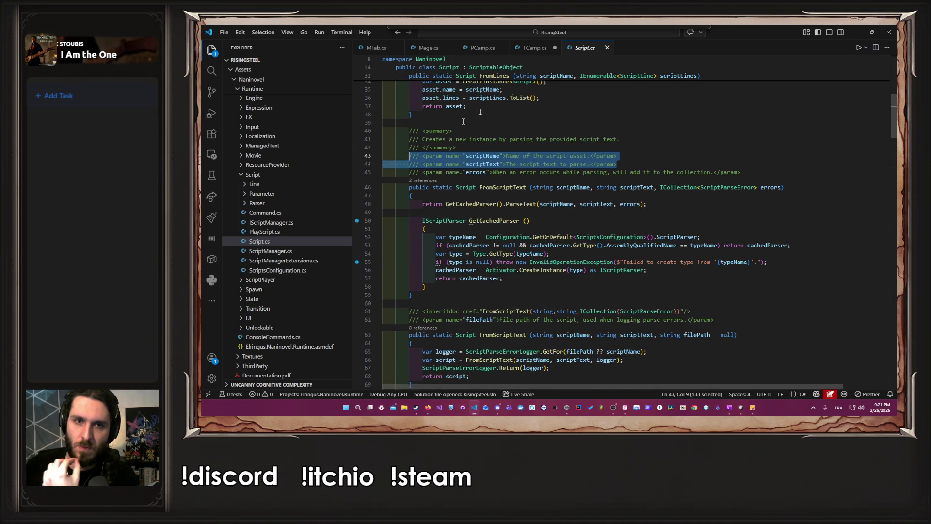
pyautogui.doubleClick(501, 187)
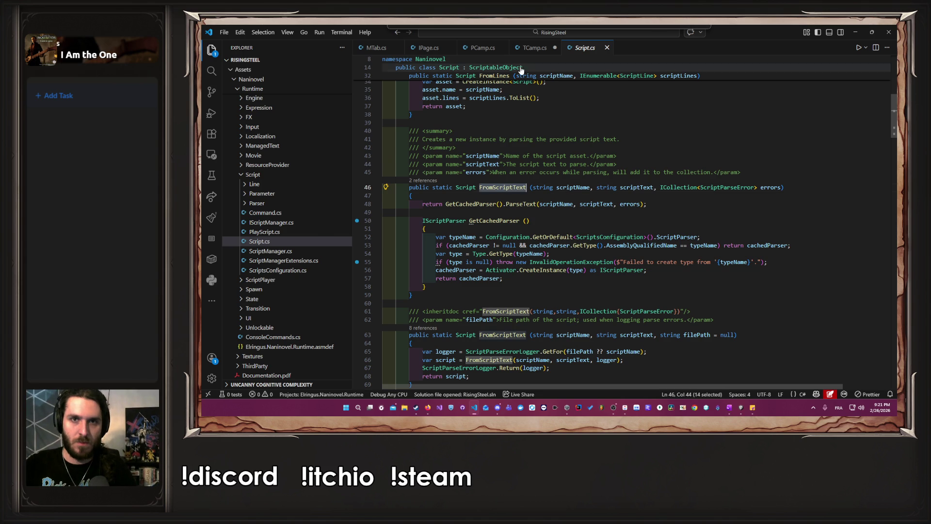
pyautogui.click(533, 48)
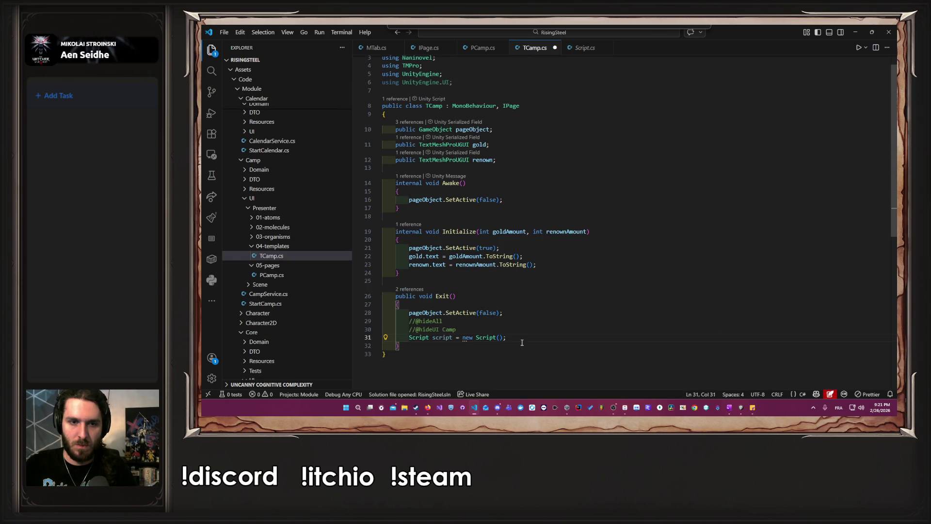
# Replace new Script() with Script.FromScriptText("HideCamp", "") and save TCamp.cs
pyautogui.press('BackSpace')
pyautogui.press('BackSpace')
pyautogui.press('BackSpace')
pyautogui.write('Scr')
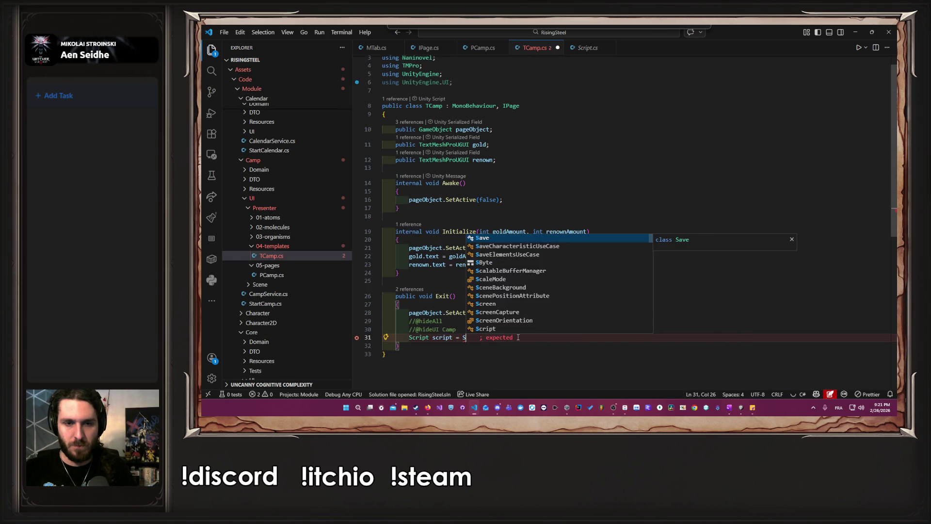
pyautogui.write('ipt')
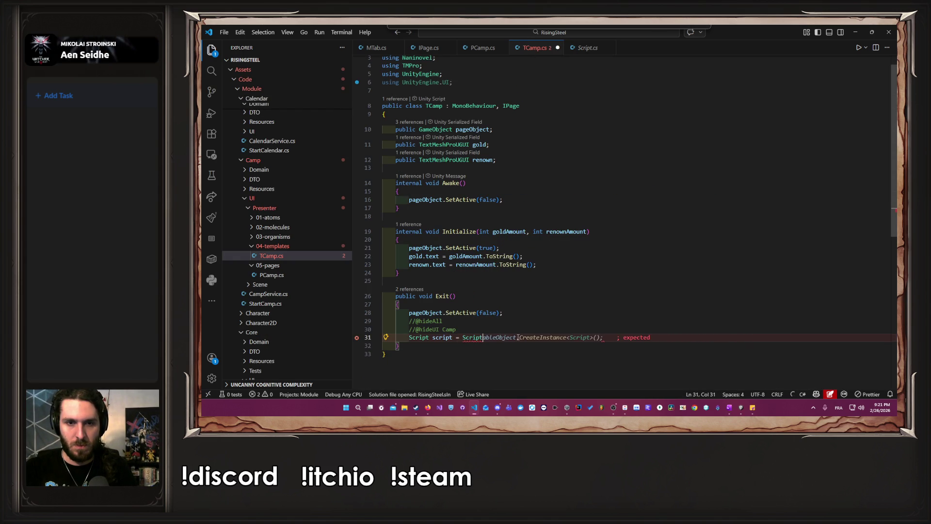
pyautogui.write('.FromScriptText(')
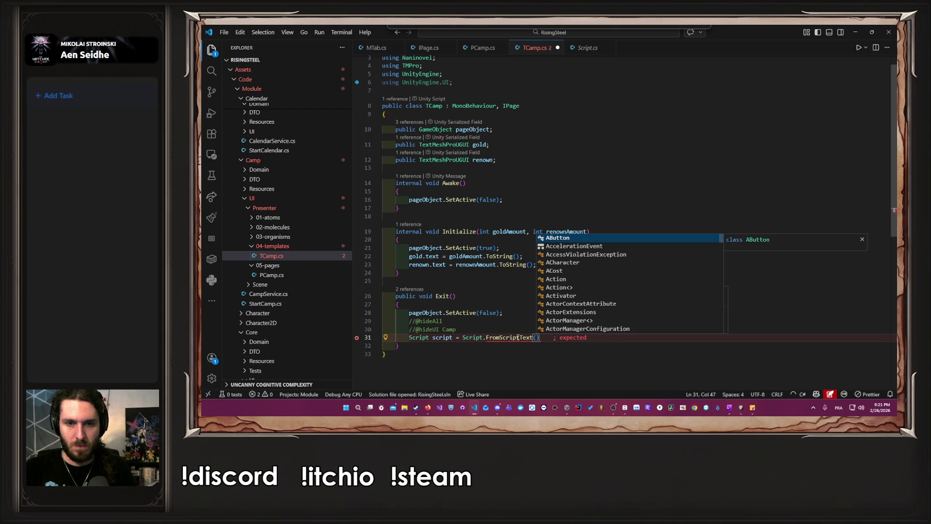
pyautogui.write('"')
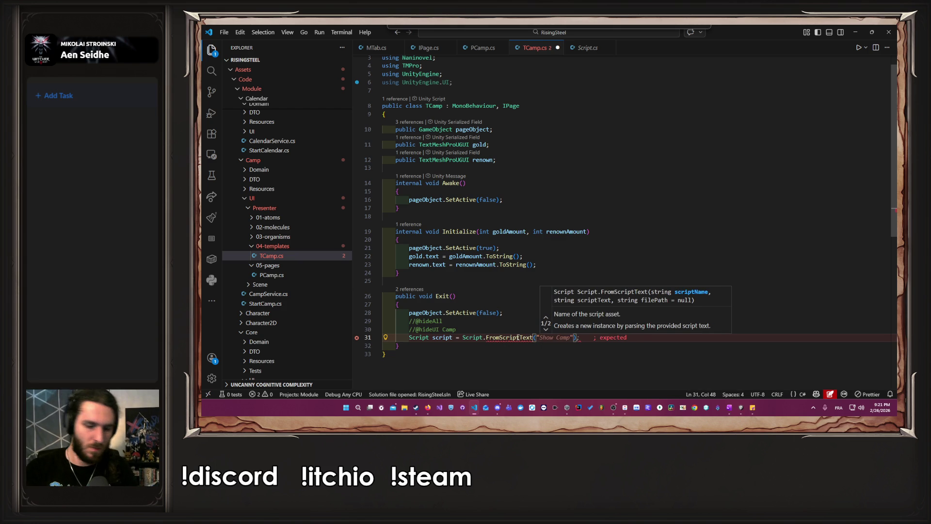
pyautogui.write('HideCamp')
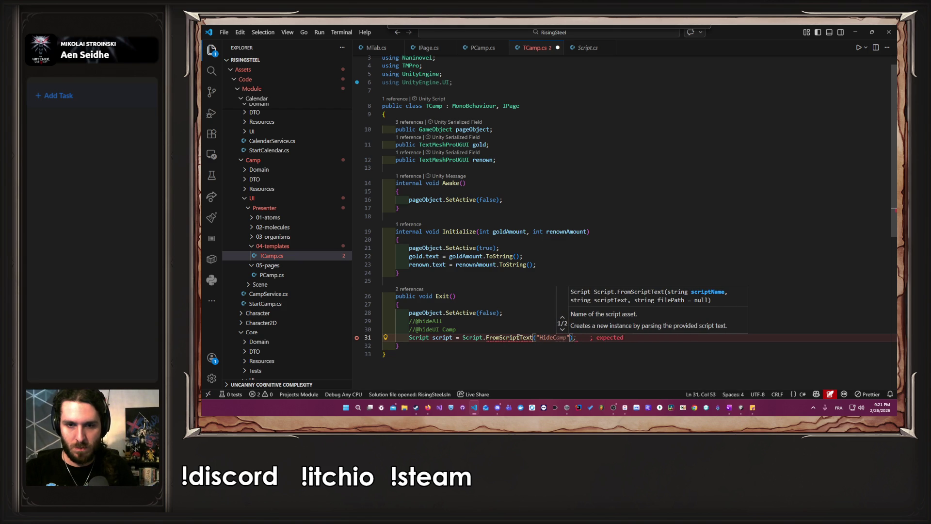
pyautogui.write('"')
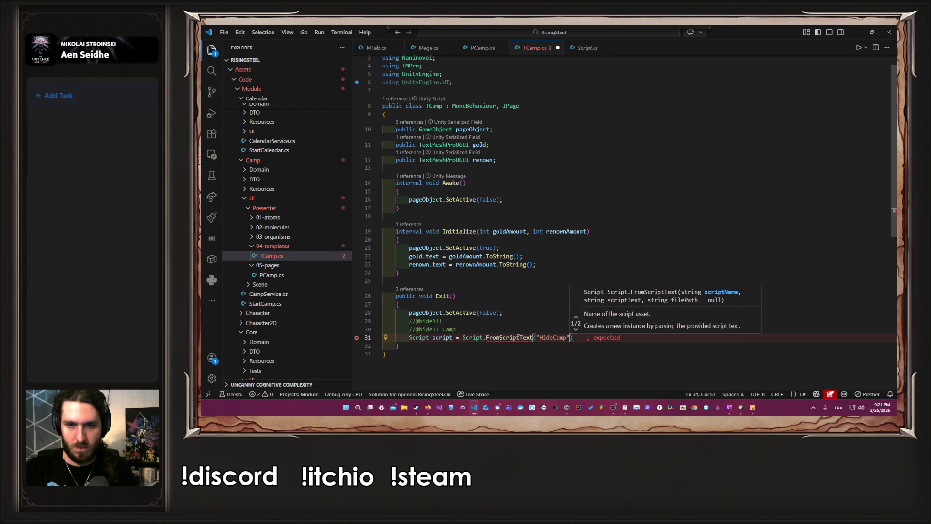
pyautogui.write(', "");')
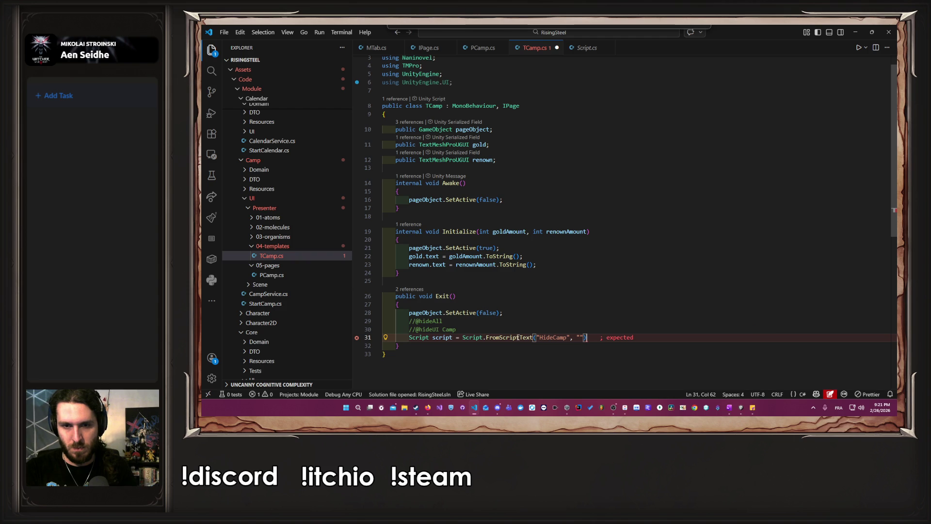
pyautogui.hotkey('ctrl', 's')
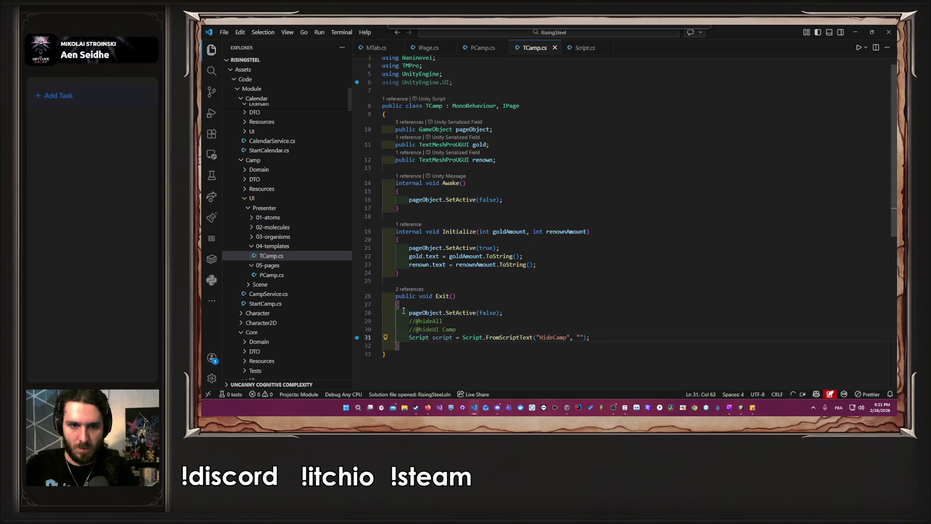
pyautogui.moveTo(415, 320); pyautogui.dragTo(443, 321)
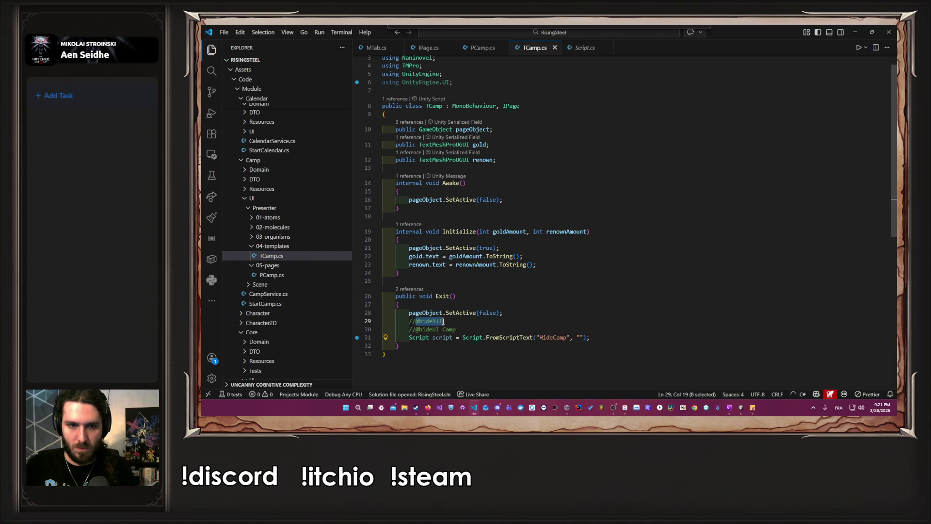
pyautogui.click(470, 322)
pyautogui.write('\\')
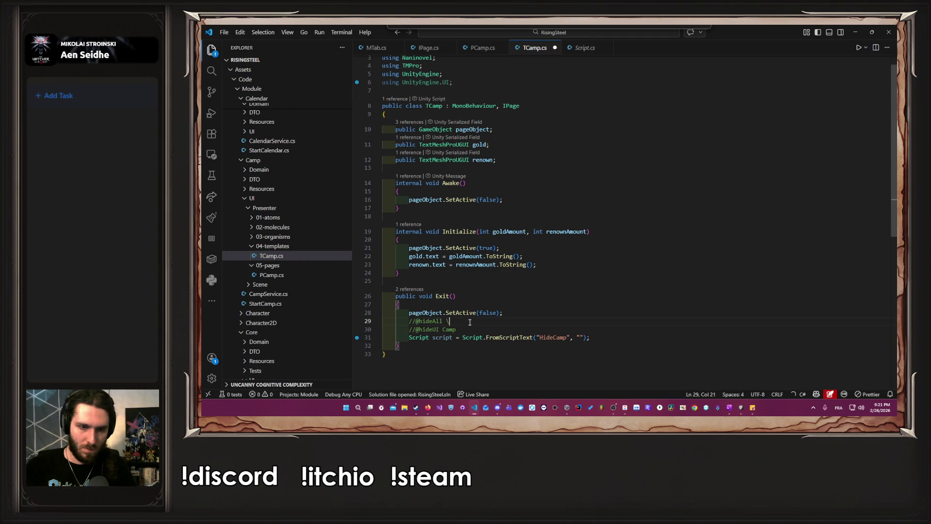
pyautogui.hotkey('ctrl', 'shift', 'Left')
pyautogui.hotkey('ctrl', 'shift', 'Left')
pyautogui.hotkey('ctrl', 'shift', 'Left')
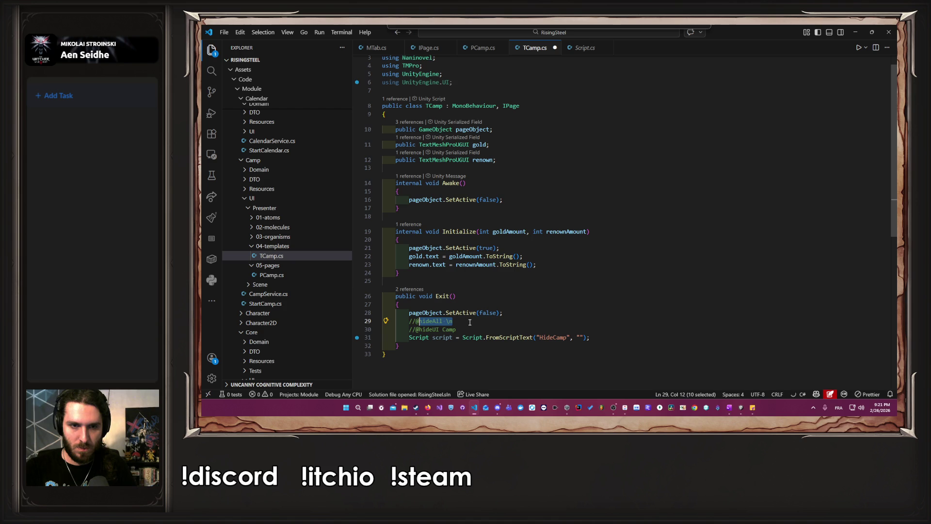
pyautogui.press('BackSpace')
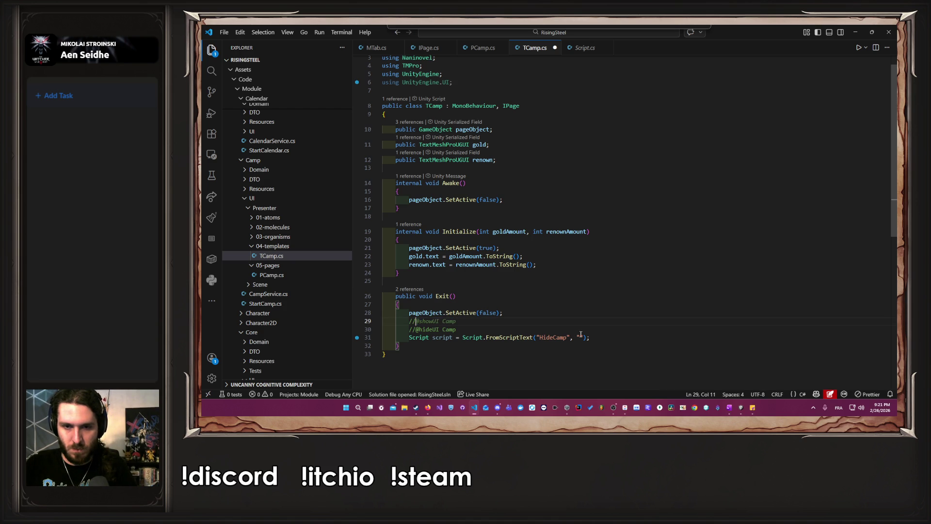
pyautogui.click(581, 337)
pyautogui.write('@hideAll \\n')
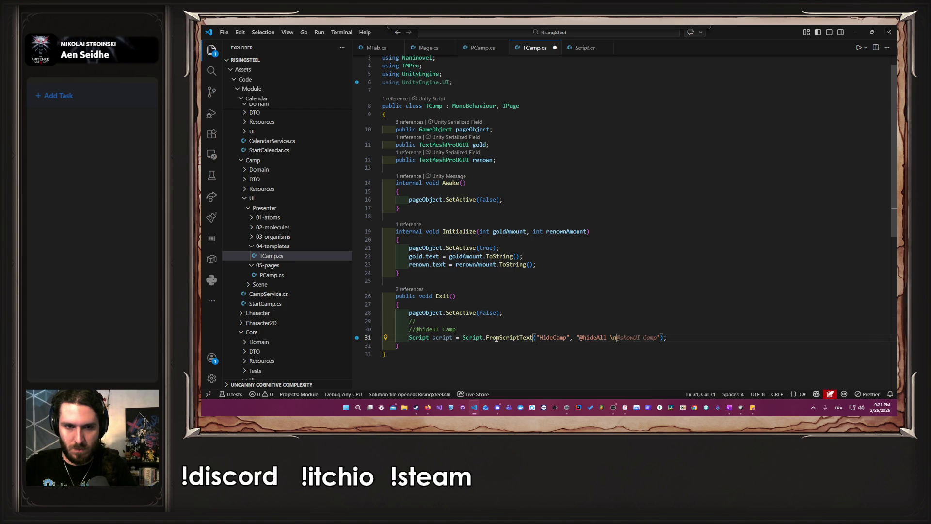
pyautogui.moveTo(456, 329); pyautogui.dragTo(415, 330)
pyautogui.hotkey('ctrl', 'c')
pyautogui.click(615, 338)
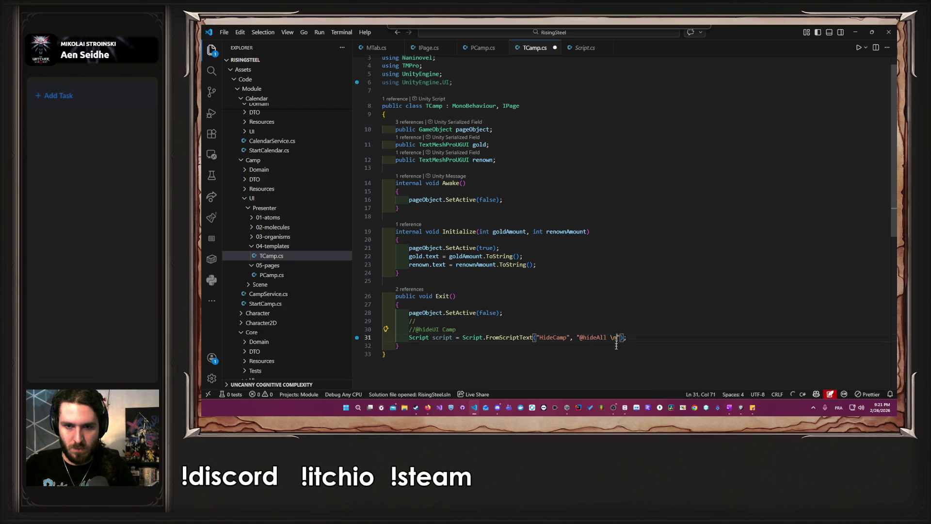
pyautogui.hotkey('ctrl', 'v')
pyautogui.hotkey('ctrl', 's')
# Delete the comment lines and pass the FromScriptText call directly into Engine.GetService<IScriptPlayer>().Play()
pyautogui.click(527, 330)
pyautogui.press('BackSpace')
pyautogui.press('BackSpace')
pyautogui.press('BackSpace')
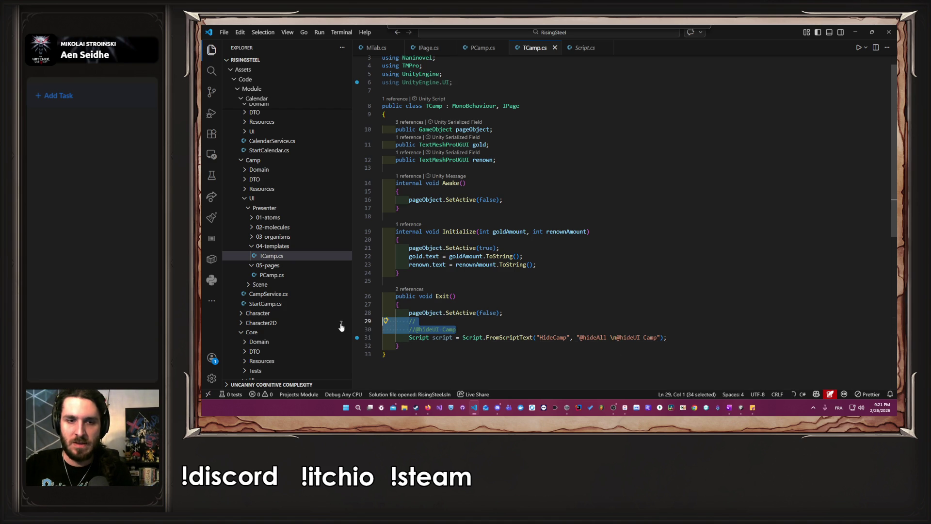
pyautogui.hotkey('ctrl', 's')
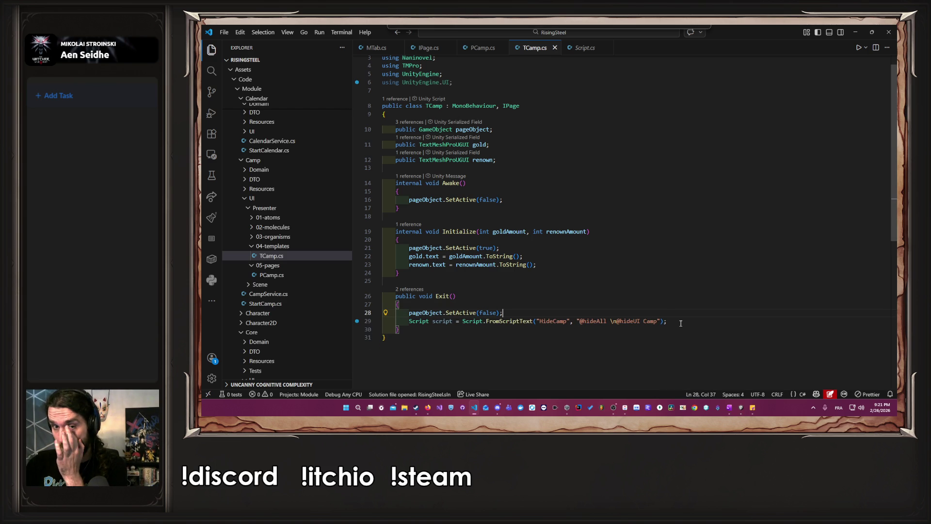
pyautogui.press('Return')
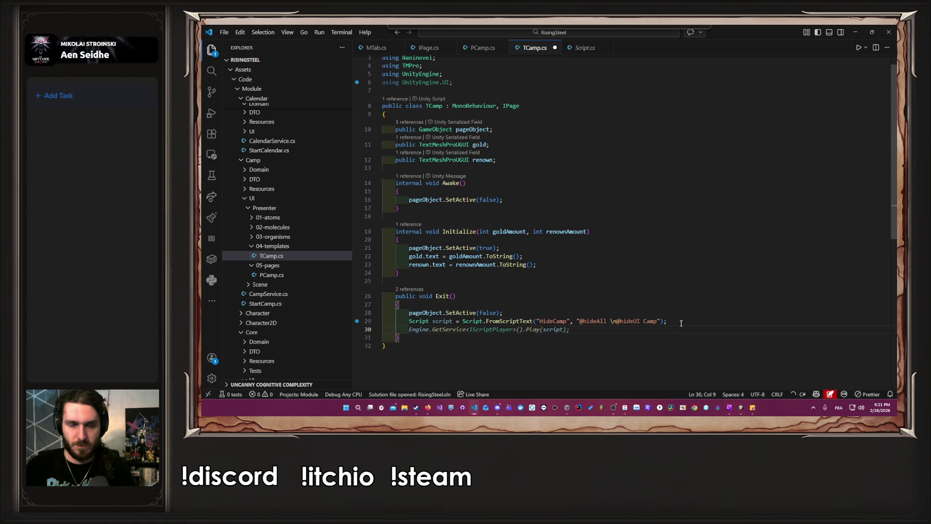
pyautogui.press('Tab')
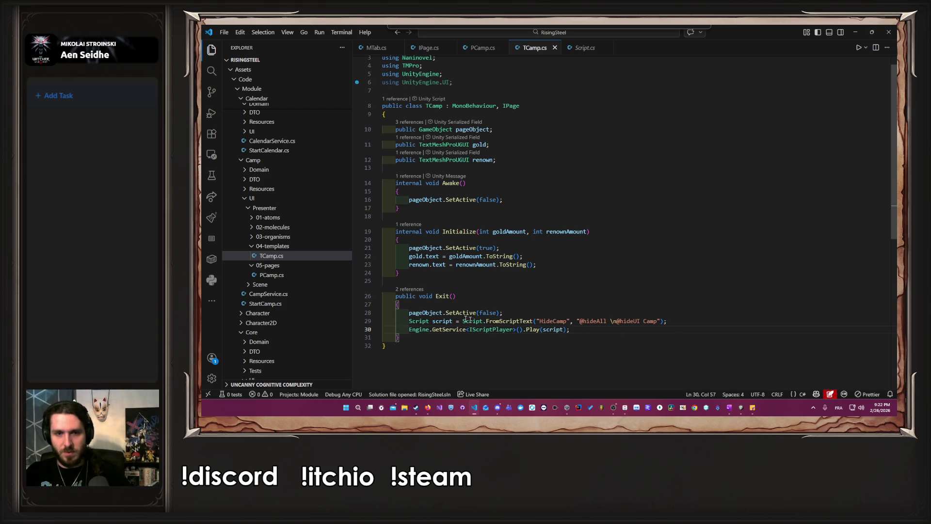
pyautogui.moveTo(463, 321); pyautogui.dragTo(664, 322)
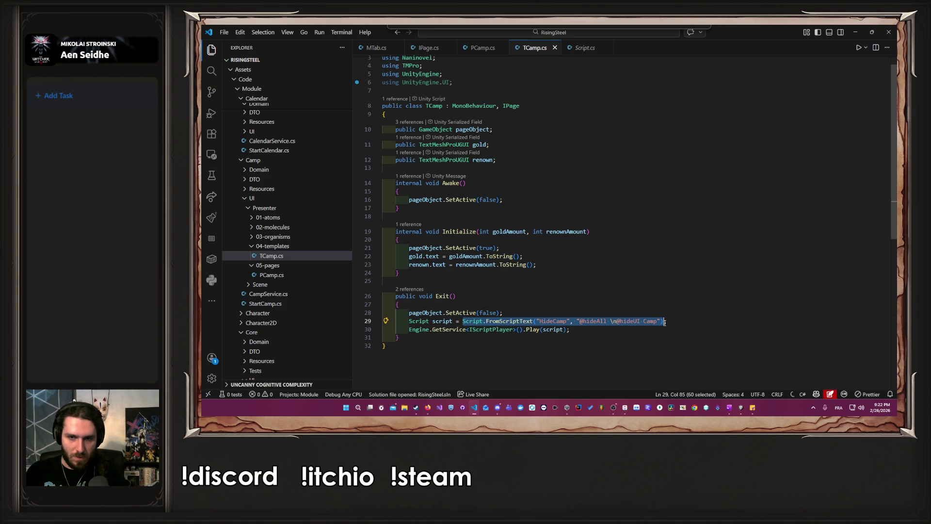
pyautogui.press('BackSpace')
pyautogui.hotkey('ctrl', 'shift', 'k')
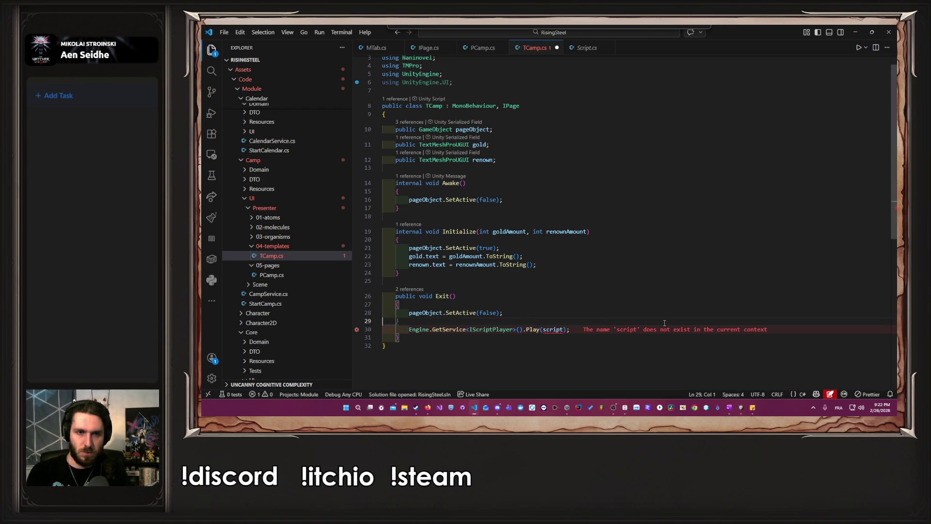
pyautogui.hotkey('ctrl', 'Right')
pyautogui.hotkey('ctrl', 'Right')
pyautogui.hotkey('ctrl', 'Right')
pyautogui.hotkey('ctrl', 'shift', 'Left')
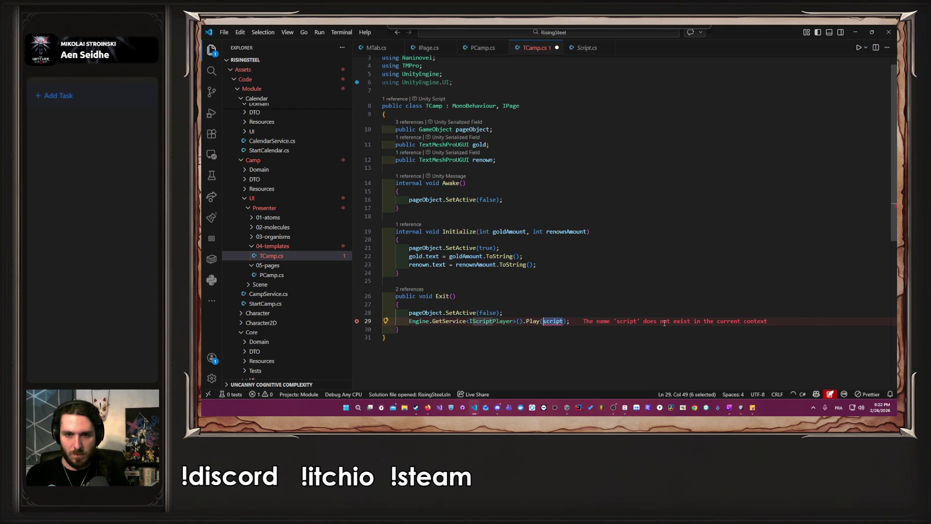
pyautogui.hotkey('ctrl', 'v')
pyautogui.click(646, 313)
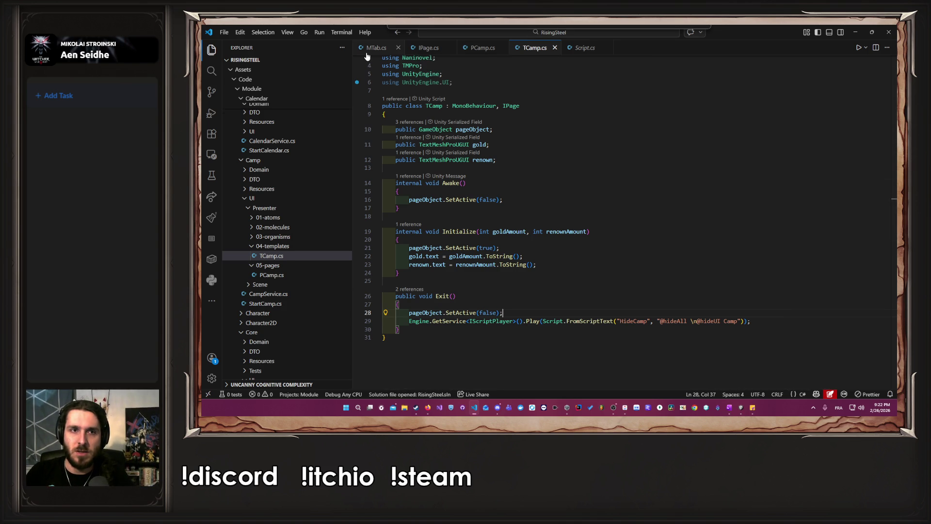
pyautogui.hotkey('ctrl', 'Tab')
# Append Exit(); as the last line of InitShop and InitTraining in MTab.cs
pyautogui.scroll(3, 565, 186)
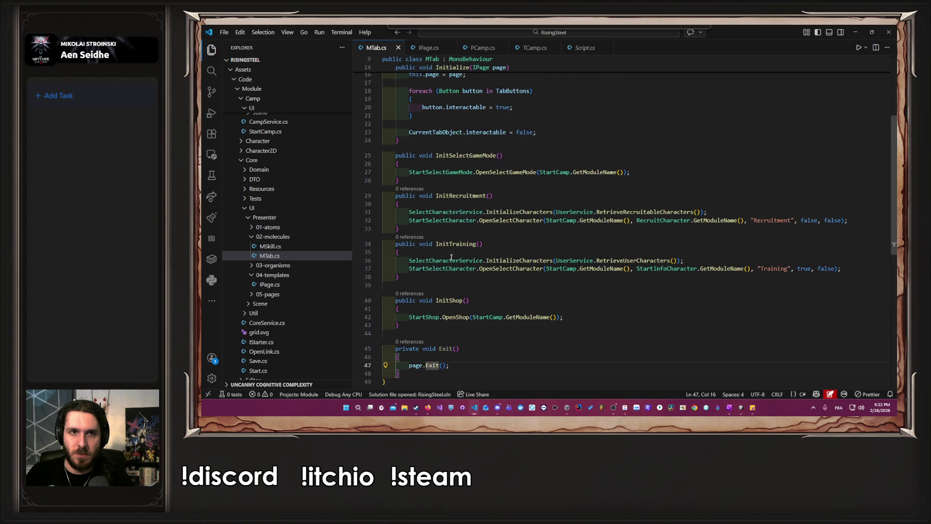
pyautogui.scroll(3, 444, 250)
pyautogui.click(442, 311)
pyautogui.moveTo(442, 311); pyautogui.dragTo(514, 300)
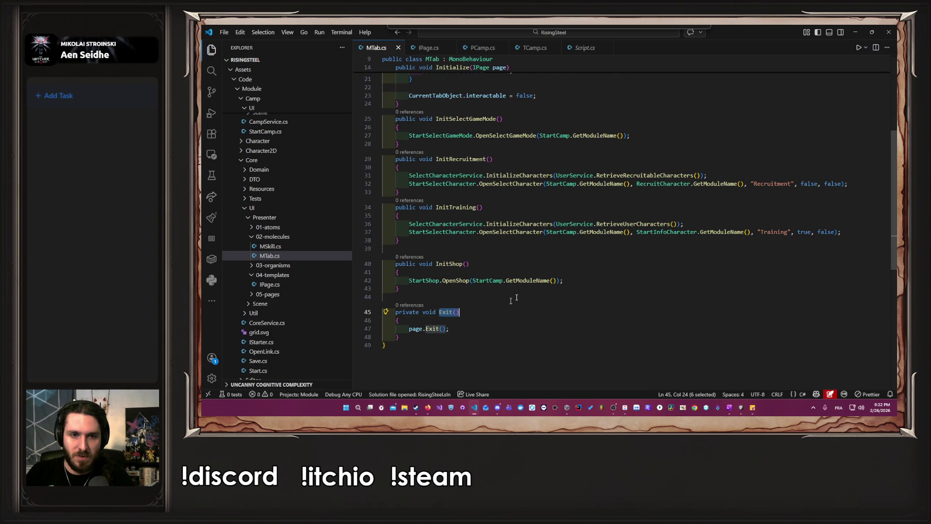
pyautogui.click(616, 280)
pyautogui.press('Return')
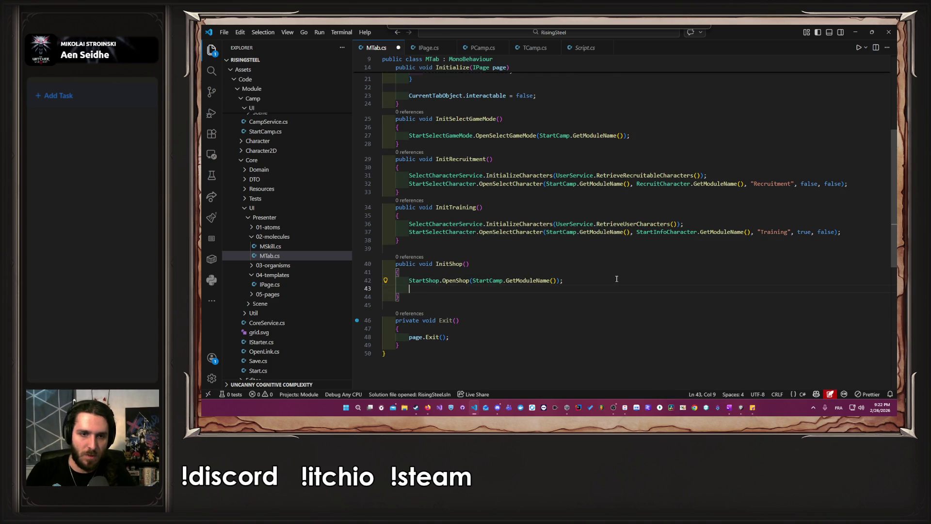
pyautogui.write('Exit();')
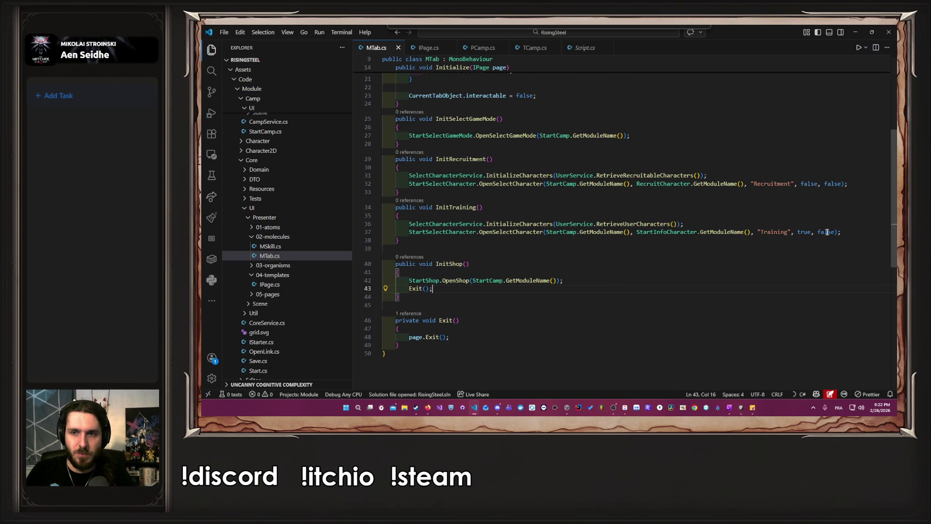
pyautogui.click(842, 232)
pyautogui.press('Return')
pyautogui.write('Exit();')
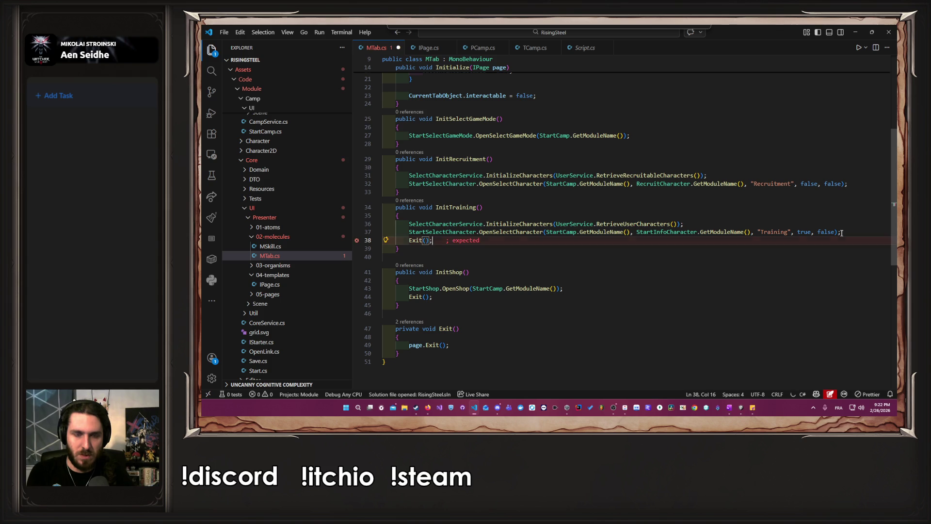
# Append Exit(); to the end of InitRecruitment and InitSelectGameMode
pyautogui.click(871, 184)
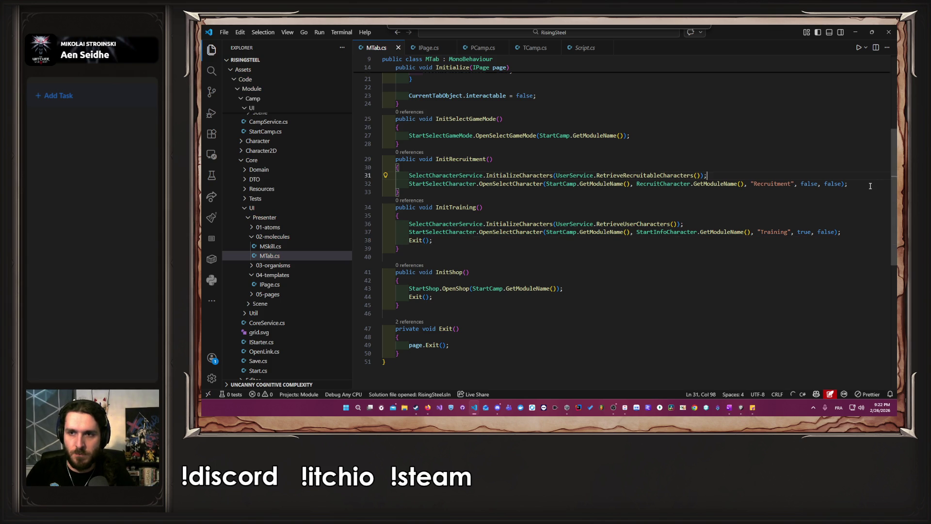
pyautogui.press('Return')
pyautogui.write('Exit();')
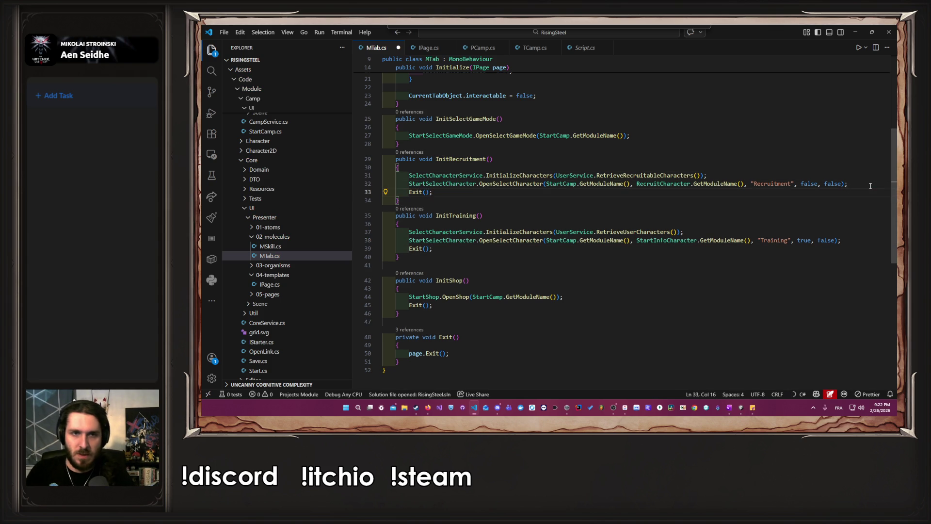
pyautogui.scroll(2, 870, 186)
pyautogui.click(699, 191)
pyautogui.press('Return')
pyautogui.write('Exit()')
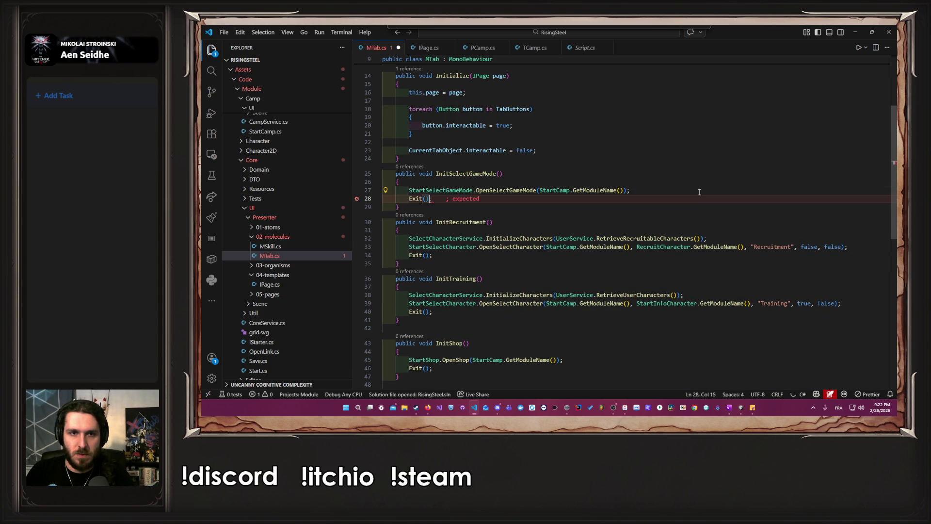
pyautogui.write(';')
# Switch to PCamp.cs, then minimize VS Code to get back to Unity
pyautogui.scroll(3, 700, 192)
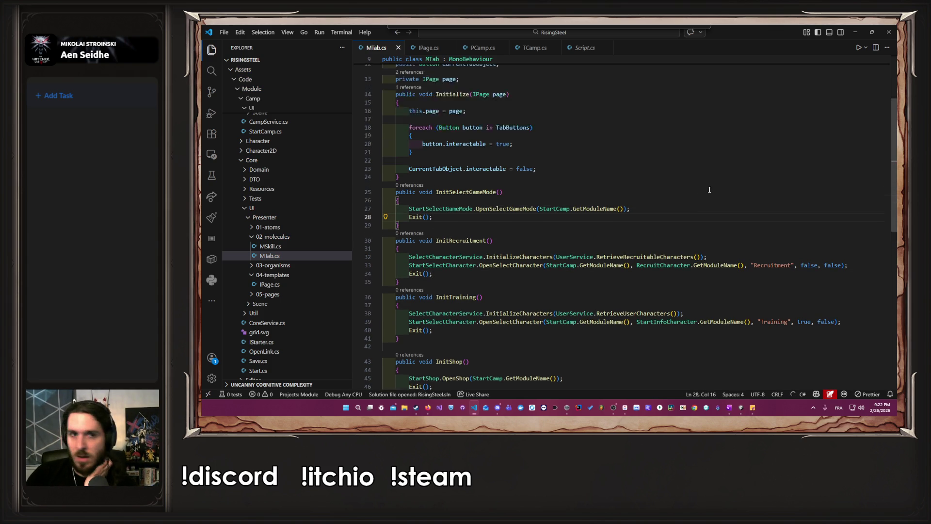
pyautogui.scroll(-5, 604, 232)
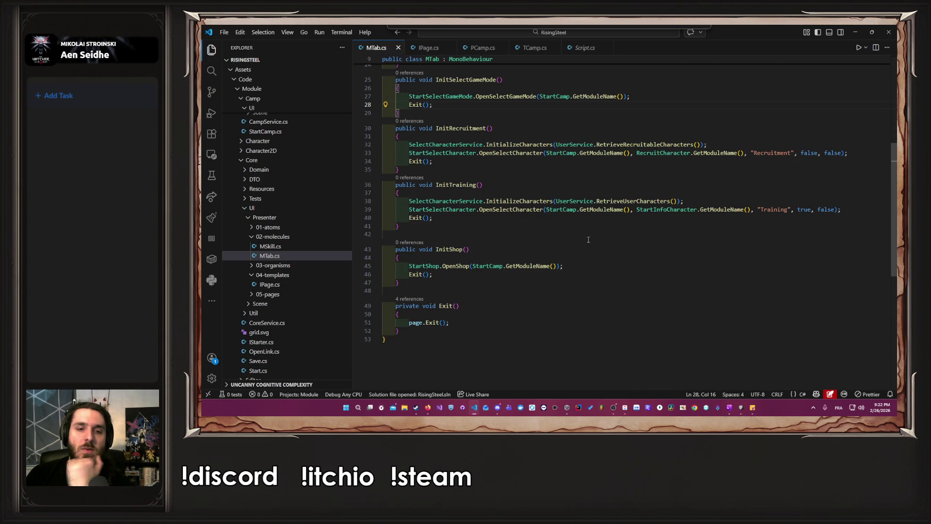
pyautogui.hotkey('ctrl', 'Tab')
pyautogui.press('Tab')
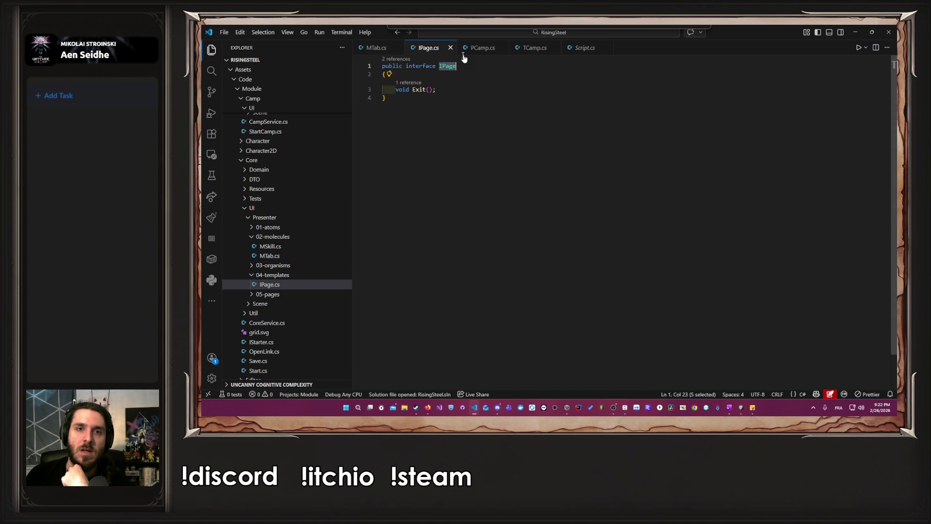
pyautogui.scroll(5, 533, 194)
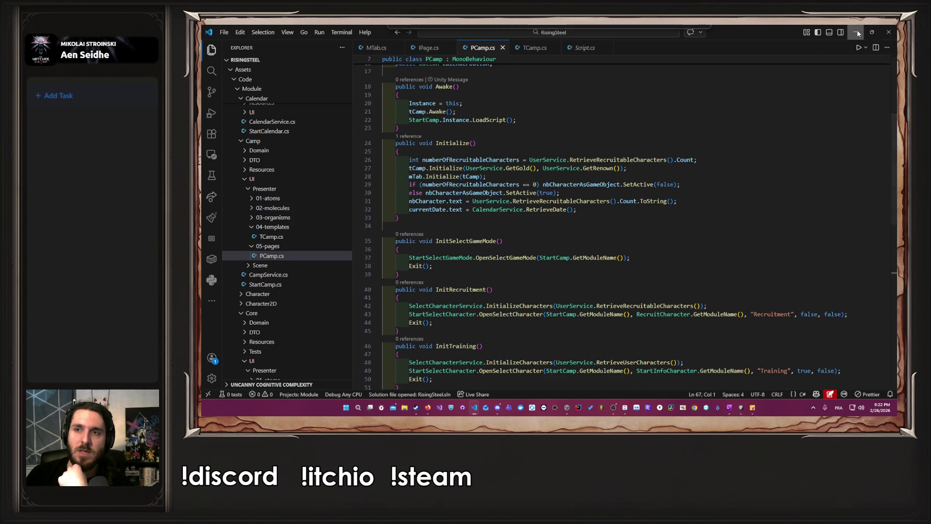
pyautogui.click(854, 32)
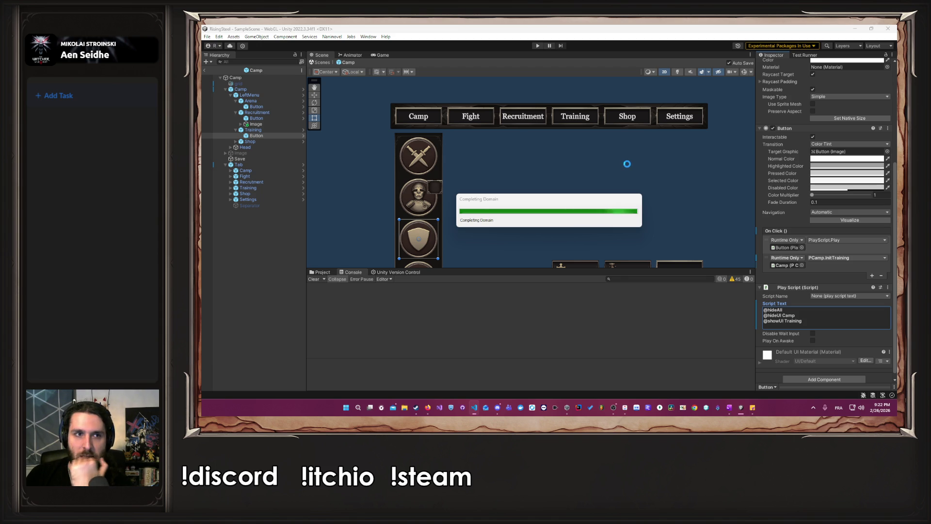
# Inspect the root and child Camp objects and open the Camp prefab for editing
pyautogui.click(275, 90)
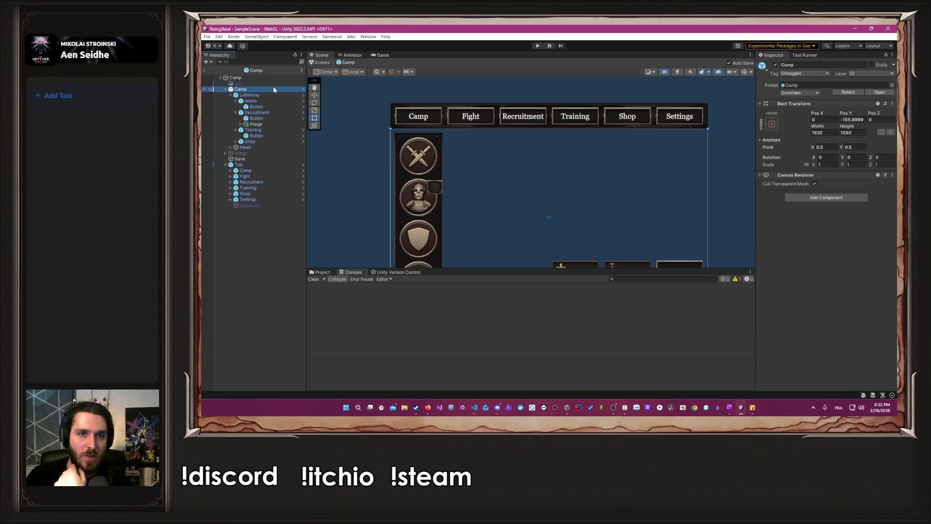
pyautogui.click(269, 77)
pyautogui.scroll(-10, 787, 229)
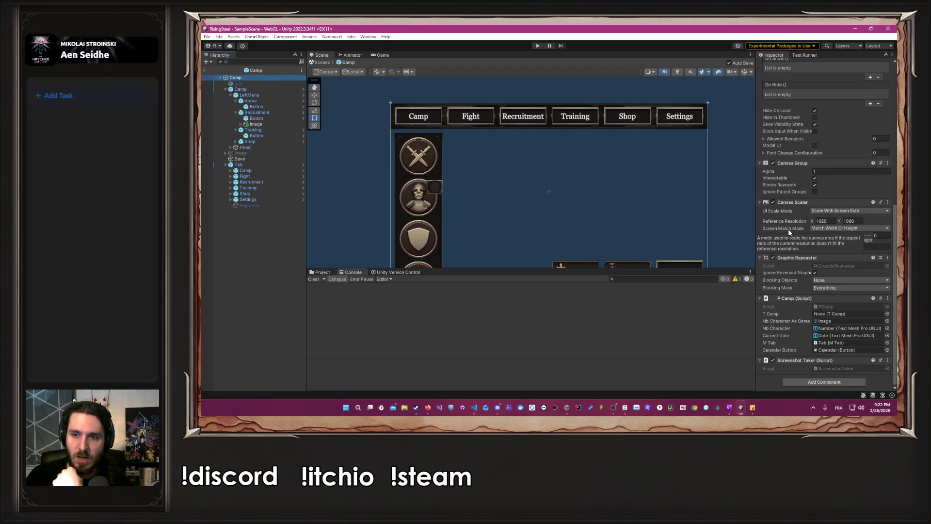
pyautogui.click(270, 89)
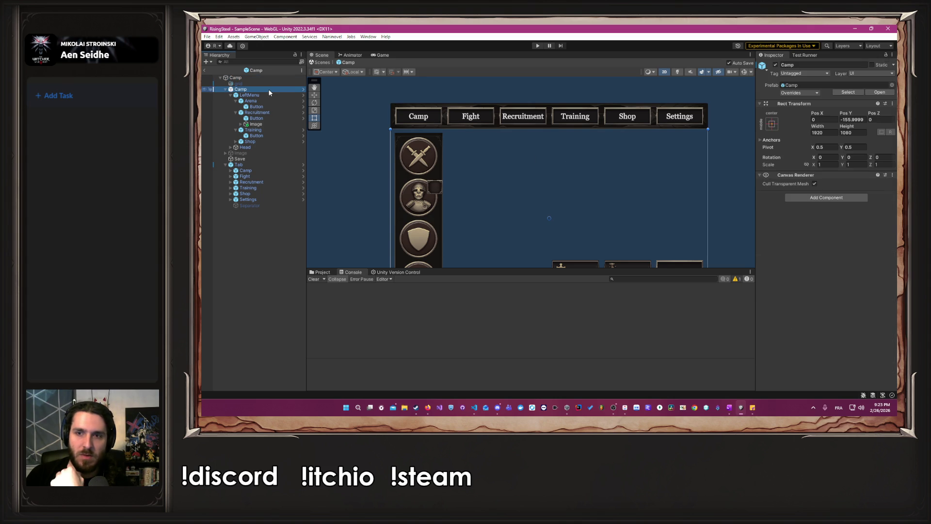
pyautogui.click(303, 90)
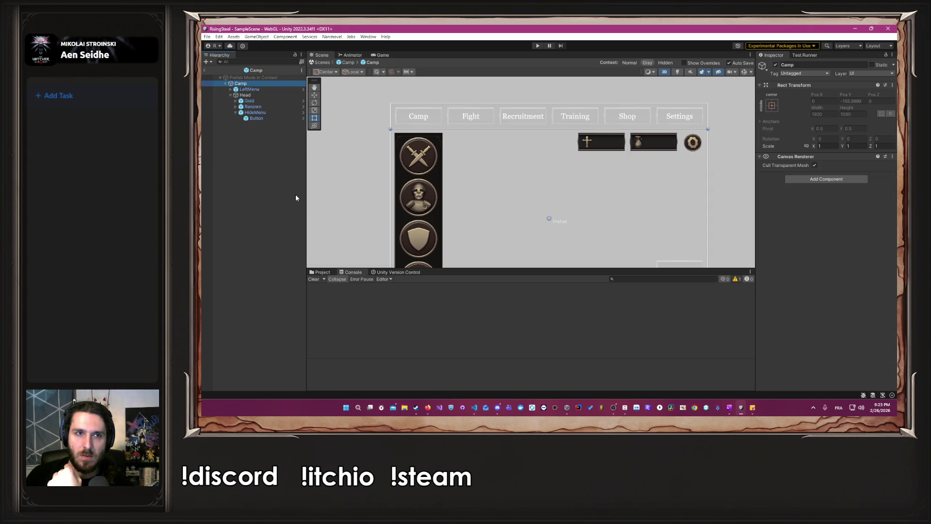
pyautogui.click(346, 63)
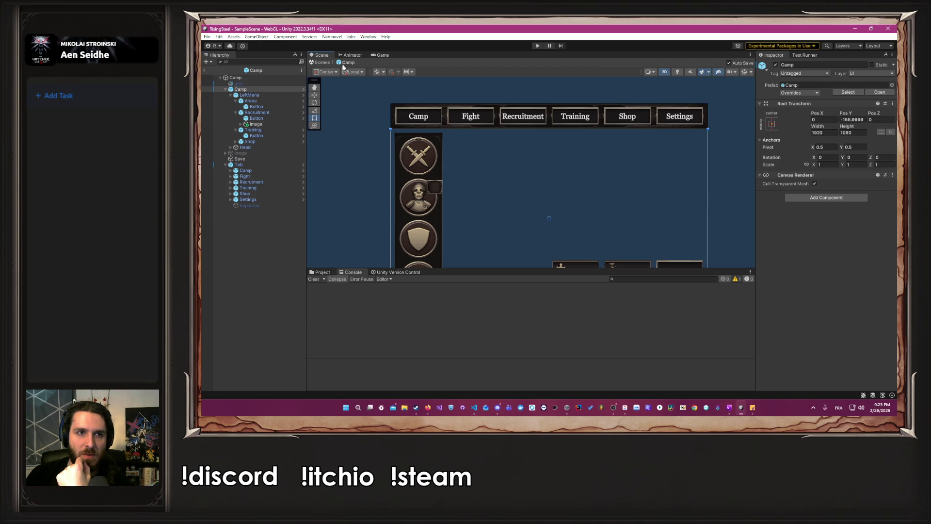
pyautogui.doubleClick(829, 84)
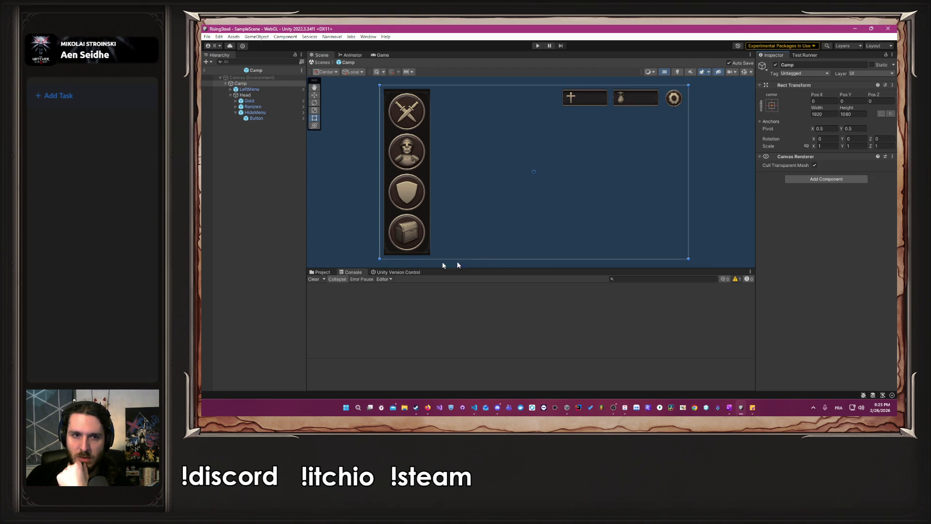
# Exit prefab mode and open the Camp prefab from Camp/UI/Scene/05-pages
pyautogui.click(322, 272)
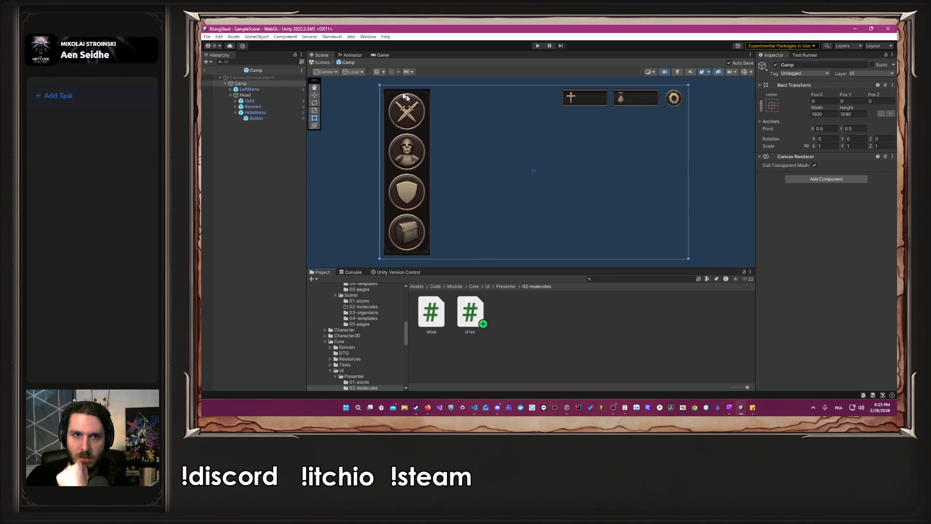
pyautogui.click(323, 63)
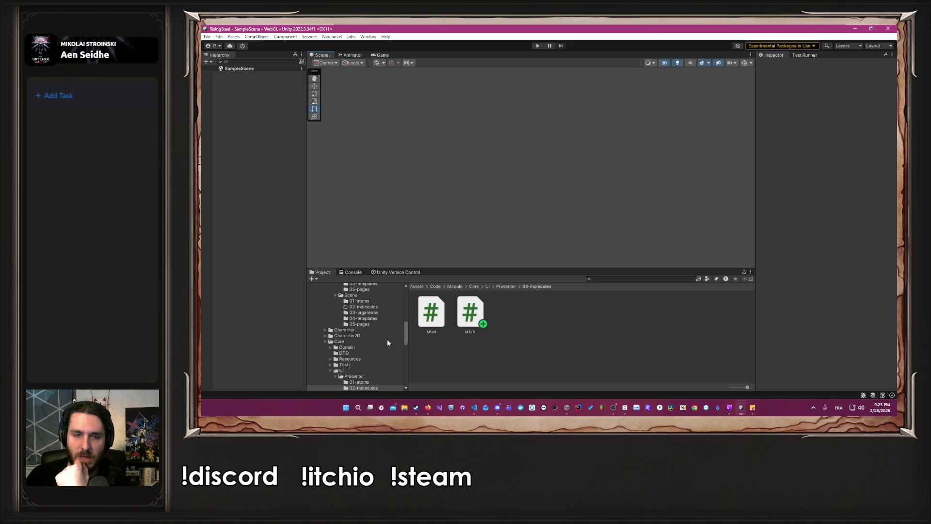
pyautogui.scroll(3, 387, 343)
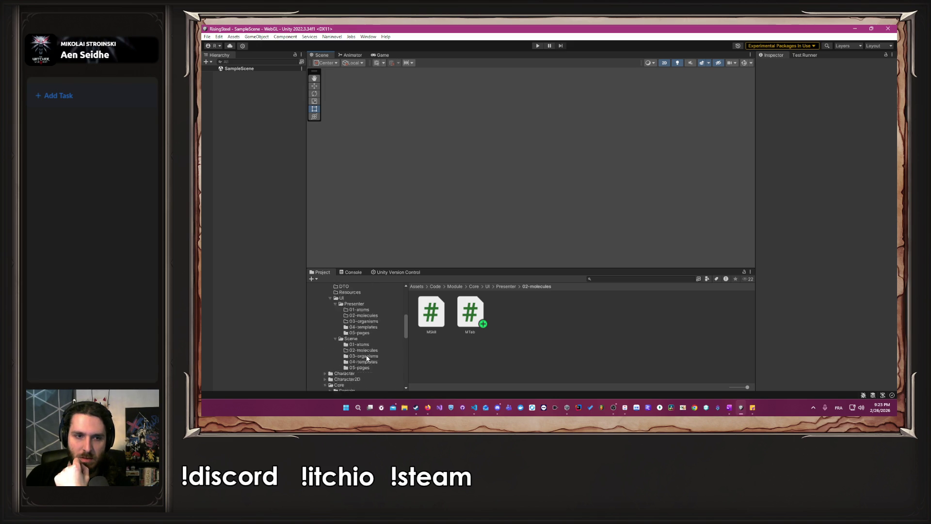
pyautogui.scroll(3, 367, 359)
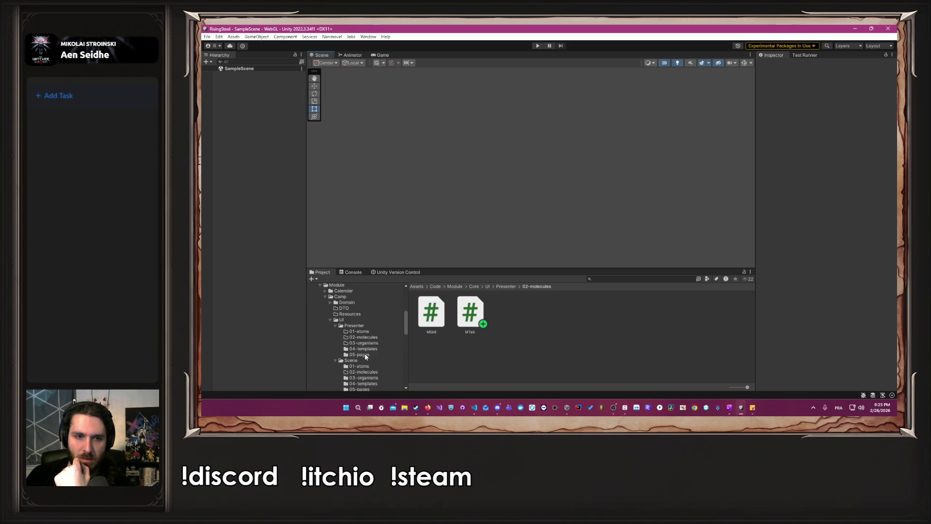
pyautogui.scroll(-2, 366, 359)
pyautogui.click(369, 368)
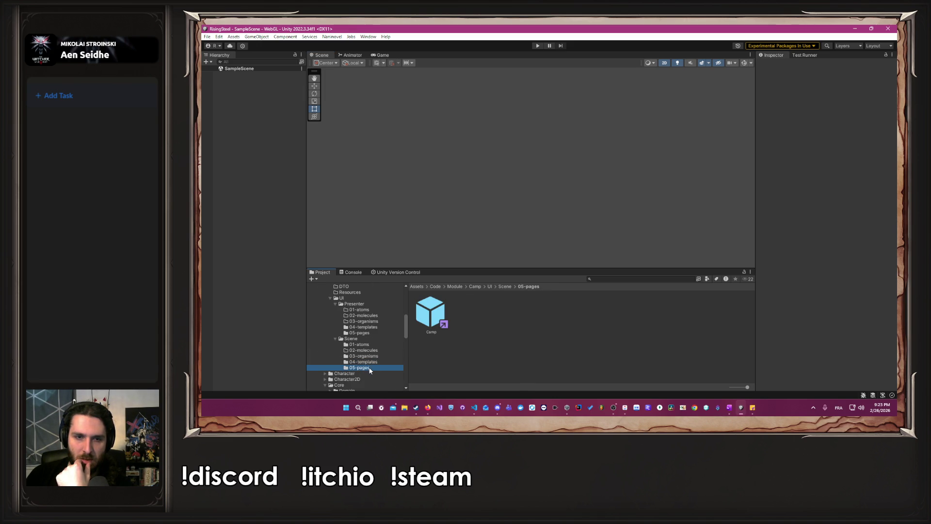
pyautogui.doubleClick(419, 333)
# Add the T Camp script to the inner Camp object, found by searching 'TCa'
pyautogui.click(266, 90)
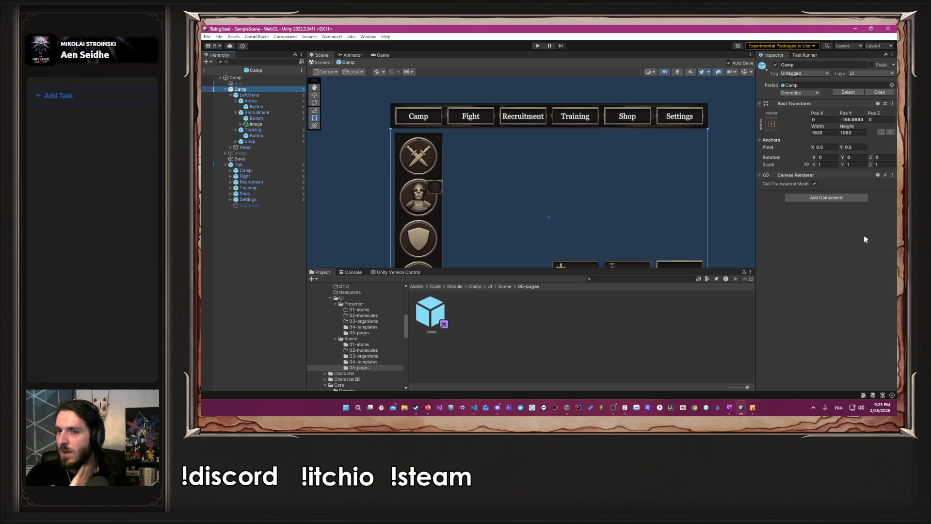
pyautogui.click(846, 198)
pyautogui.write('MTa')
pyautogui.press('BackSpace')
pyautogui.press('BackSpace')
pyautogui.press('BackSpace')
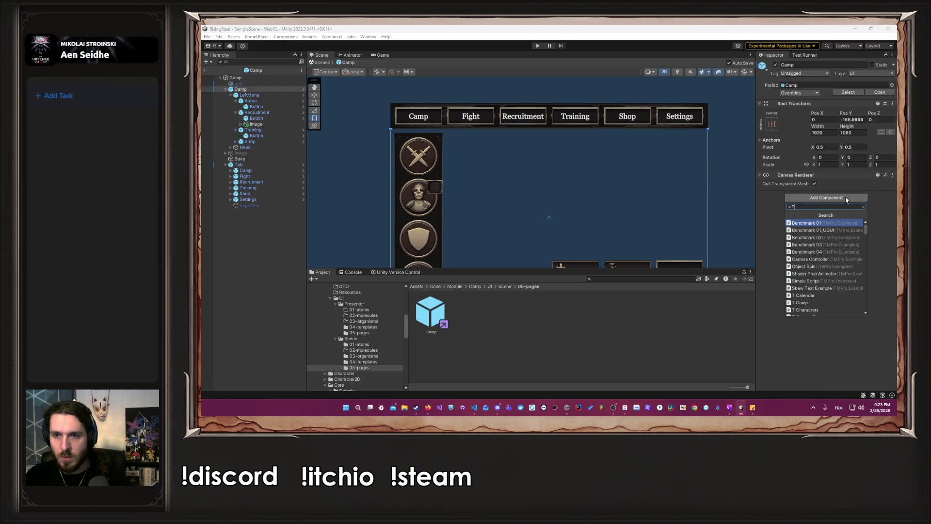
pyautogui.write('TCa')
pyautogui.press('Return')
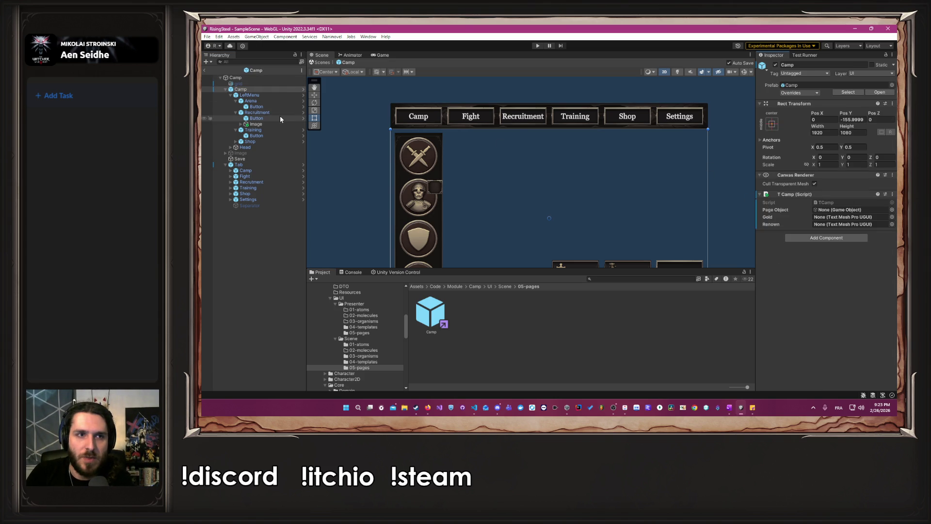
# Select the root Camp and review its script components in the Inspector
pyautogui.click(257, 77)
pyautogui.scroll(-10, 785, 271)
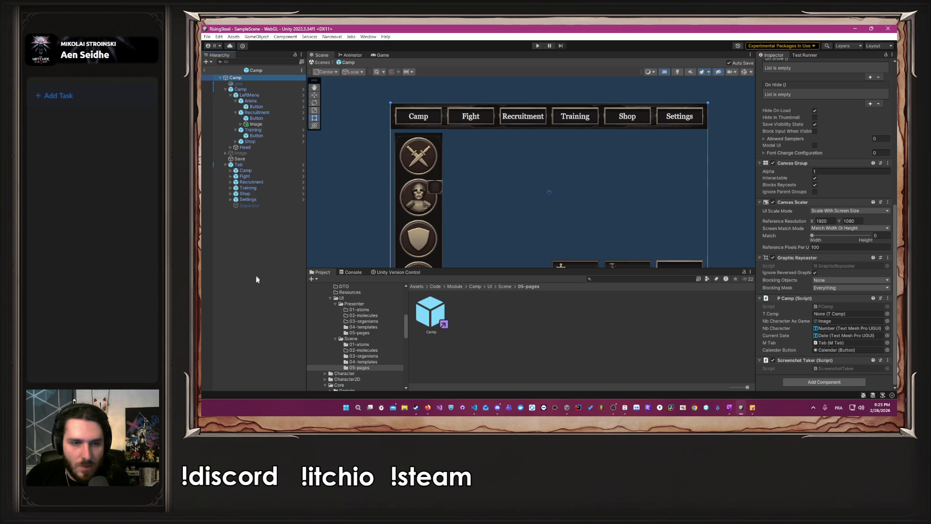
pyautogui.scroll(-4, 354, 342)
pyautogui.scroll(-6, 356, 316)
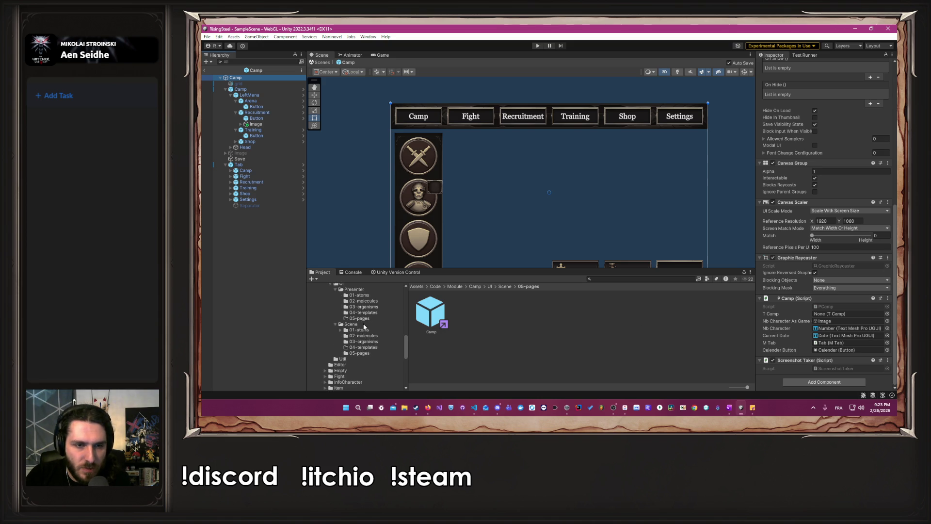
pyautogui.click(339, 373)
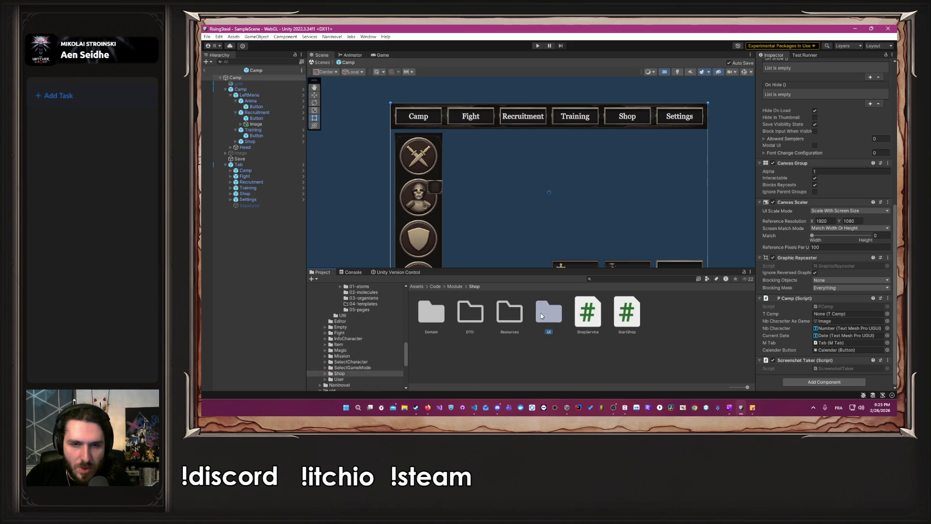
pyautogui.doubleClick(548, 311)
pyautogui.doubleClick(460, 310)
pyautogui.doubleClick(586, 310)
pyautogui.doubleClick(438, 310)
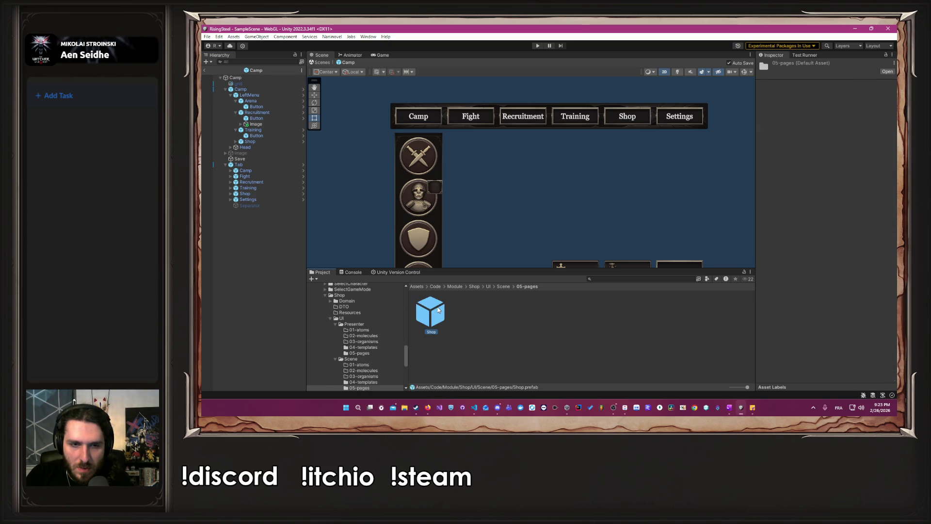
pyautogui.scroll(-5, 891, 290)
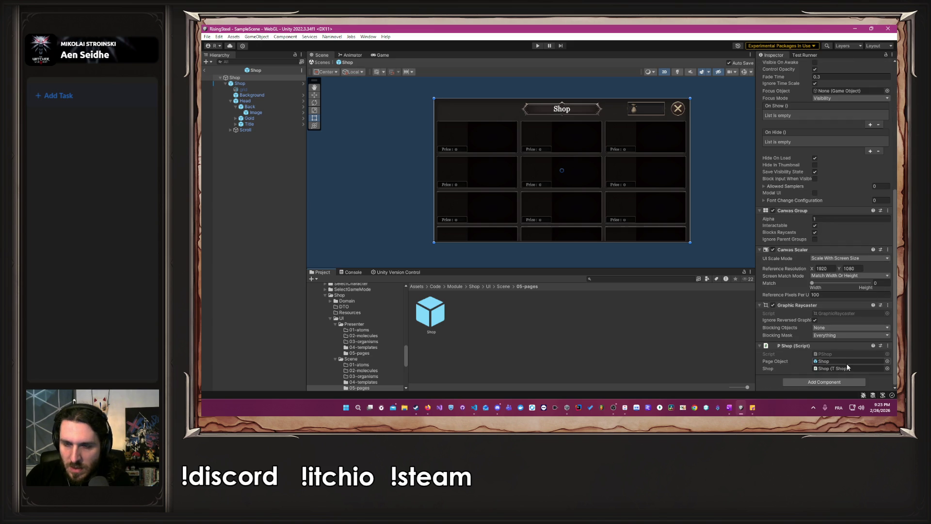
pyautogui.click(847, 362)
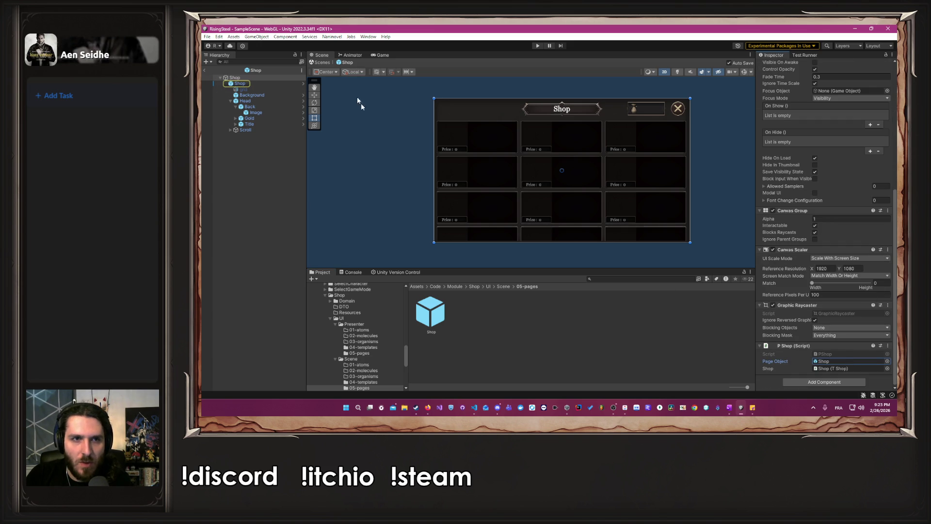
pyautogui.scroll(10, 353, 339)
pyautogui.scroll(-10, 352, 339)
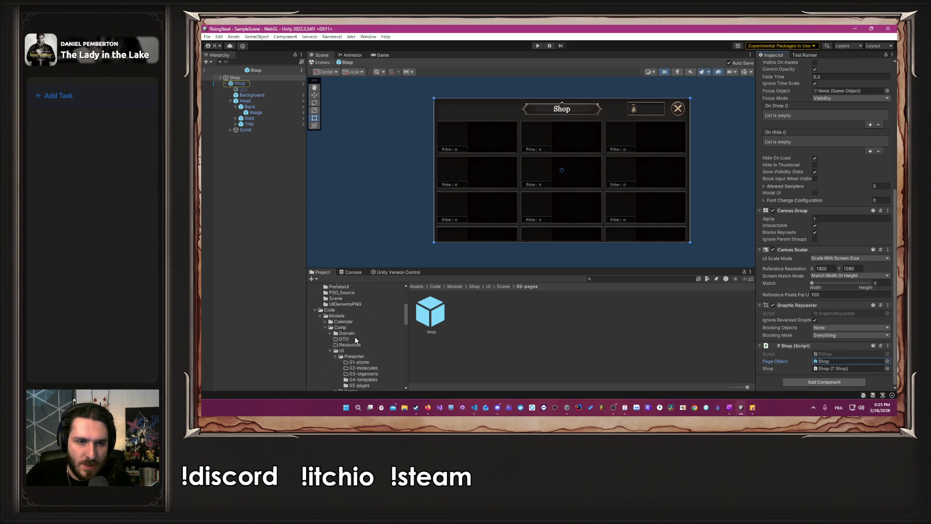
pyautogui.click(365, 376)
pyautogui.click(368, 372)
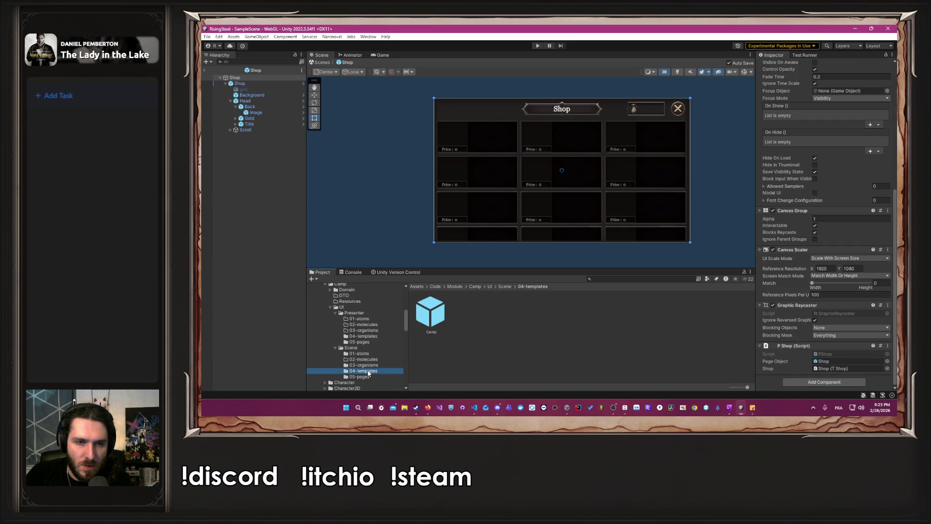
pyautogui.click(359, 377)
pyautogui.doubleClick(430, 313)
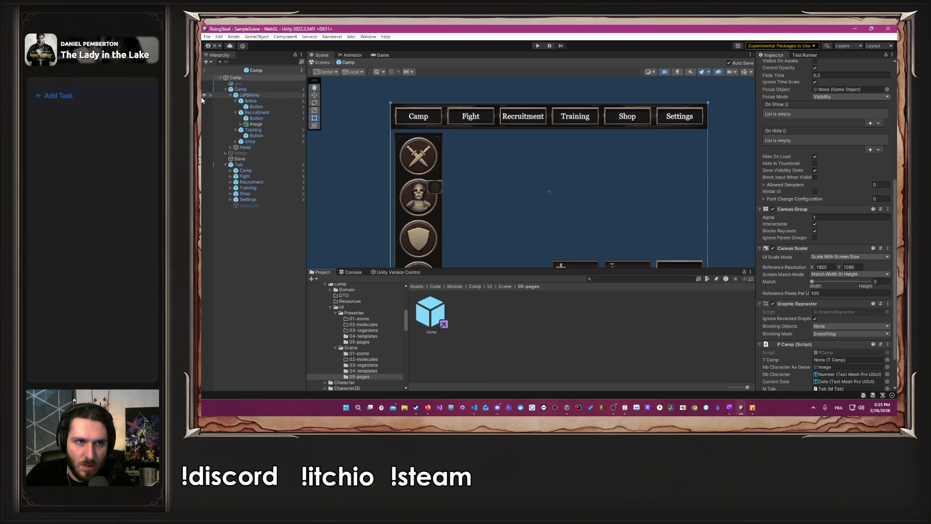
pyautogui.click(368, 372)
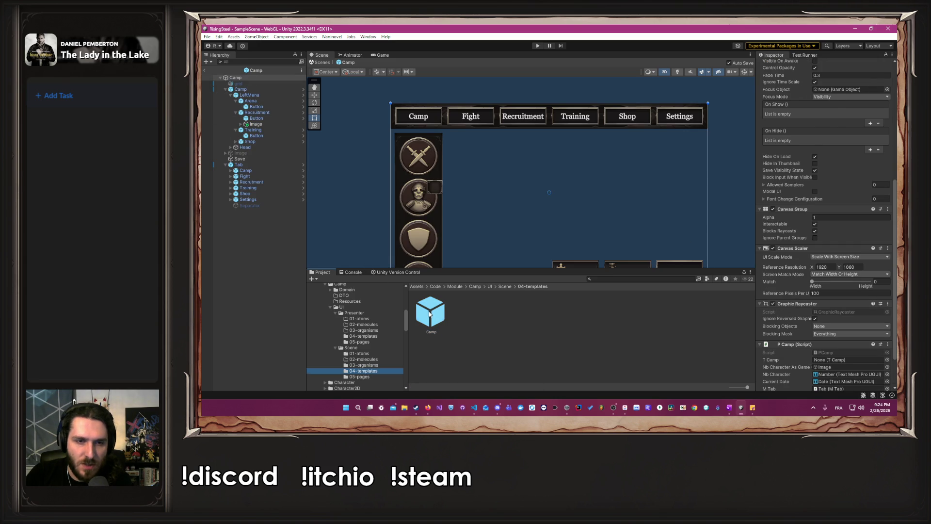
pyautogui.doubleClick(429, 312)
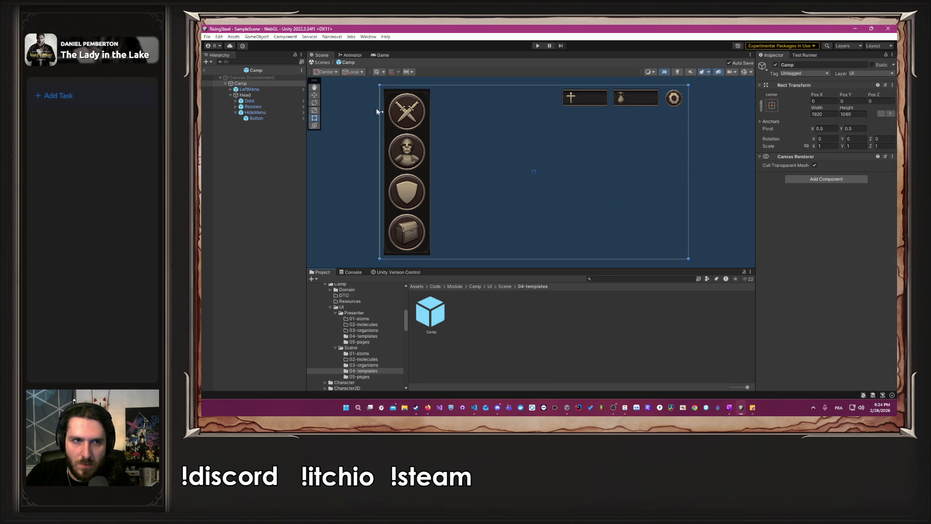
pyautogui.click(321, 63)
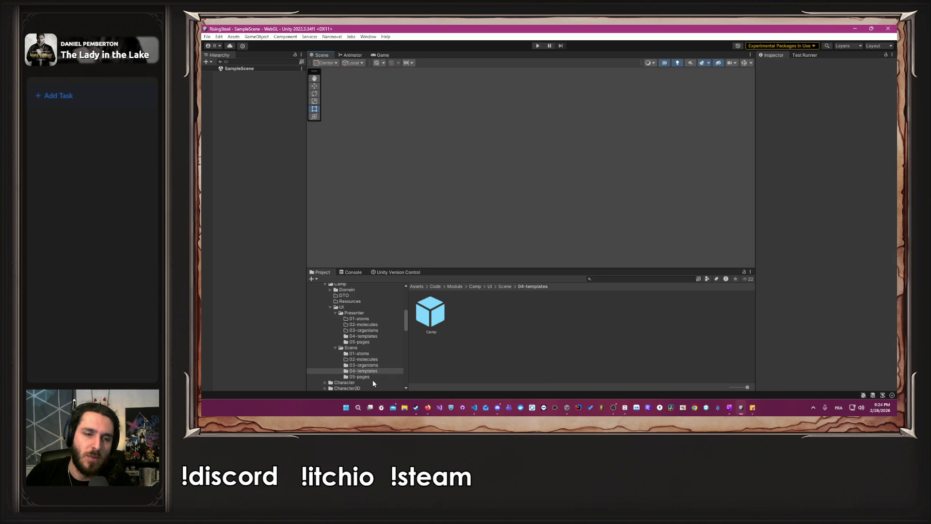
pyautogui.click(373, 382)
pyautogui.click(371, 377)
pyautogui.doubleClick(430, 313)
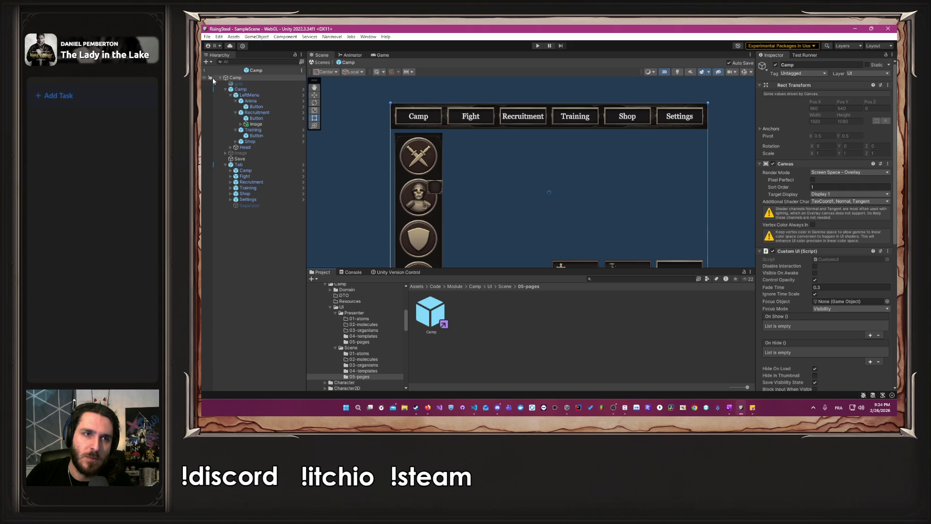
pyautogui.click(715, 410)
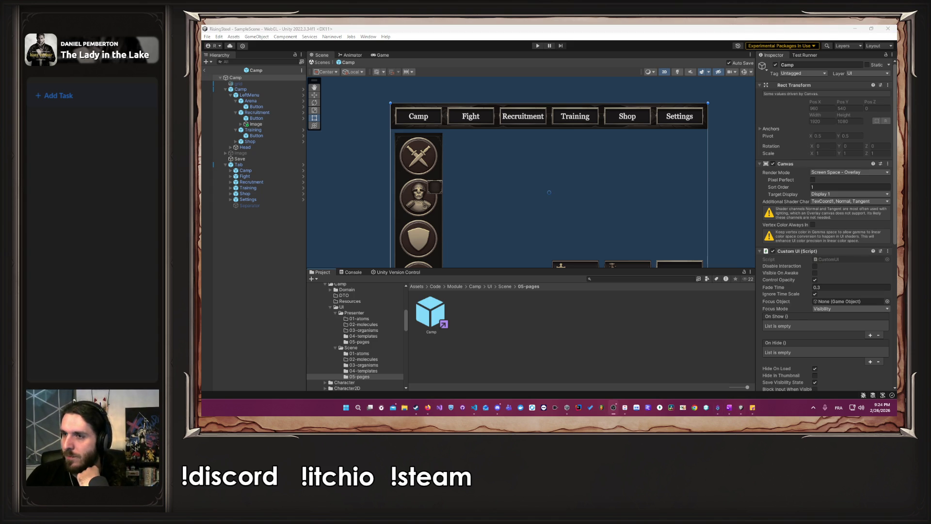
# Move the T Camp script from the inner Camp to the nested Camp template prefab
pyautogui.click(264, 89)
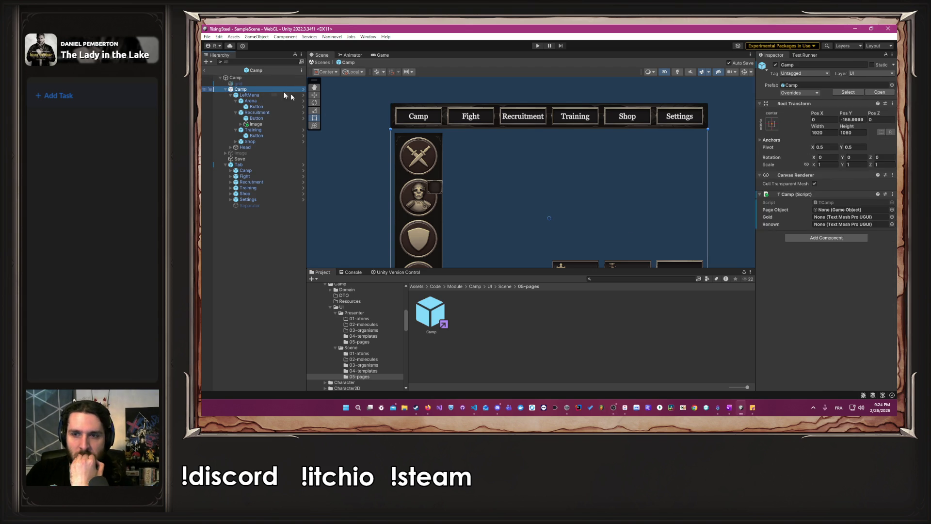
pyautogui.rightClick(774, 194)
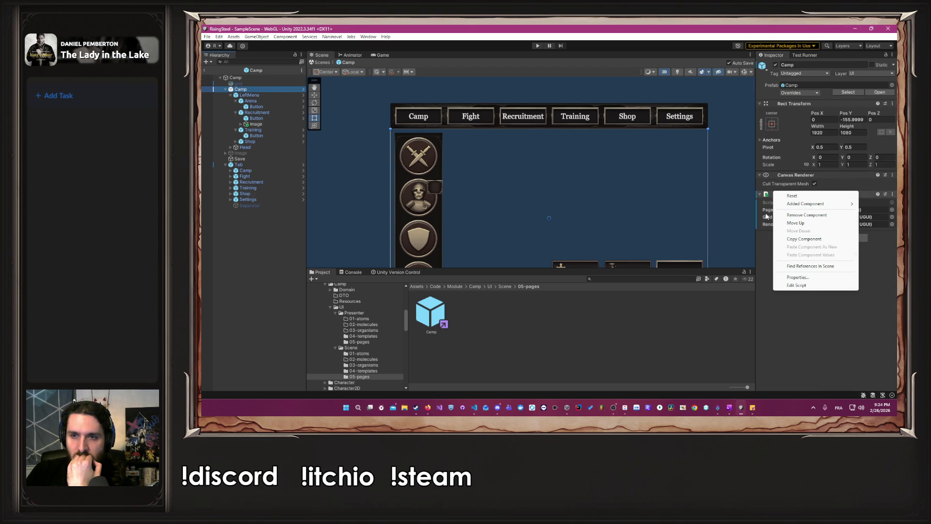
pyautogui.click(772, 217)
pyautogui.rightClick(758, 195)
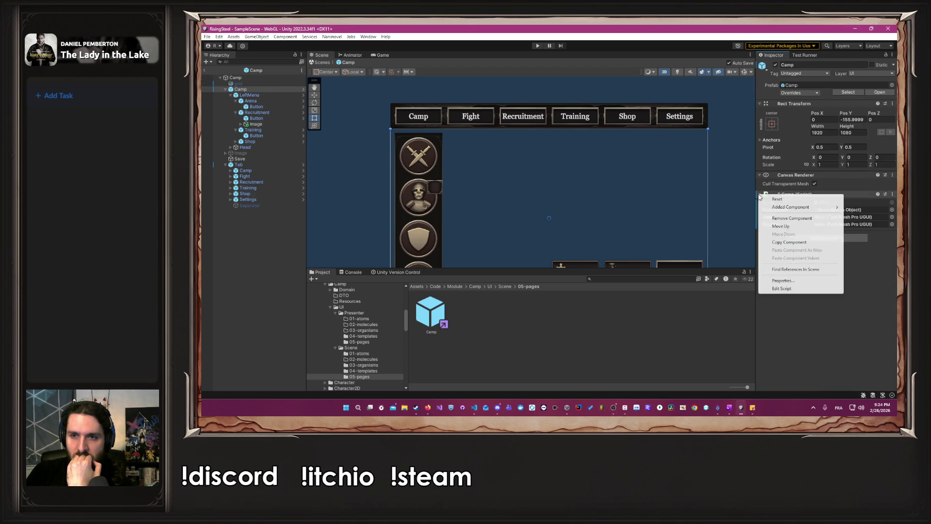
pyautogui.click(782, 218)
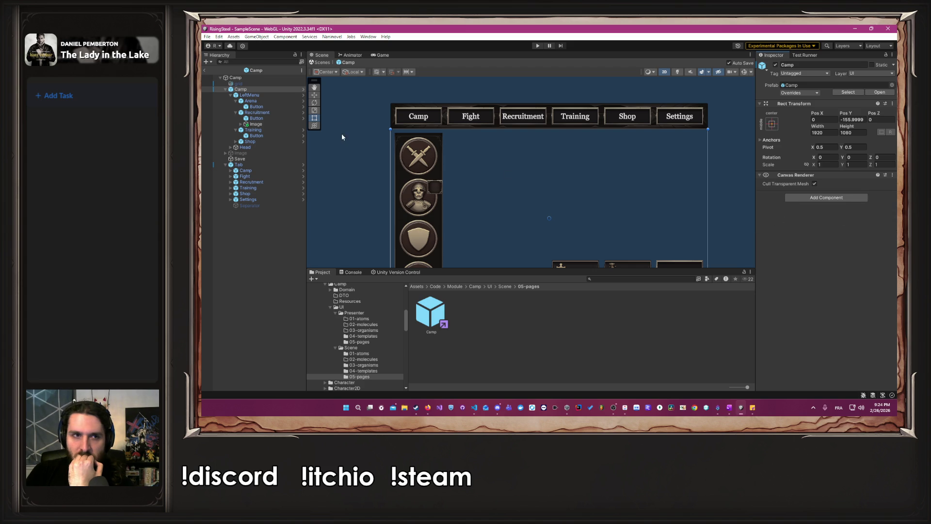
pyautogui.click(303, 89)
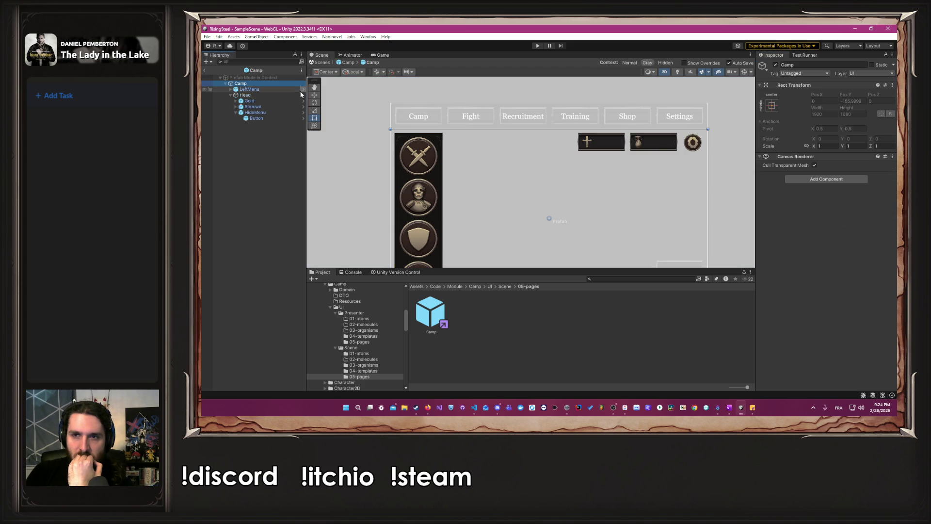
pyautogui.click(833, 181)
pyautogui.click(825, 212)
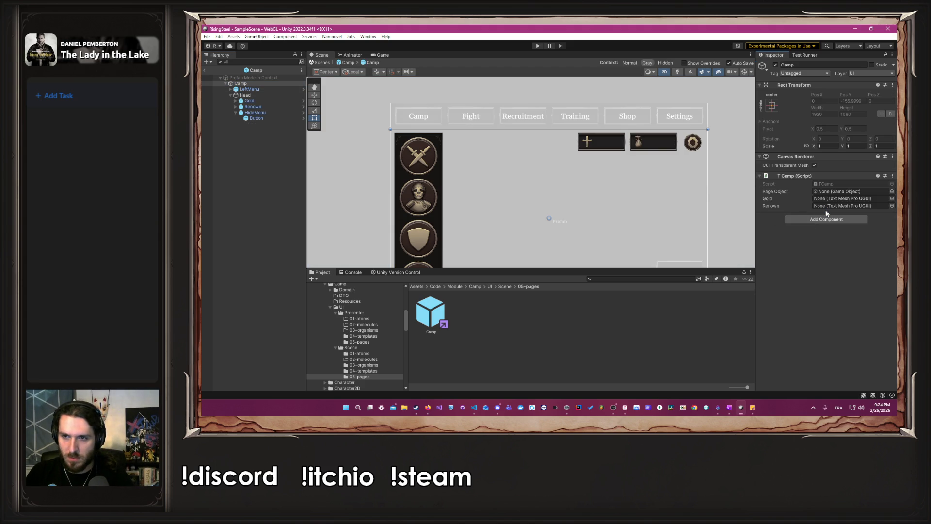
# Assign Camp as Page Object and the Gold and Renown Amount texts to T Camp
pyautogui.moveTo(345, 99)
pyautogui.mouseDown()
pyautogui.moveTo(773, 167)
pyautogui.moveTo(825, 194)
pyautogui.mouseUp()
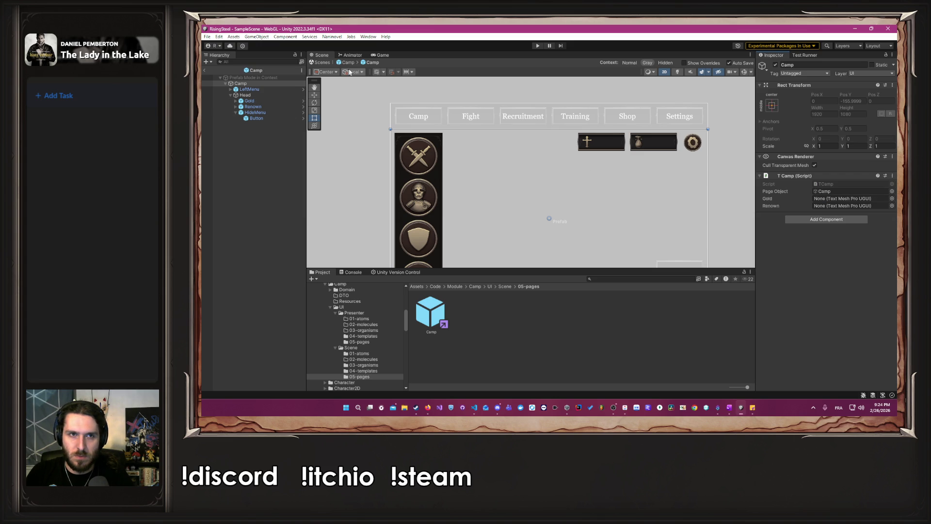
pyautogui.click(232, 102)
pyautogui.click(236, 101)
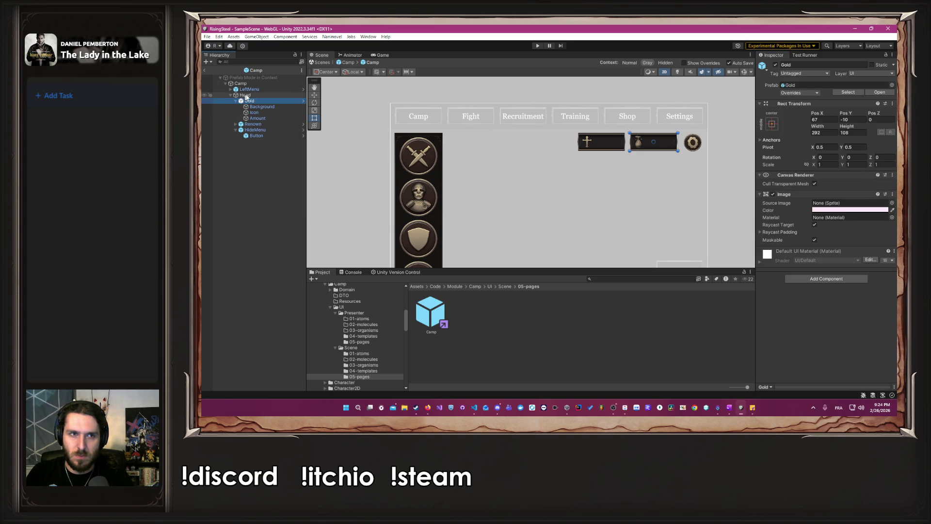
pyautogui.click(249, 89)
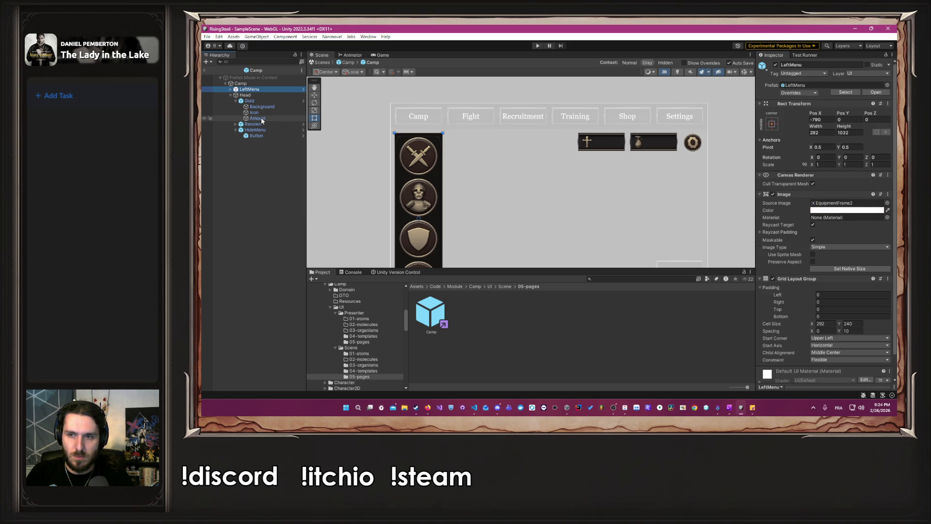
pyautogui.click(252, 84)
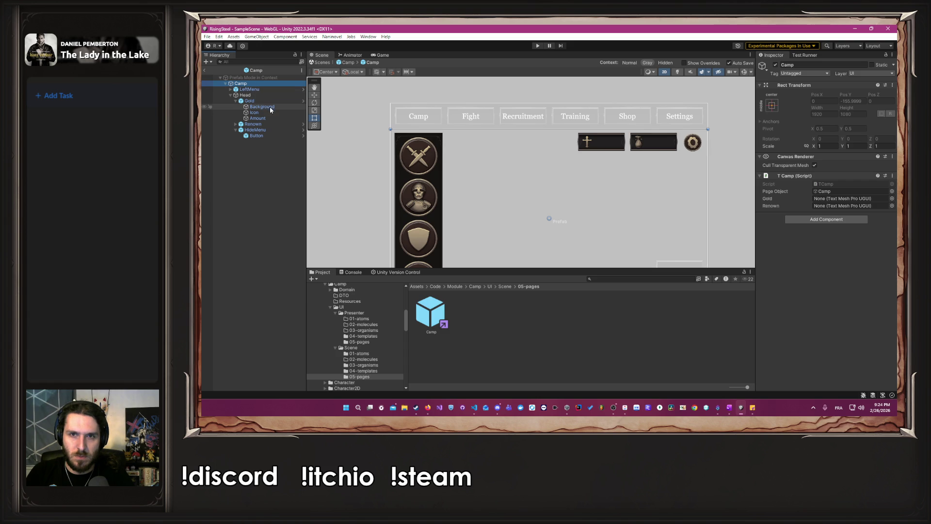
pyautogui.moveTo(268, 117)
pyautogui.mouseDown()
pyautogui.moveTo(635, 185)
pyautogui.moveTo(829, 198)
pyautogui.mouseUp()
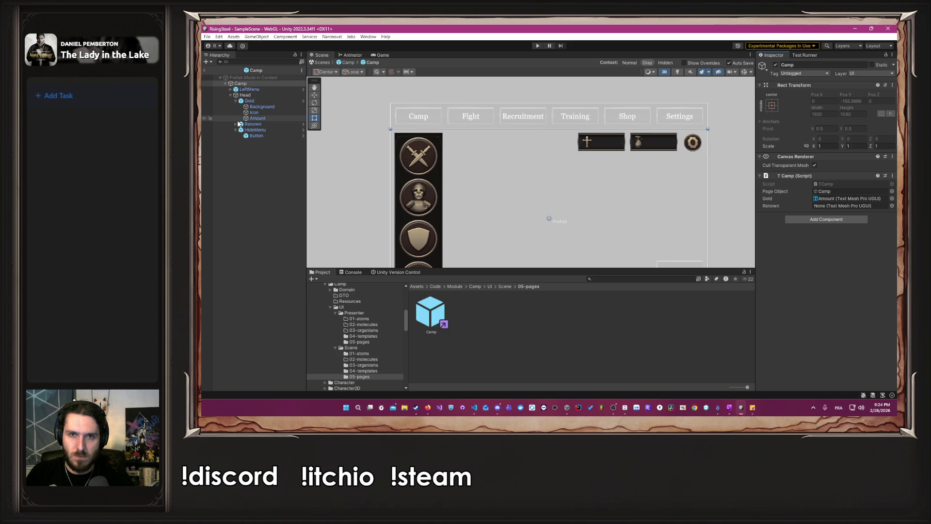
pyautogui.click(235, 124)
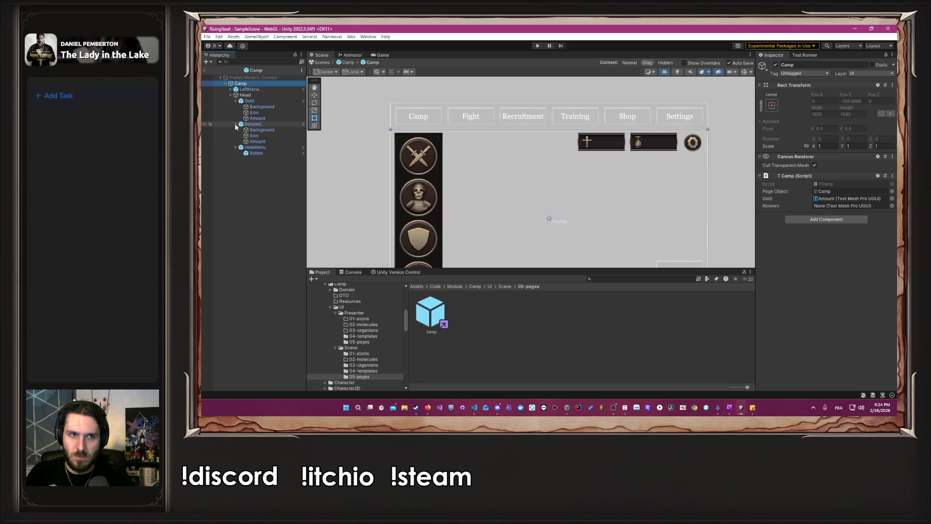
pyautogui.moveTo(252, 141); pyautogui.dragTo(846, 205)
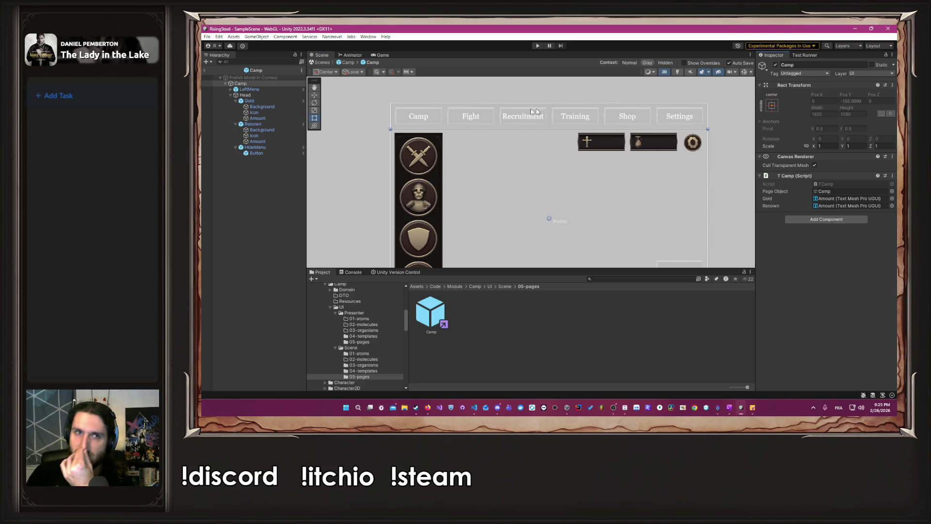
# Return to the parent Camp prefab and deactivate the LeftMenu object
pyautogui.click(349, 63)
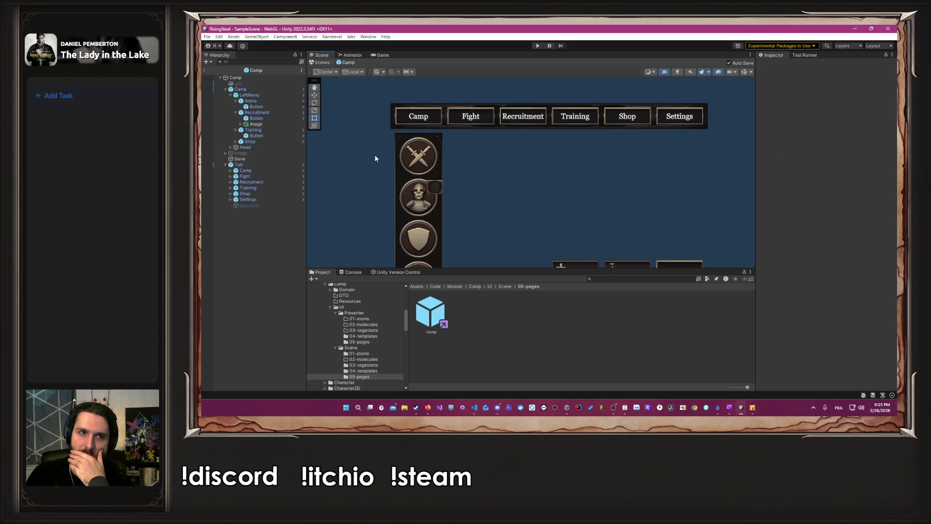
pyautogui.scroll(-3, 374, 154)
pyautogui.scroll(3, 402, 152)
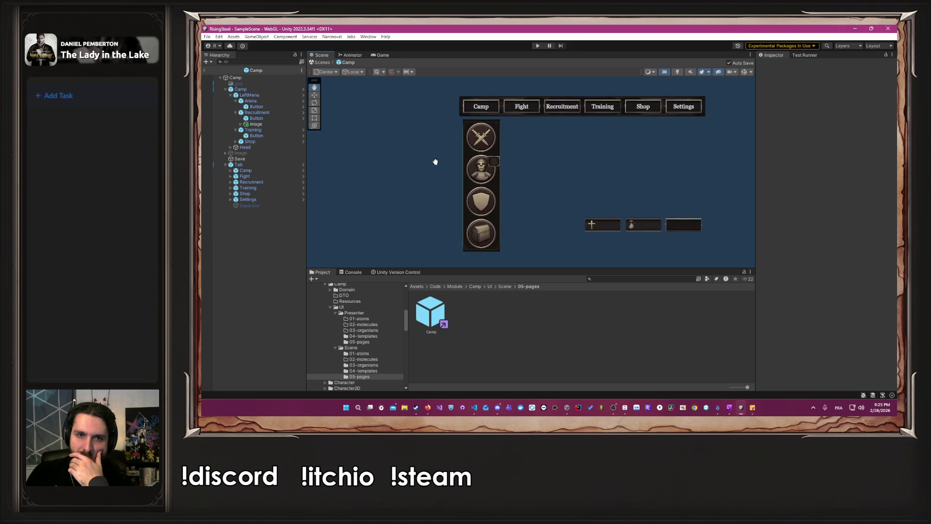
pyautogui.click(268, 95)
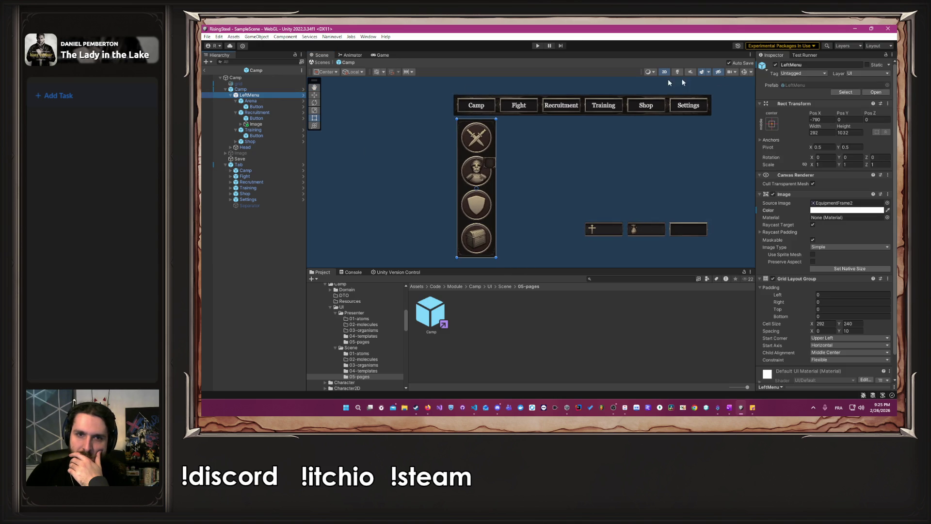
pyautogui.click(775, 65)
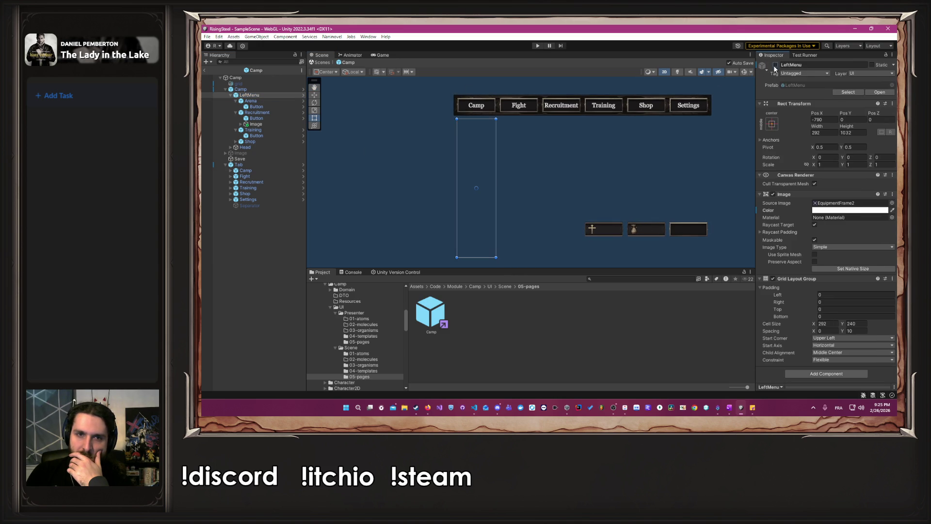
pyautogui.click(362, 134)
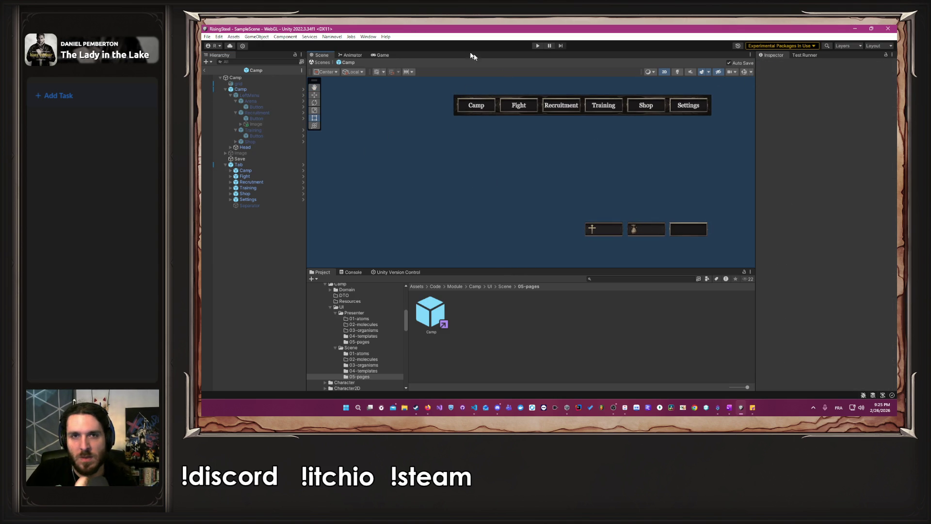
# Review PCamp's nbCharacter, currentDate and nbCharacterAsGameObject fields, then start Play mode in Unity
pyautogui.click(474, 407)
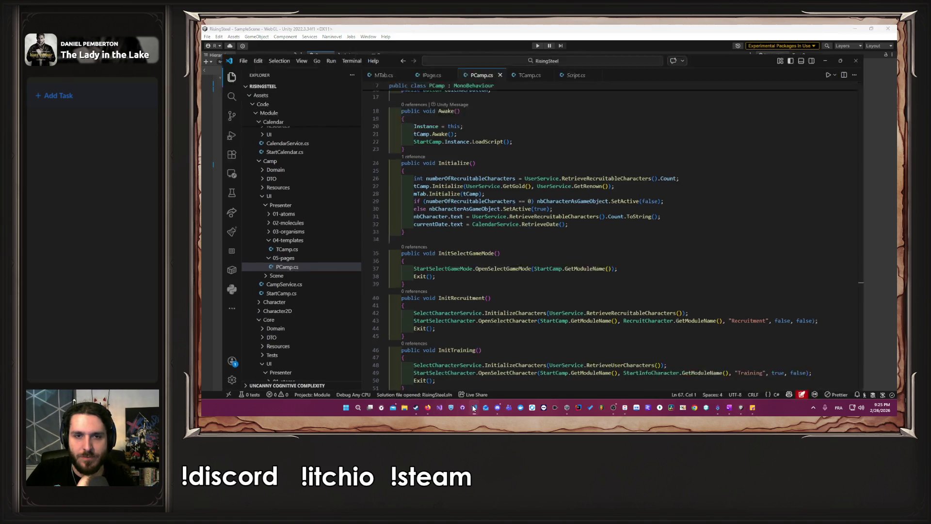
pyautogui.scroll(5, 518, 159)
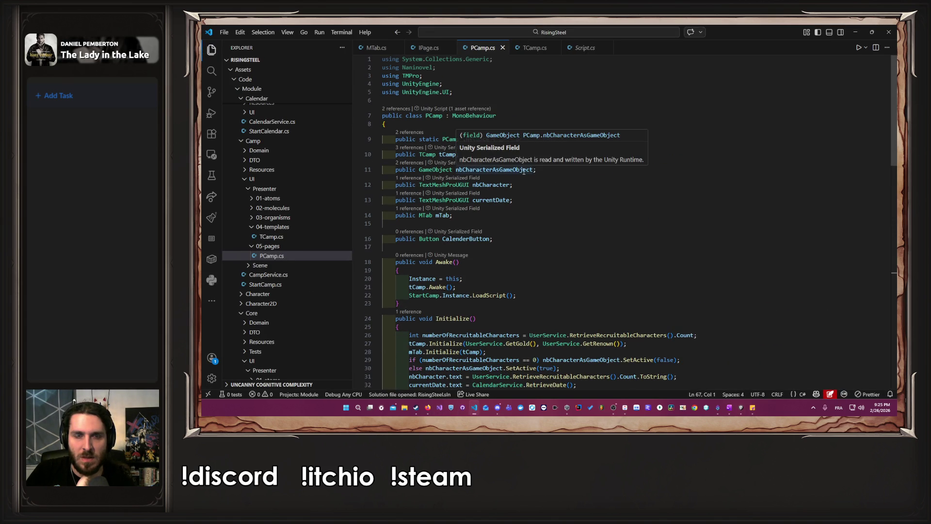
pyautogui.moveTo(648, 174); pyautogui.dragTo(648, 176)
pyautogui.press('Escape')
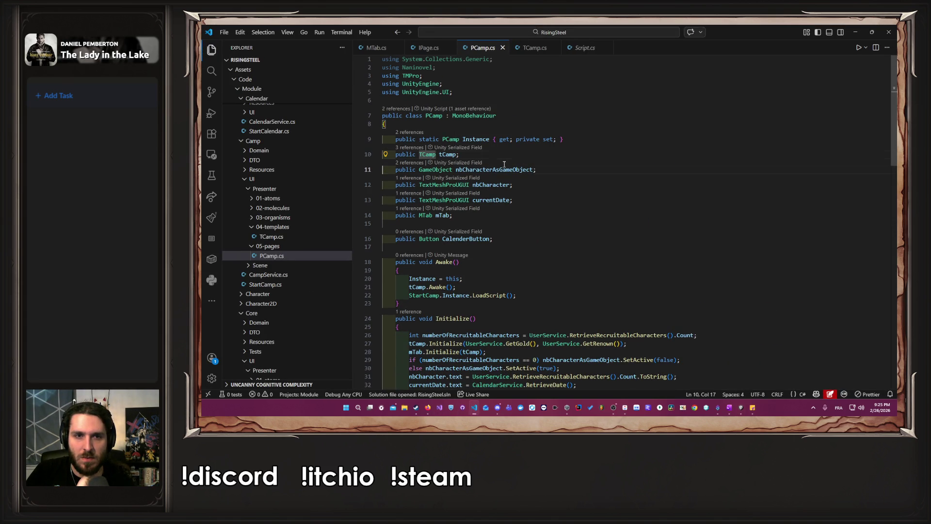
pyautogui.doubleClick(504, 186)
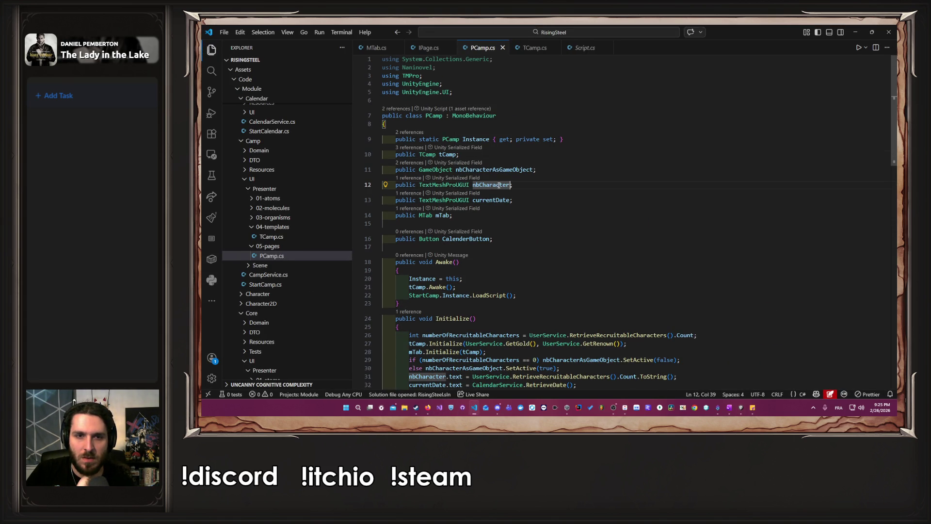
pyautogui.doubleClick(507, 199)
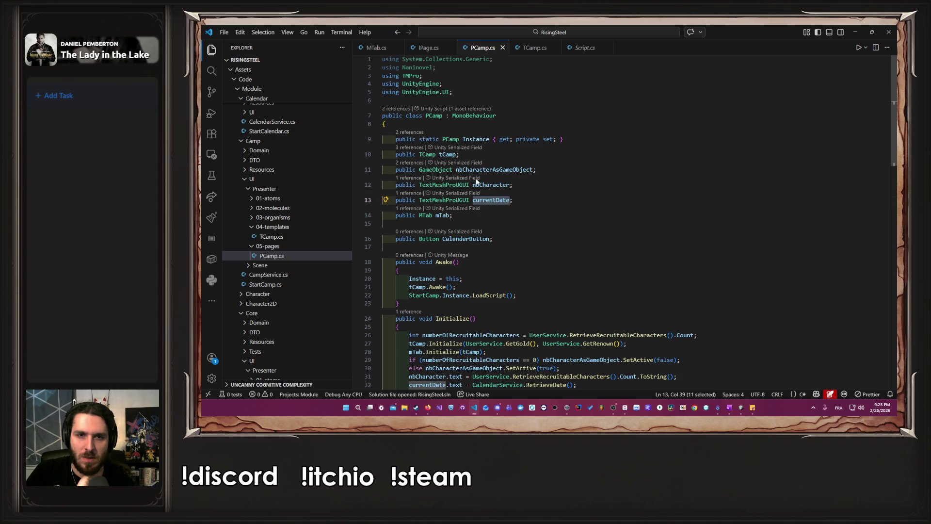
pyautogui.doubleClick(504, 185)
pyautogui.doubleClick(524, 169)
pyautogui.doubleClick(524, 170)
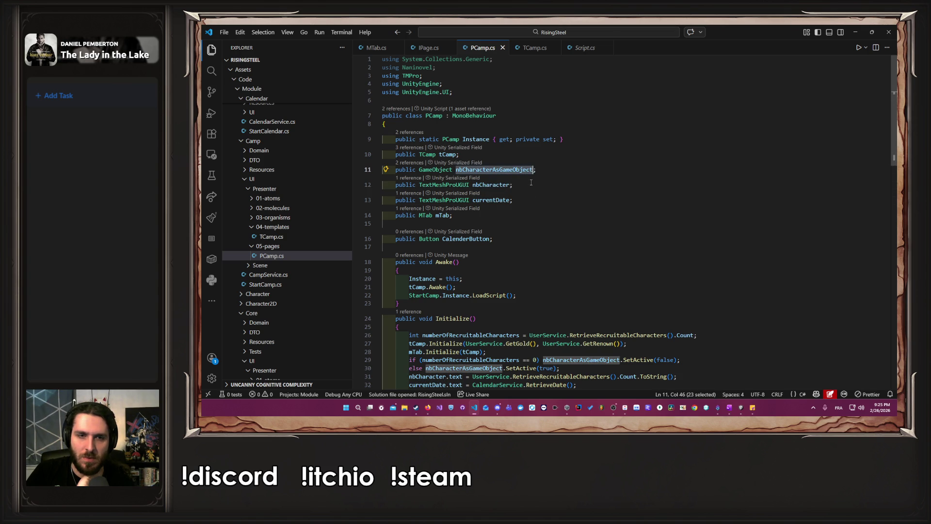
pyautogui.scroll(-2, 518, 146)
pyautogui.scroll(1, 518, 127)
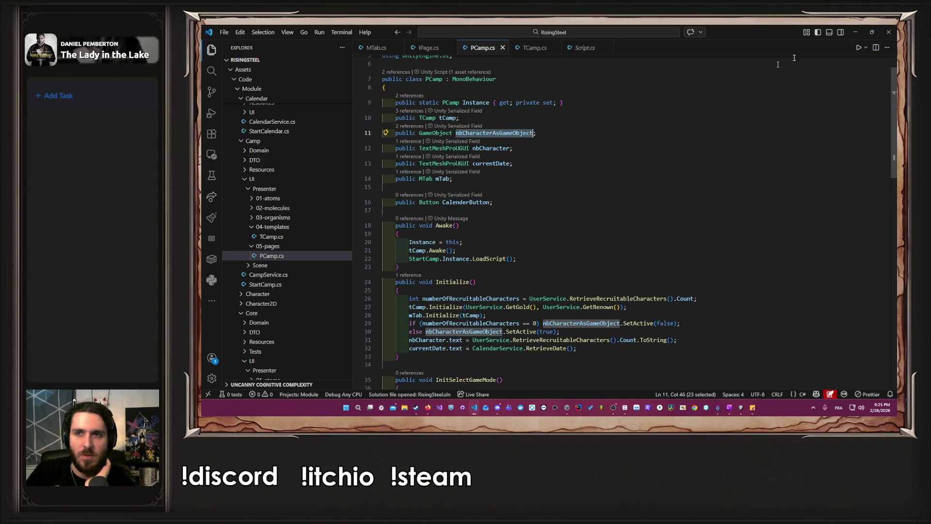
pyautogui.hotkey('alt', 'Tab')
pyautogui.click(536, 47)
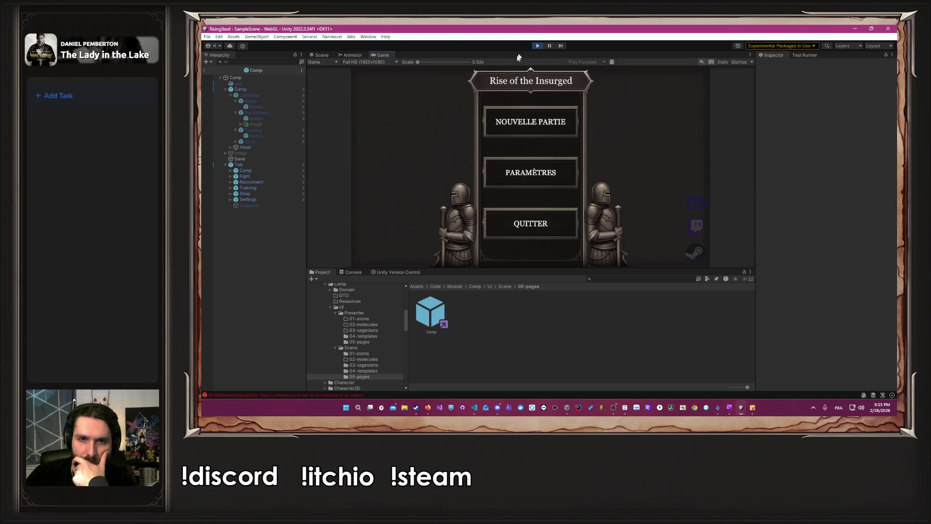
# Trace the Console's NullReferenceException to PCamp.cs, then stop Play mode
pyautogui.click(286, 394)
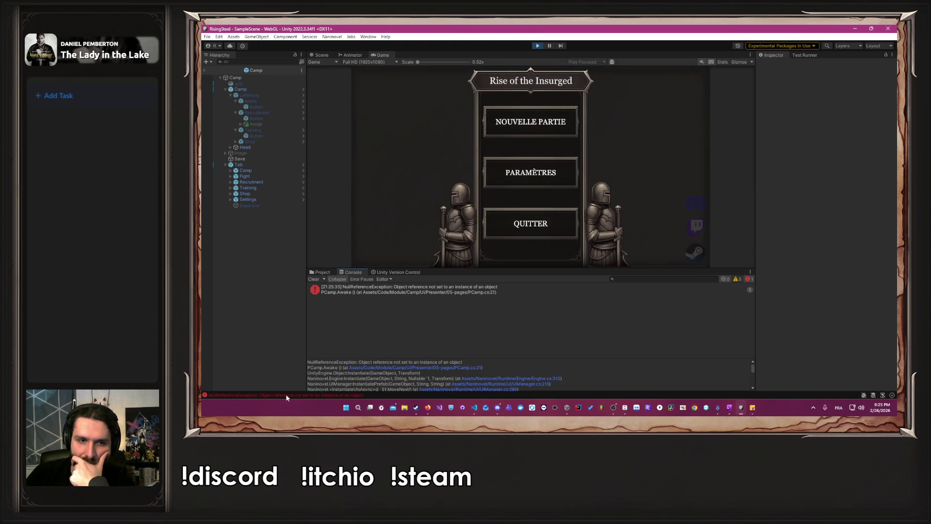
pyautogui.click(421, 295)
pyautogui.doubleClick(421, 295)
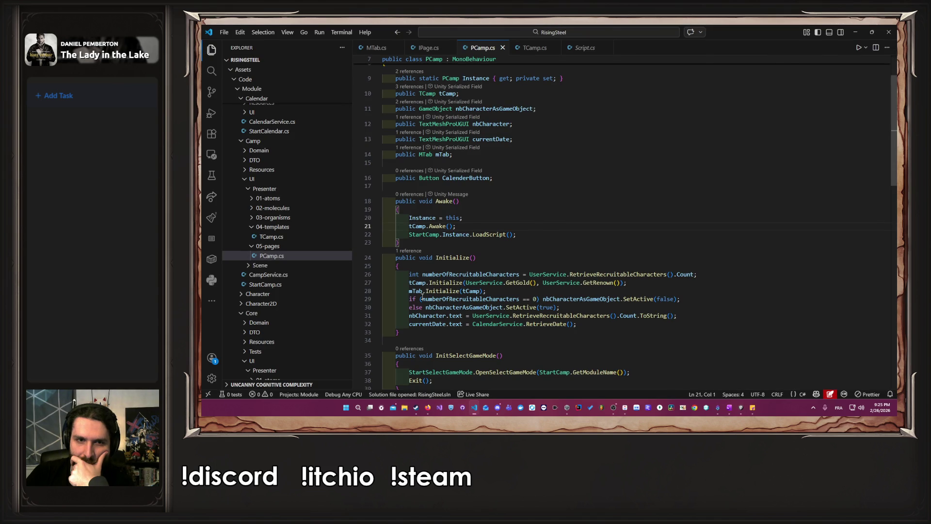
pyautogui.click(854, 34)
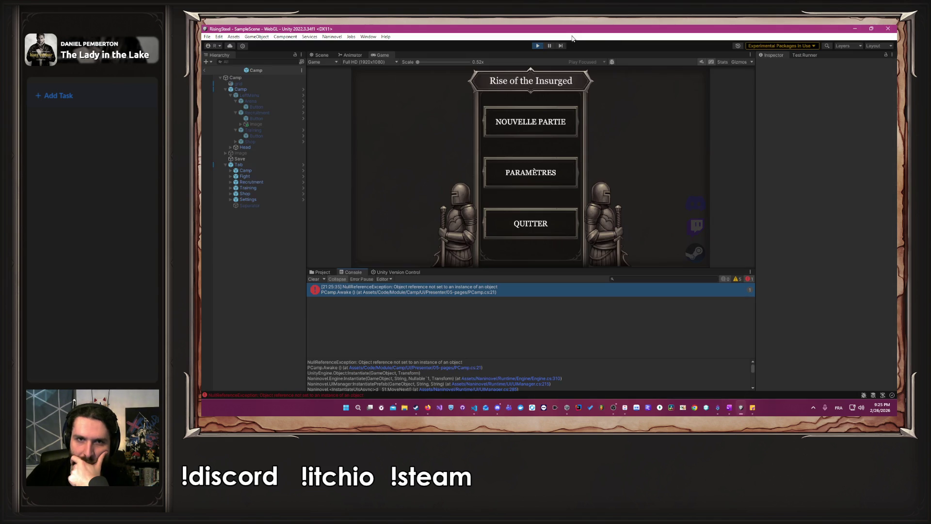
pyautogui.click(536, 46)
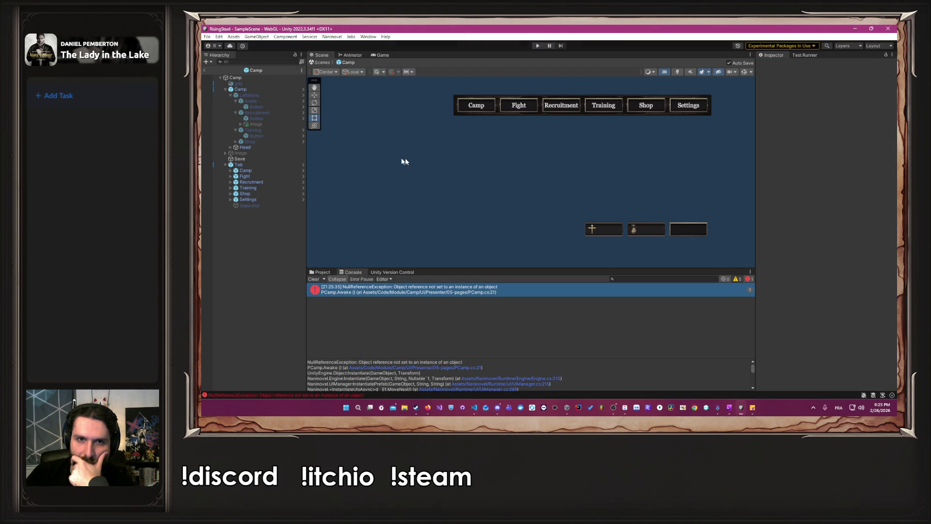
# Drag the child Camp into the root Camp's PCamp T Camp field and play again
pyautogui.click(249, 78)
pyautogui.scroll(-5, 845, 221)
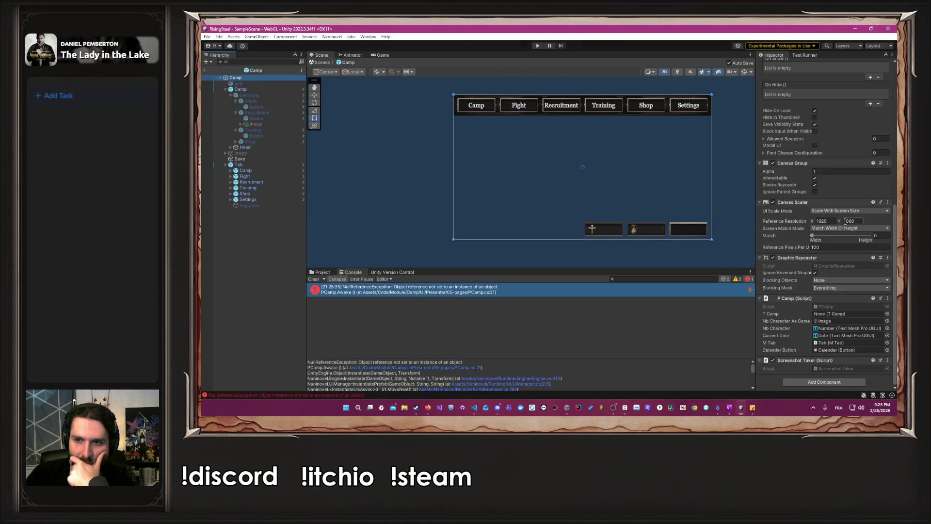
pyautogui.moveTo(242, 89)
pyautogui.mouseDown()
pyautogui.moveTo(781, 321)
pyautogui.moveTo(842, 320)
pyautogui.moveTo(838, 314)
pyautogui.mouseUp()
pyautogui.click(537, 46)
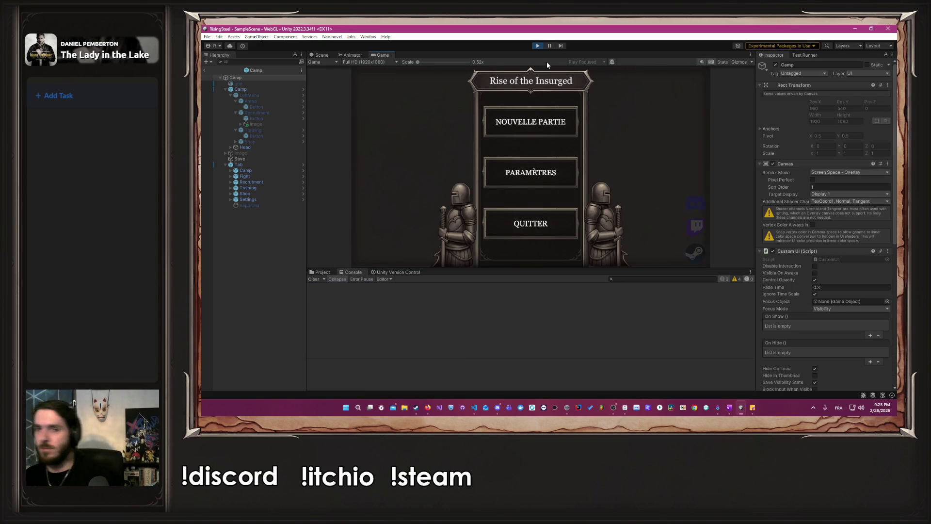
# Start a NOUVELLE PARTIE, pick a character, skip the tutorial, open Recruitment, then stop playing
pyautogui.click(541, 125)
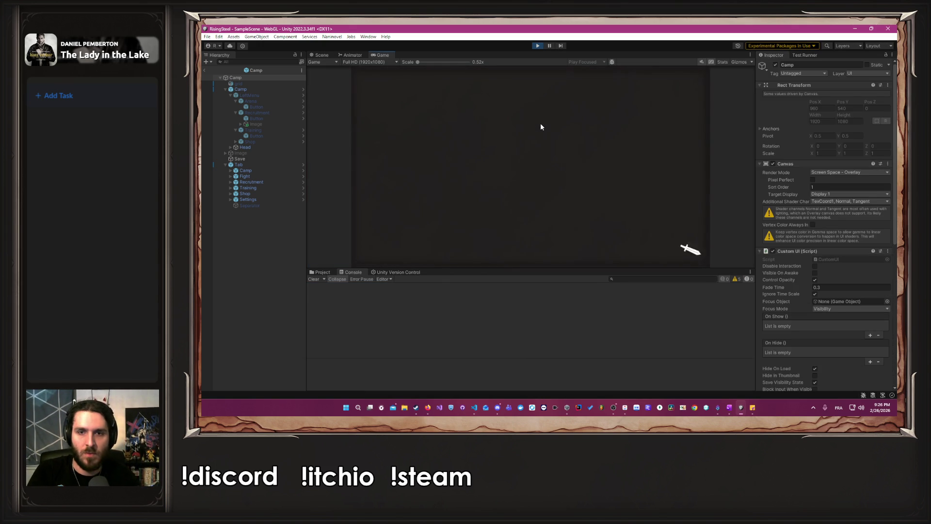
pyautogui.press('Return')
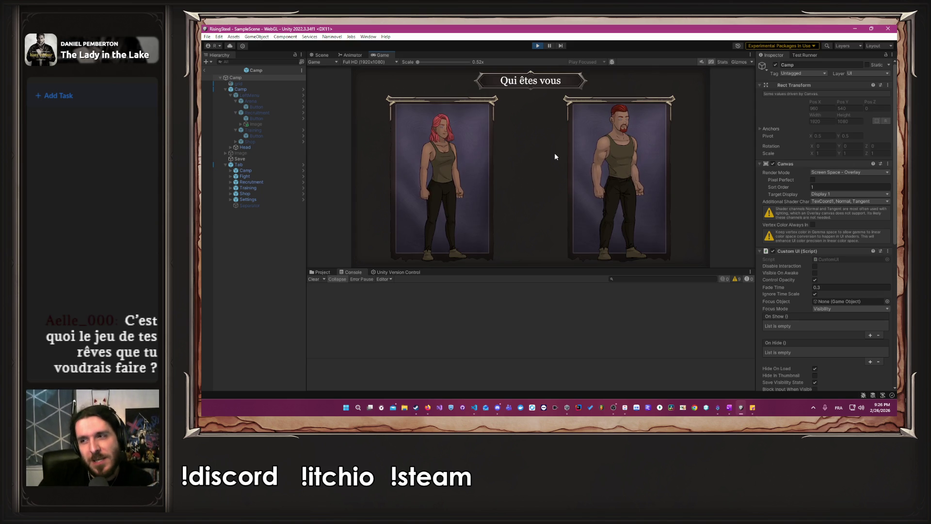
pyautogui.click(596, 157)
pyautogui.click(570, 164)
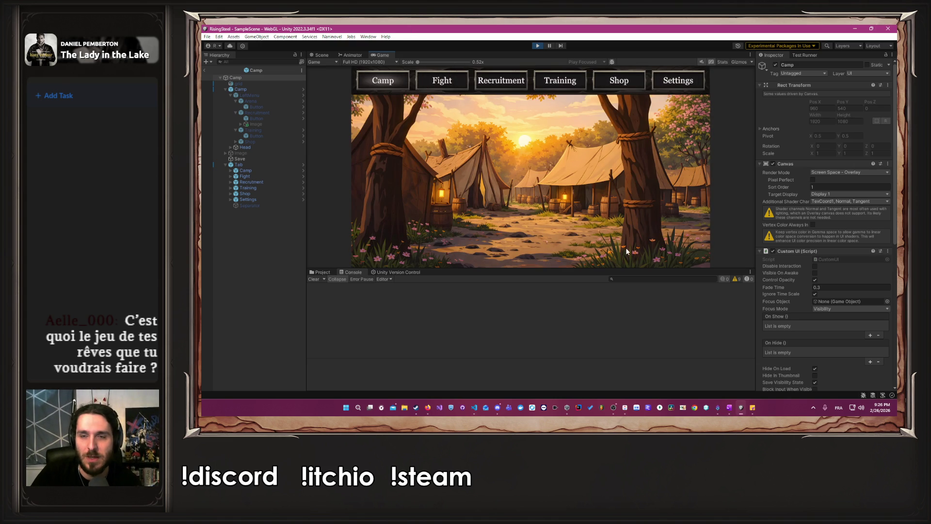
pyautogui.moveTo(623, 268)
pyautogui.mouseDown()
pyautogui.moveTo(623, 304)
pyautogui.moveTo(623, 278)
pyautogui.mouseUp()
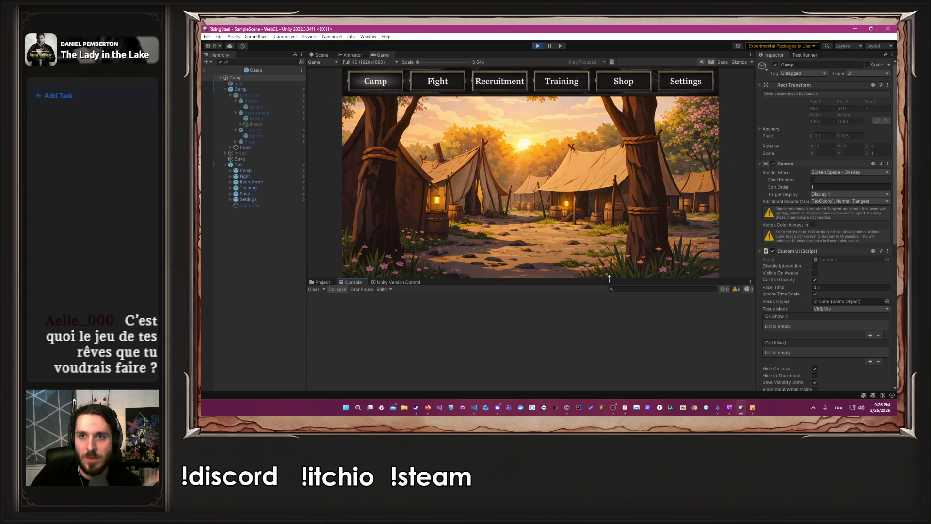
pyautogui.click(458, 83)
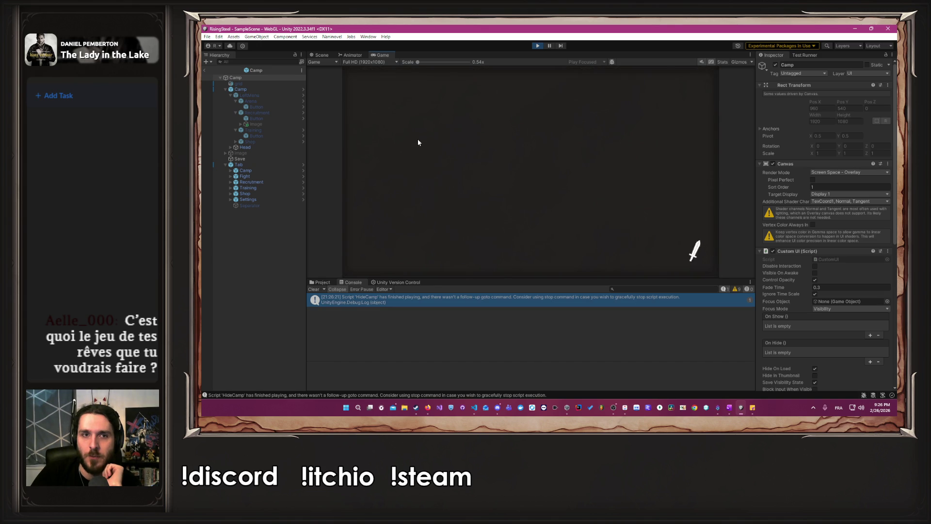
pyautogui.click(537, 45)
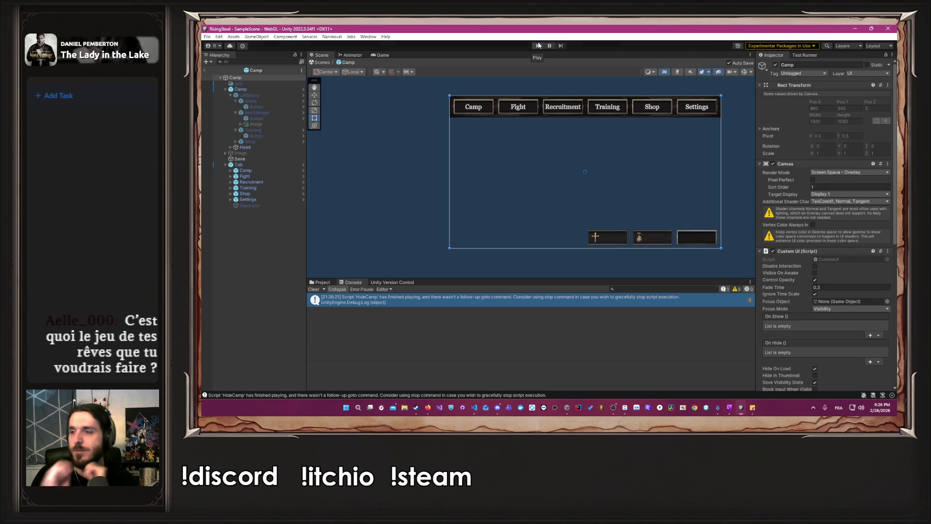